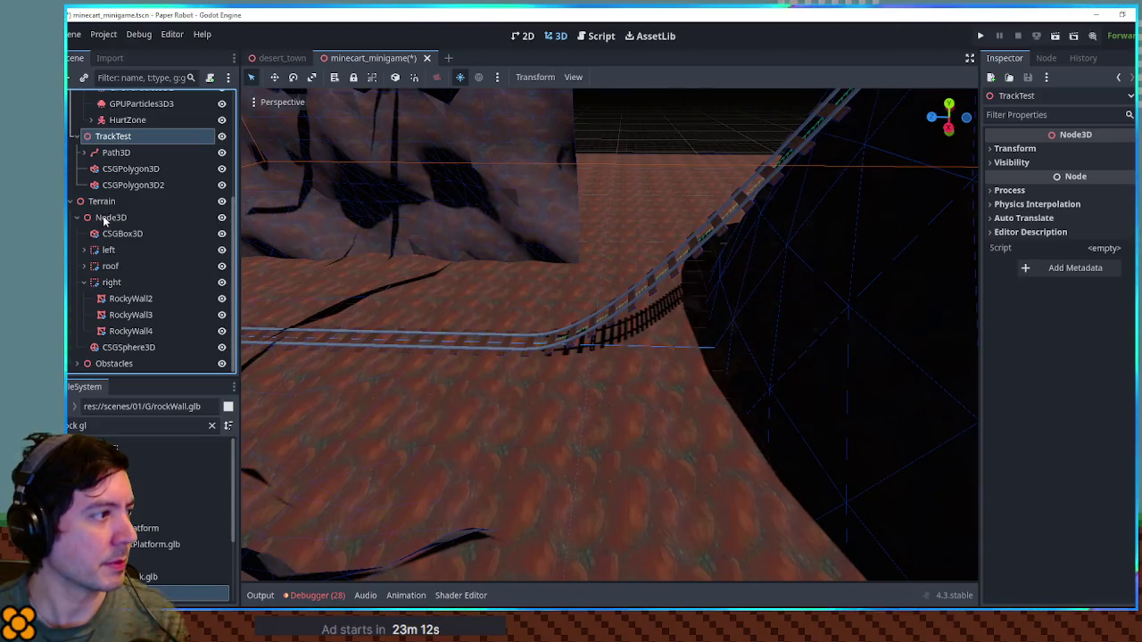
# Add a CSGBox3D under Terrain and drag it onto the minecart track.
pyautogui.hotkey('ctrl', 'a')
pyautogui.write('csg')
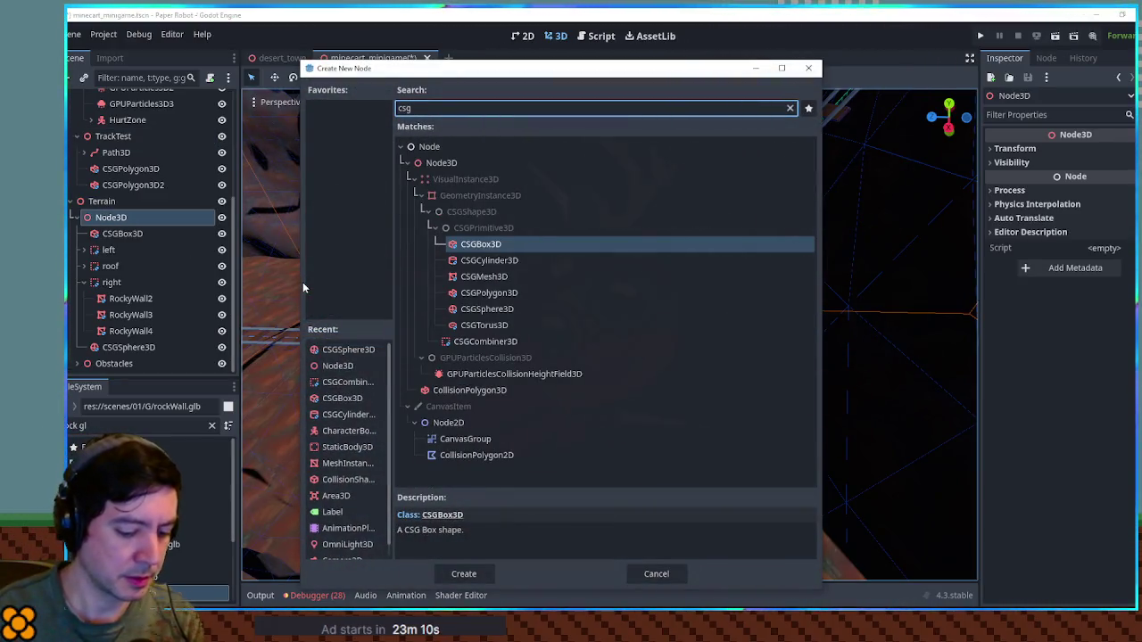
pyautogui.write('box')
pyautogui.press('Return')
pyautogui.scroll(3, 649, 340)
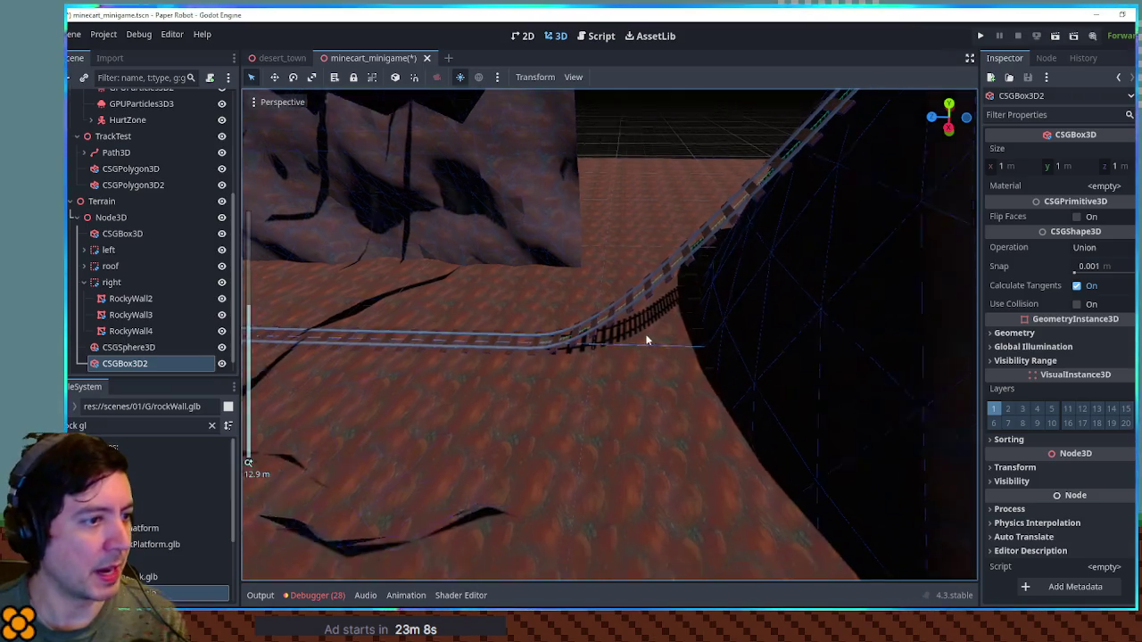
pyautogui.scroll(-5, 649, 340)
pyautogui.moveTo(369, 335)
pyautogui.mouseDown()
pyautogui.moveTo(583, 332)
pyautogui.moveTo(553, 338)
pyautogui.mouseUp()
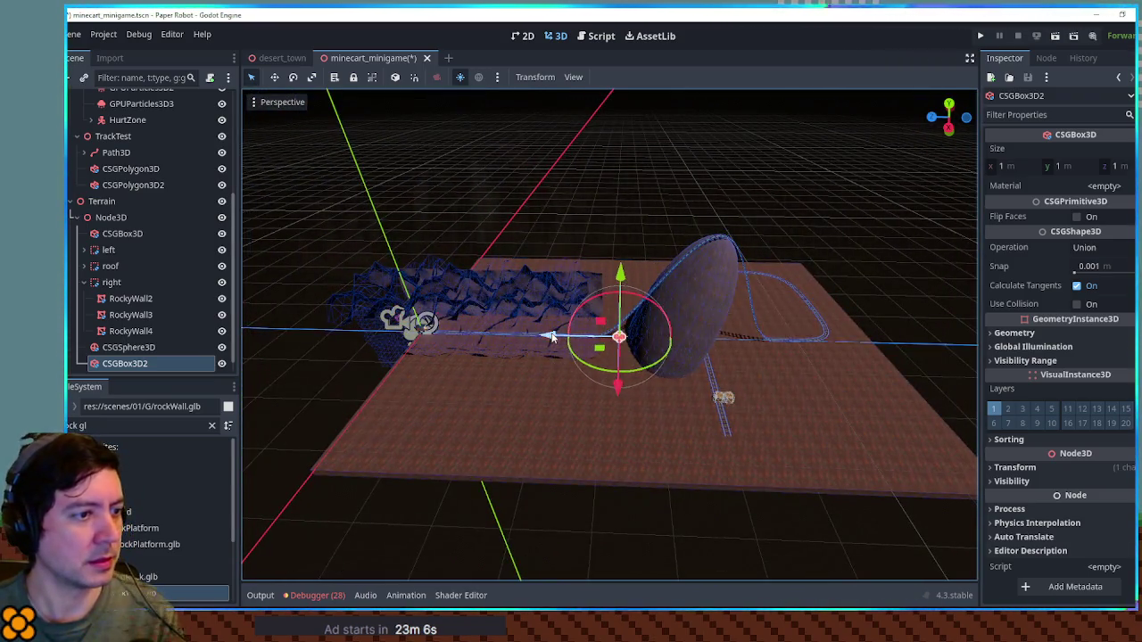
pyautogui.scroll(6, 552, 338)
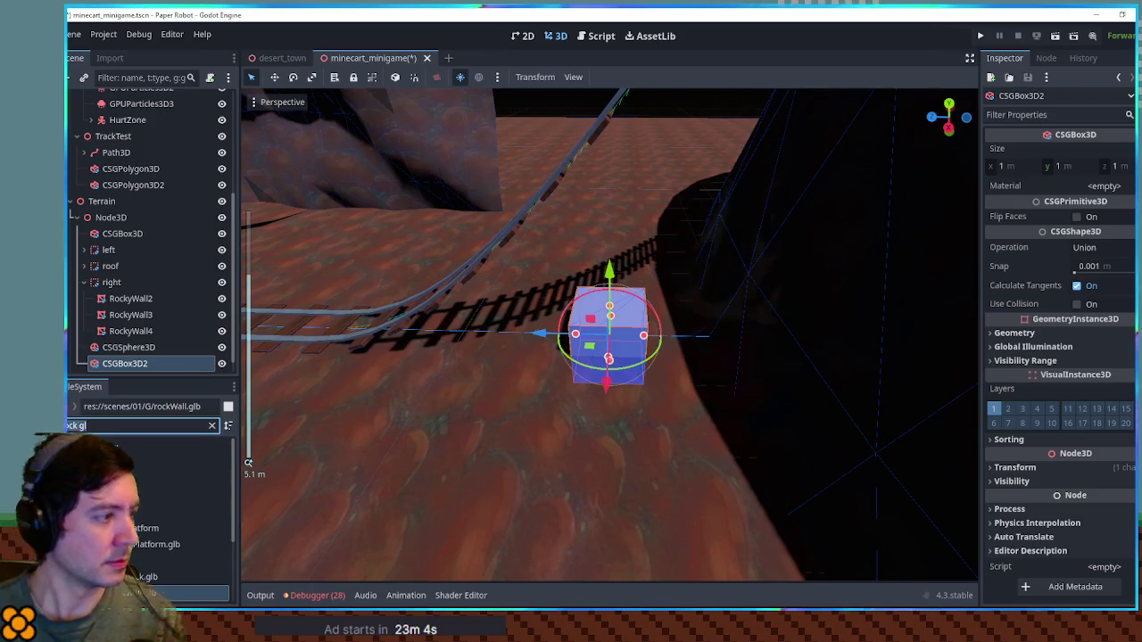
# Stretch the box to about 2.478 m tall and apply planksTriplanar.tres as its material.
pyautogui.write('planks t')
pyautogui.write('res')
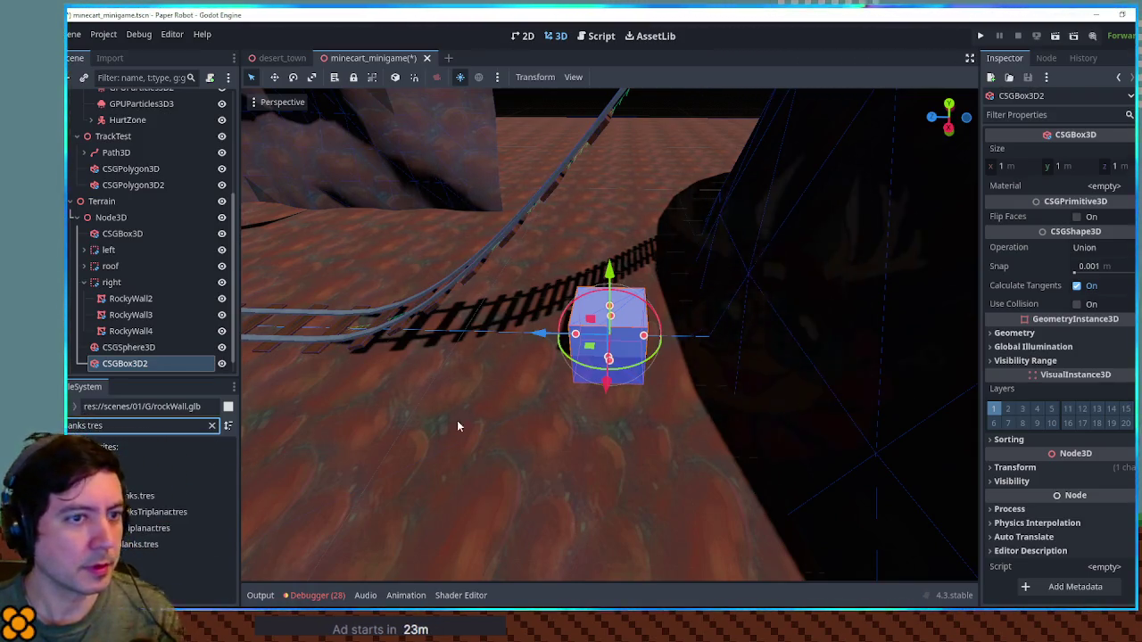
pyautogui.moveTo(143, 544)
pyautogui.mouseDown()
pyautogui.moveTo(304, 512)
pyautogui.moveTo(1102, 197)
pyautogui.mouseUp()
pyautogui.moveTo(611, 296)
pyautogui.mouseDown()
pyautogui.moveTo(621, 86)
pyautogui.moveTo(610, 189)
pyautogui.mouseUp()
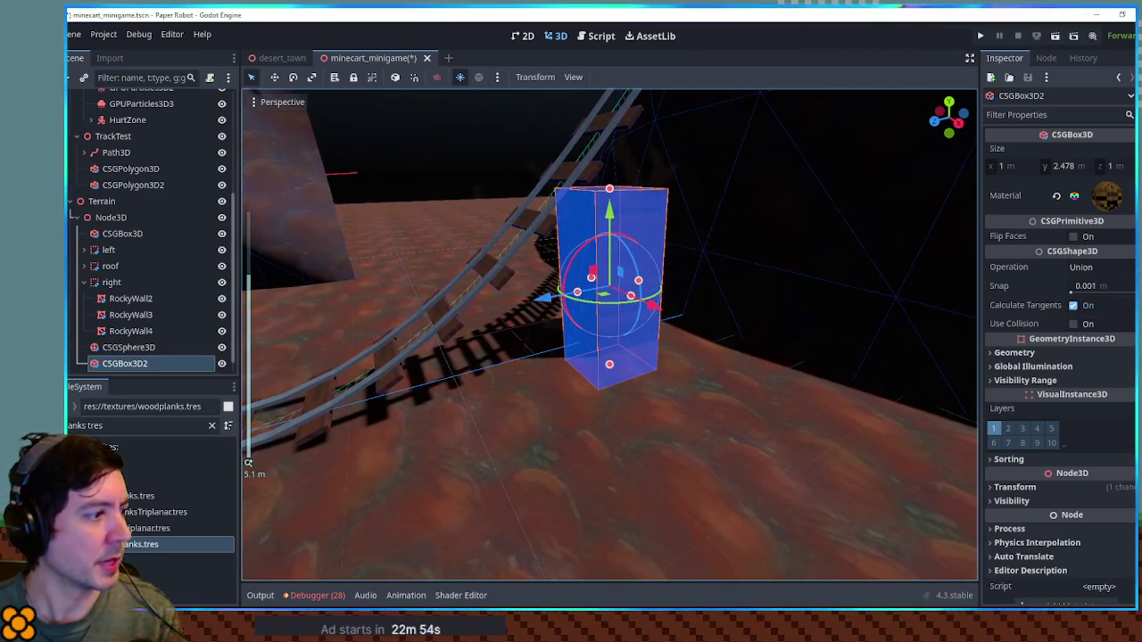
pyautogui.moveTo(157, 512); pyautogui.dragTo(1020, 206)
pyautogui.moveTo(1102, 196); pyautogui.dragTo(1103, 197)
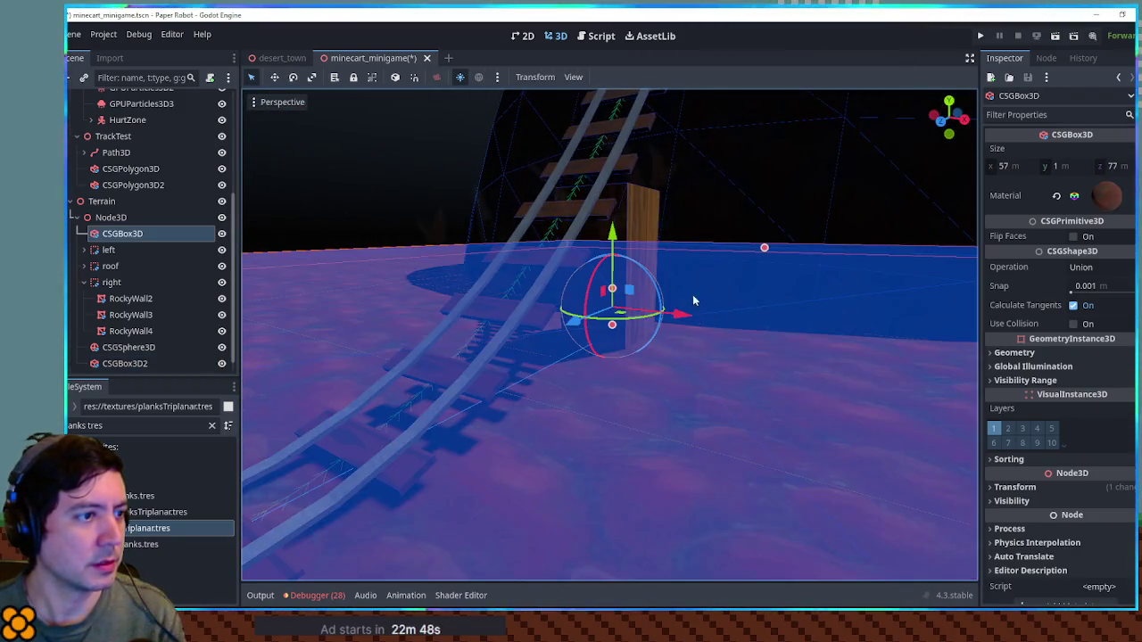
pyautogui.click(693, 295)
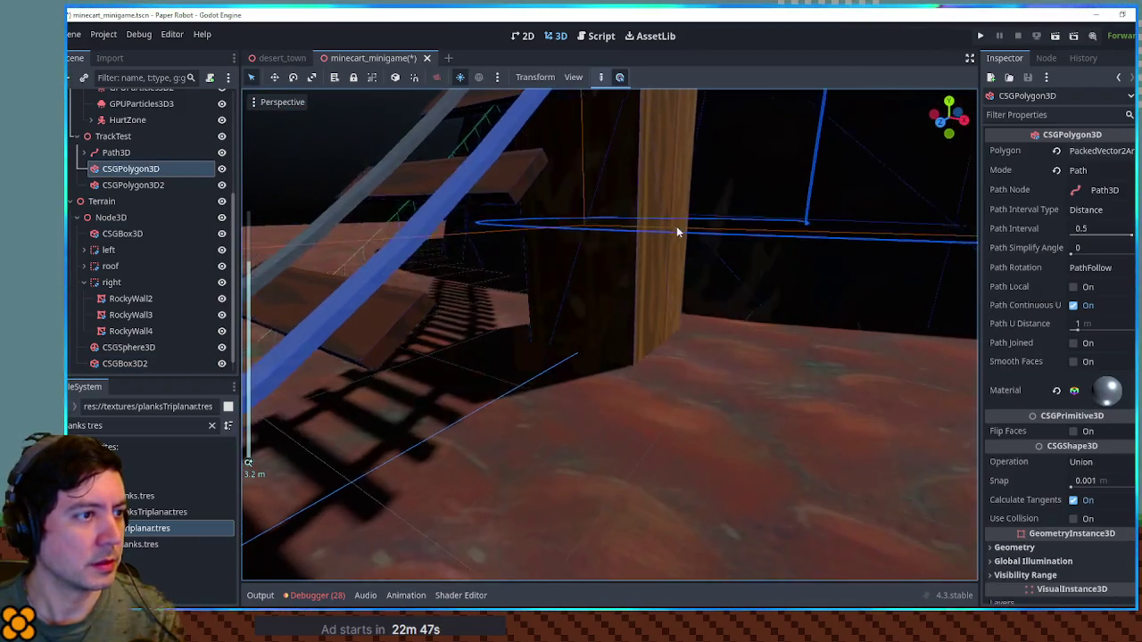
# Lengthen the wooden box to 3 m deep.
pyautogui.click(676, 275)
pyautogui.moveTo(654, 254); pyautogui.dragTo(544, 273)
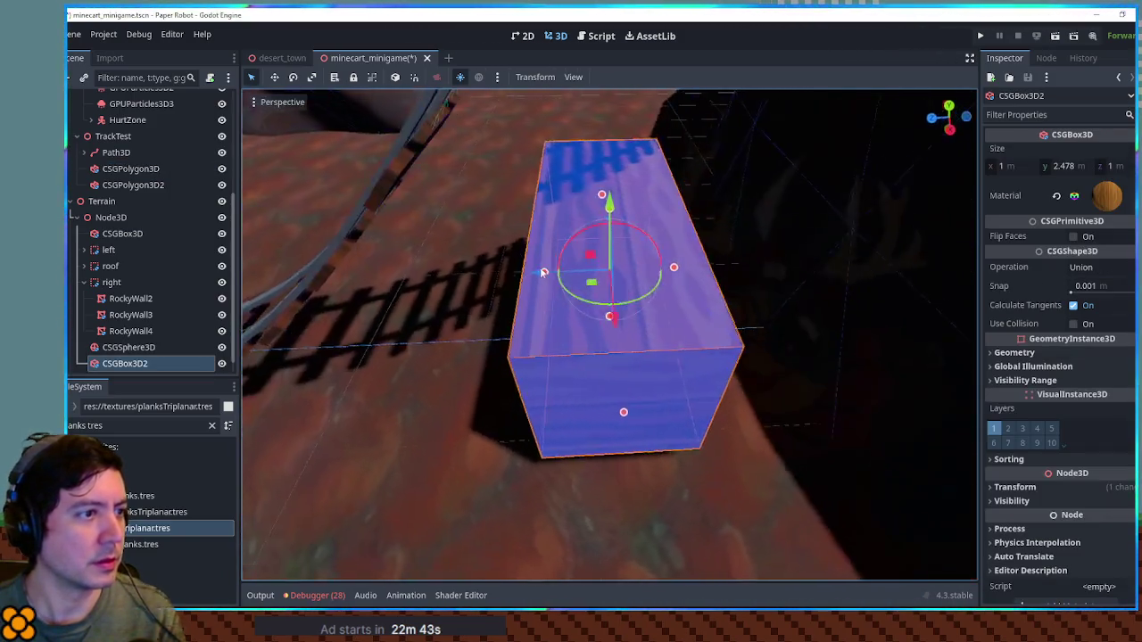
pyautogui.moveTo(752, 271); pyautogui.dragTo(752, 276)
pyautogui.scroll(-3, 678, 295)
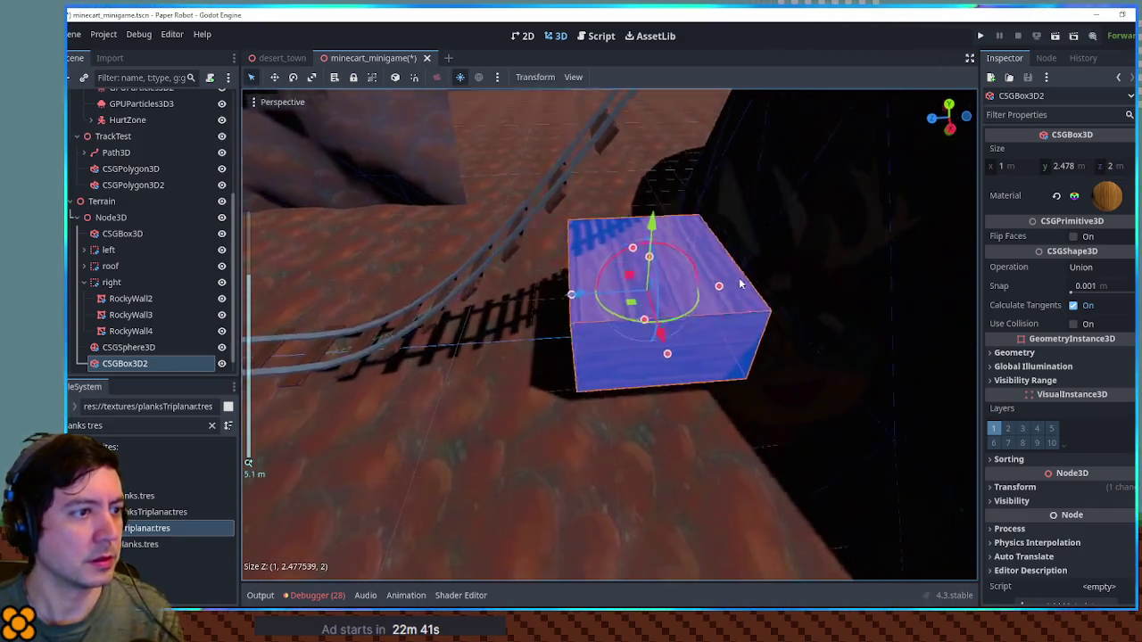
pyautogui.moveTo(576, 296); pyautogui.dragTo(519, 305)
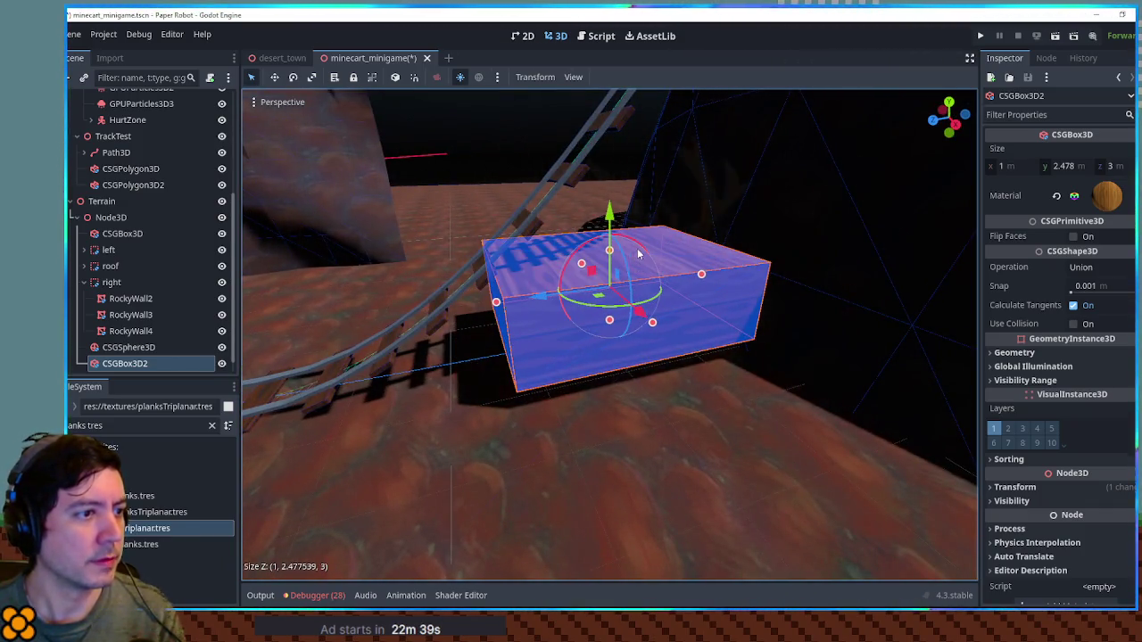
# In right orthogonal view, tilt the box to follow the rising track and extend it to 7.652 m.
pyautogui.press('KP_3')
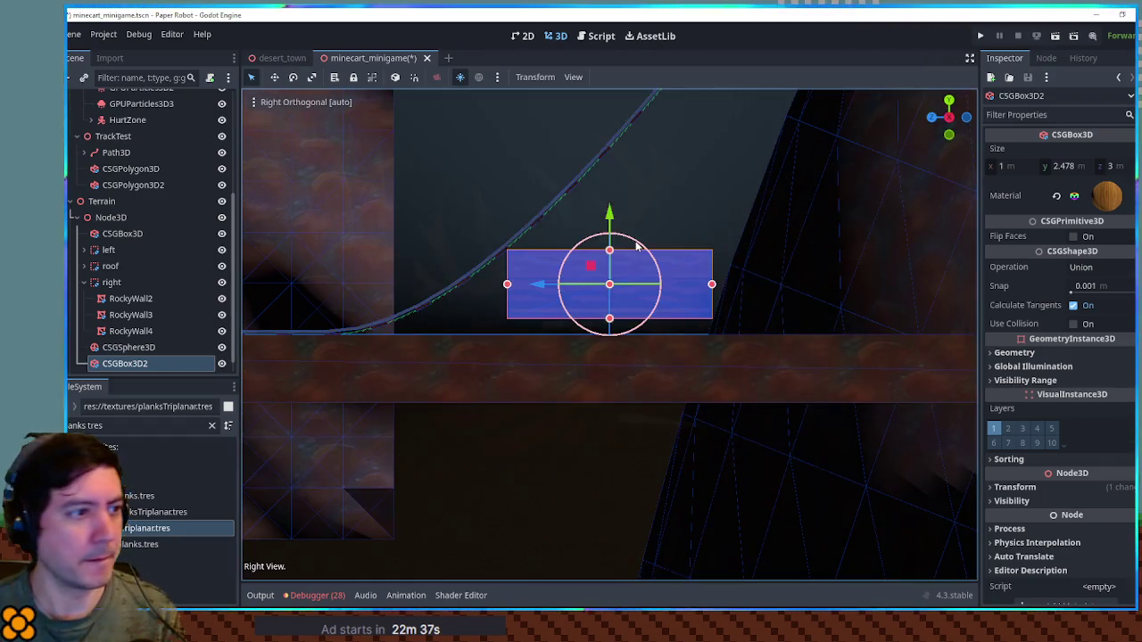
pyautogui.moveTo(641, 249)
pyautogui.mouseDown()
pyautogui.moveTo(637, 282)
pyautogui.moveTo(615, 259)
pyautogui.moveTo(714, 235)
pyautogui.moveTo(731, 217)
pyautogui.mouseUp()
pyautogui.scroll(-3, 624, 263)
pyautogui.moveTo(598, 328); pyautogui.dragTo(533, 382)
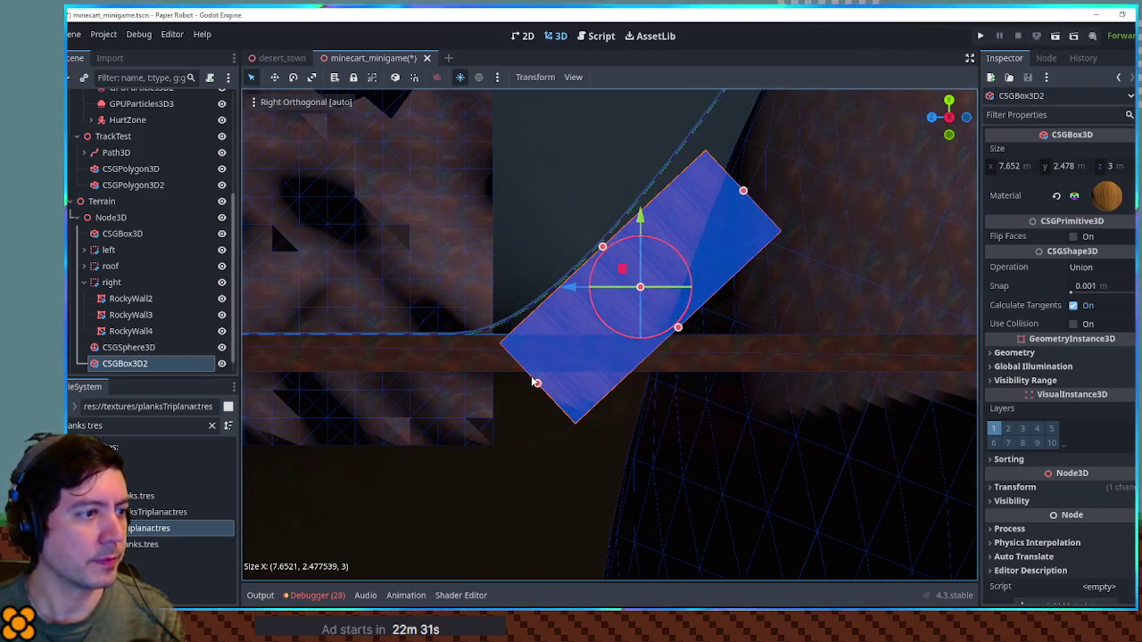
pyautogui.moveTo(569, 422)
pyautogui.mouseDown()
pyautogui.moveTo(673, 420)
pyautogui.moveTo(778, 454)
pyautogui.mouseUp()
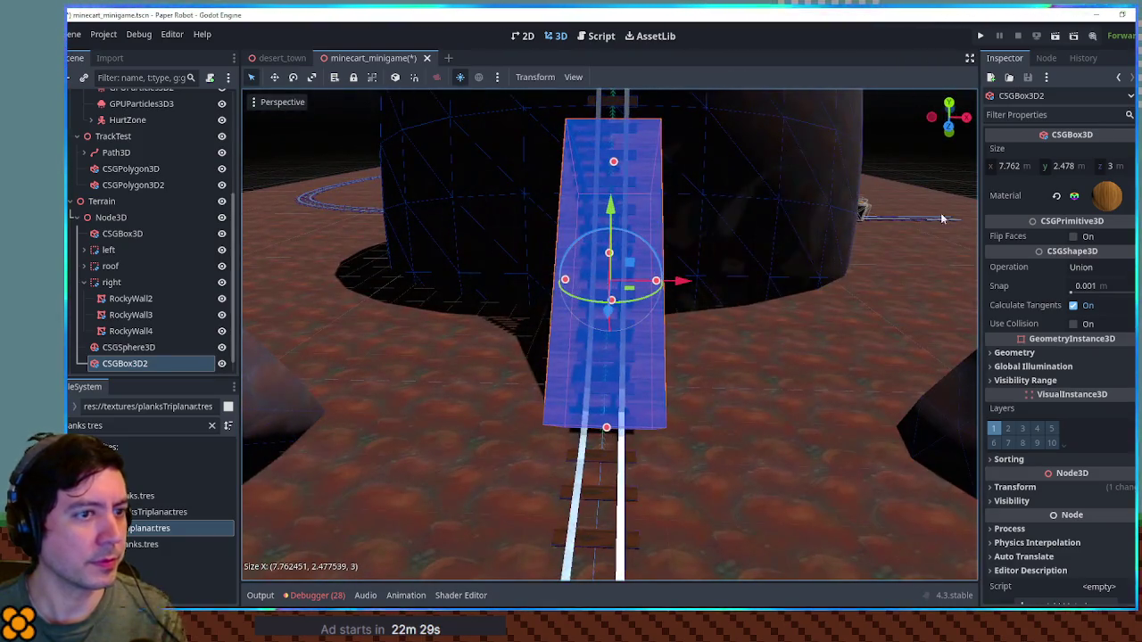
# Stretch the ramp to about 11.3 m, then save the scene and run the game.
pyautogui.click(944, 186)
pyautogui.moveTo(943, 186)
pyautogui.mouseDown()
pyautogui.moveTo(756, 249)
pyautogui.moveTo(599, 242)
pyautogui.moveTo(685, 220)
pyautogui.mouseUp()
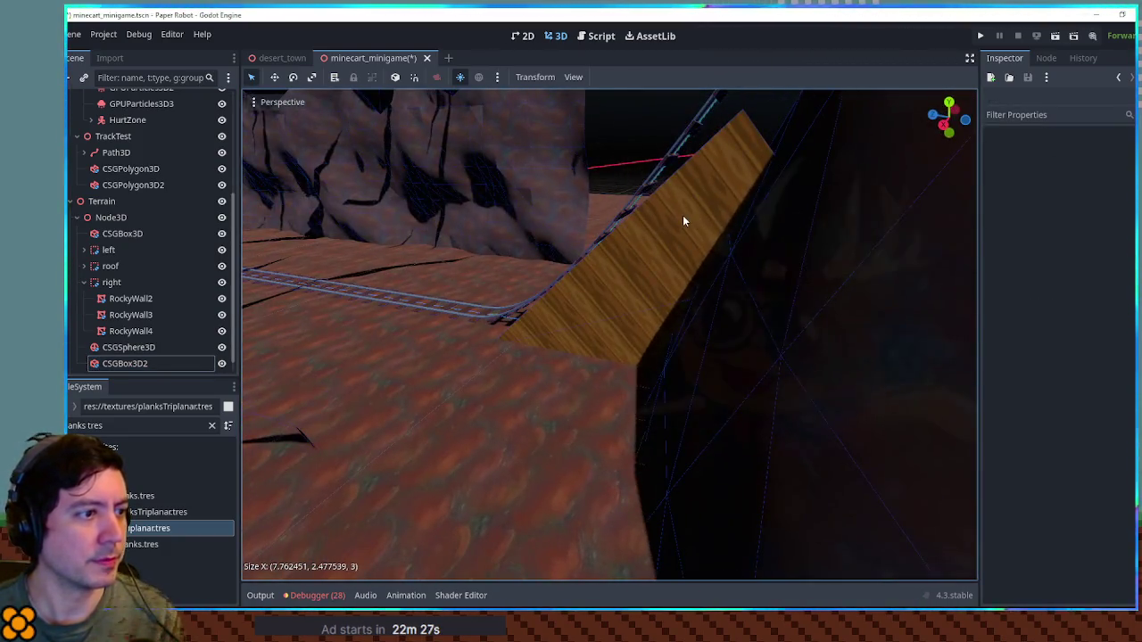
pyautogui.click(684, 220)
pyautogui.press('KP_3')
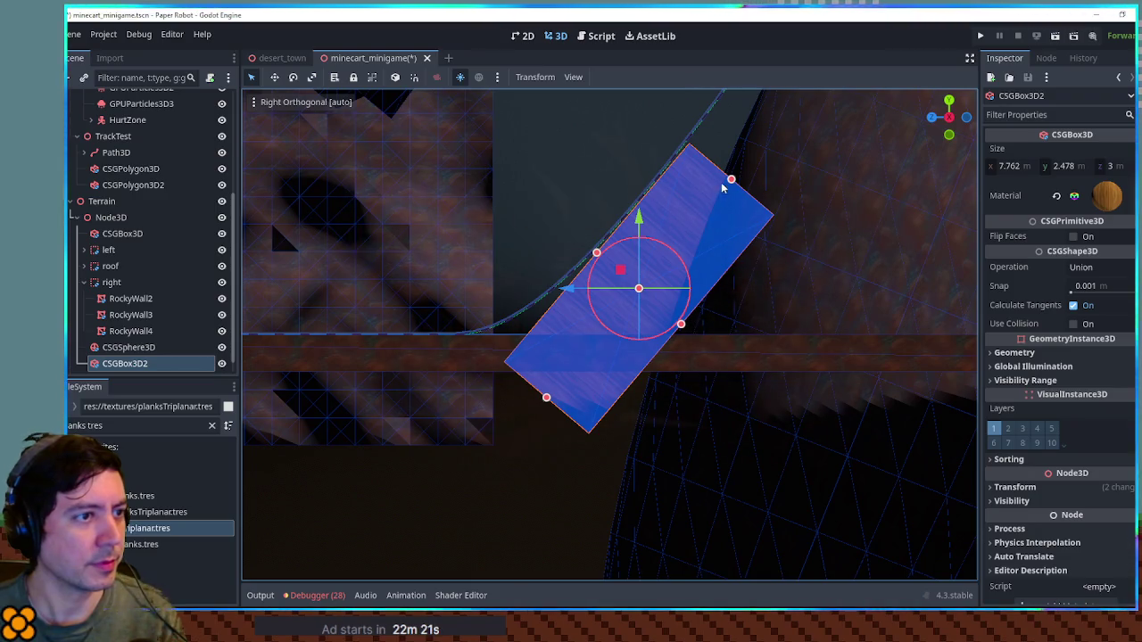
pyautogui.moveTo(775, 161); pyautogui.dragTo(815, 105)
pyautogui.click(515, 175)
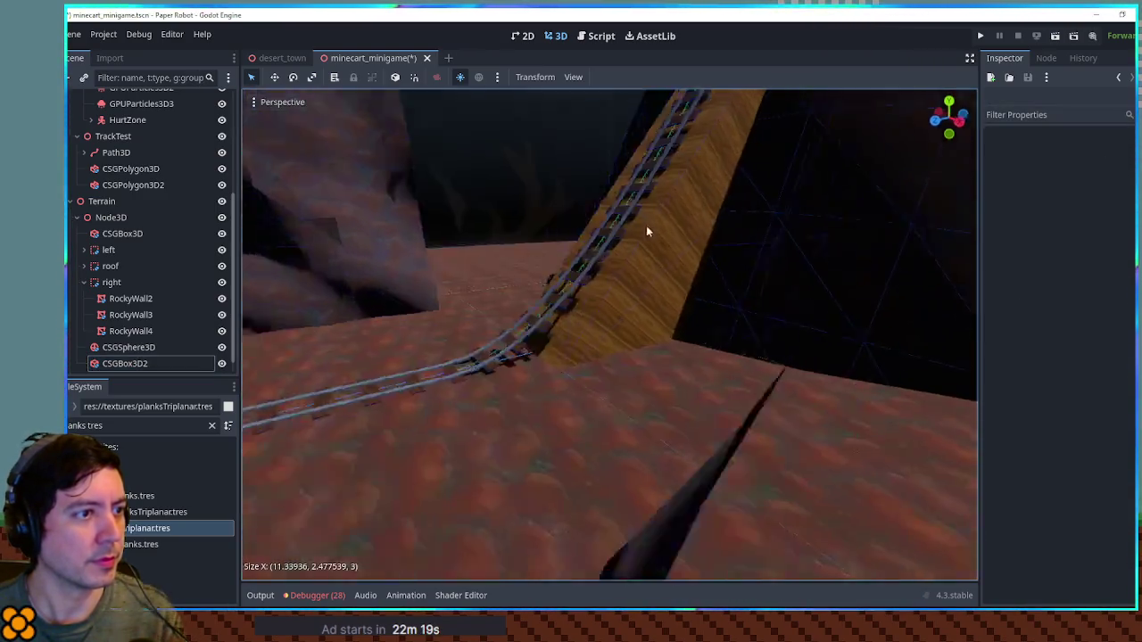
pyautogui.hotkey('ctrl', 's')
pyautogui.press('F5')
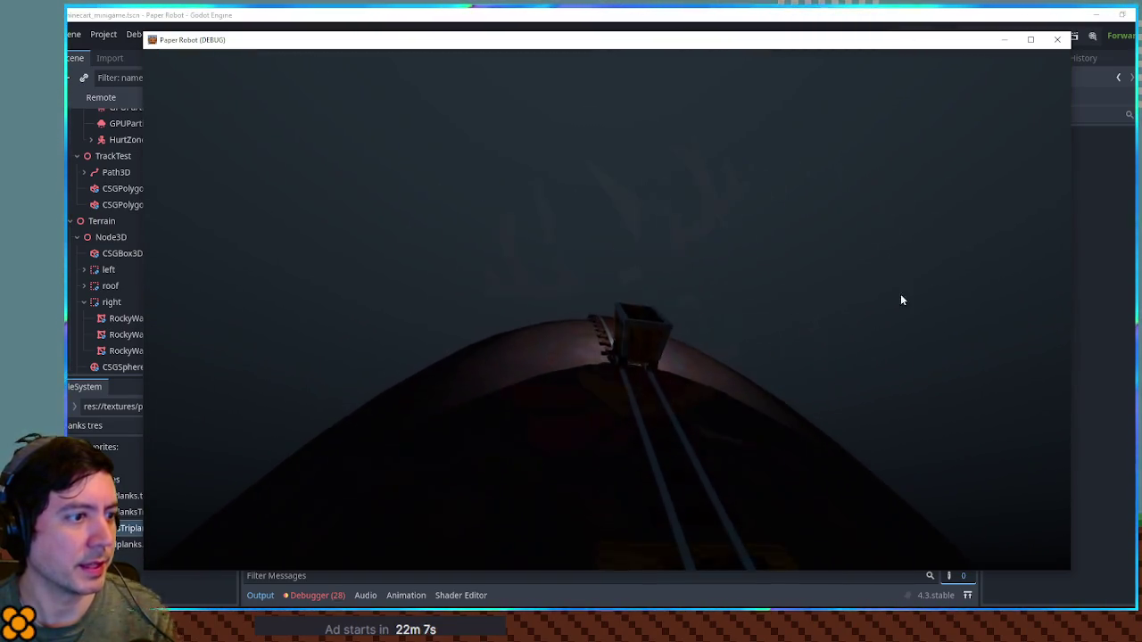
# Stop the running game with F8 and return to the 3D editor.
pyautogui.press('F8')
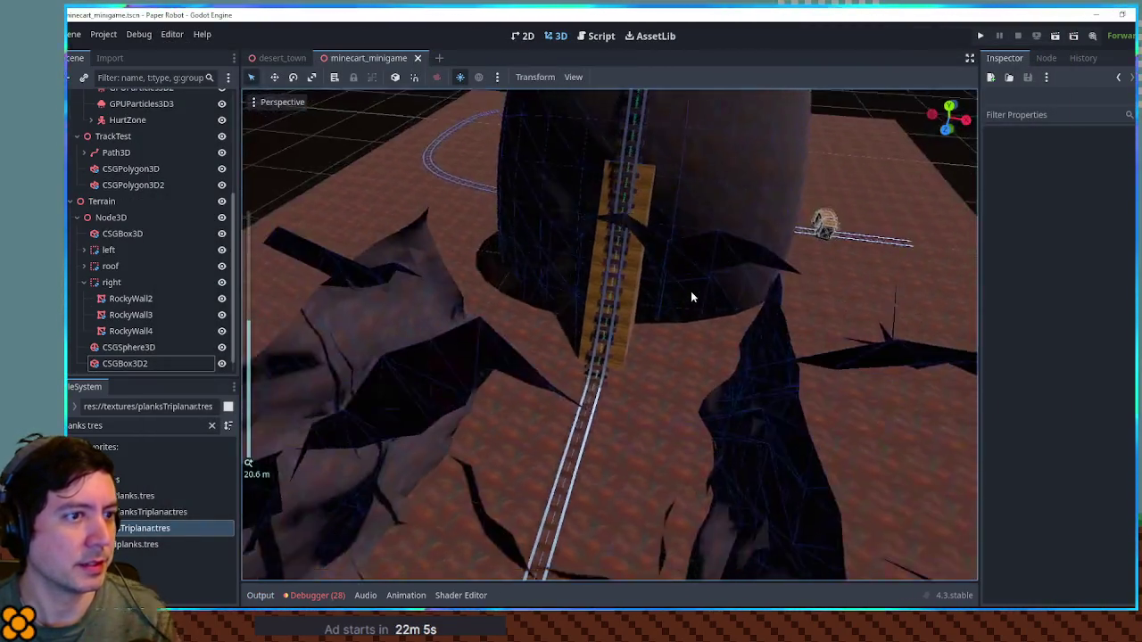
pyautogui.scroll(-5, 691, 296)
# Enlarge the CSGSphere3D dome's radius.
pyautogui.click(759, 375)
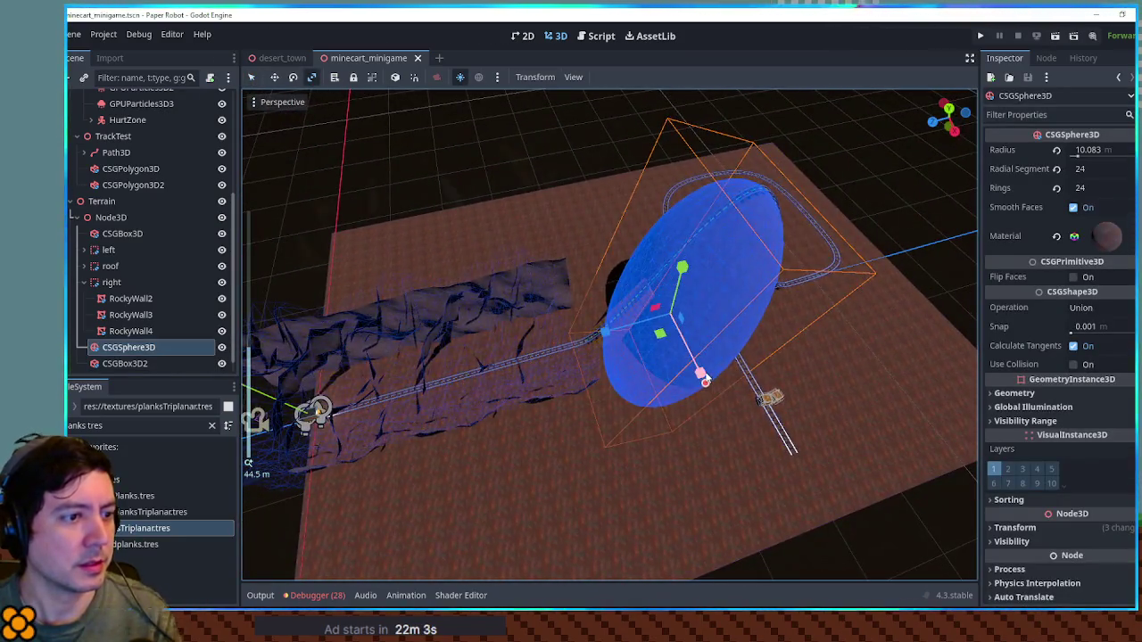
pyautogui.moveTo(705, 380)
pyautogui.mouseDown()
pyautogui.moveTo(778, 472)
pyautogui.moveTo(782, 518)
pyautogui.mouseUp()
pyautogui.click(496, 177)
pyautogui.scroll(3, 496, 177)
pyautogui.moveTo(496, 178)
pyautogui.mouseDown()
pyautogui.moveTo(668, 149)
pyautogui.moveTo(569, 224)
pyautogui.moveTo(668, 258)
pyautogui.moveTo(635, 199)
pyautogui.mouseUp()
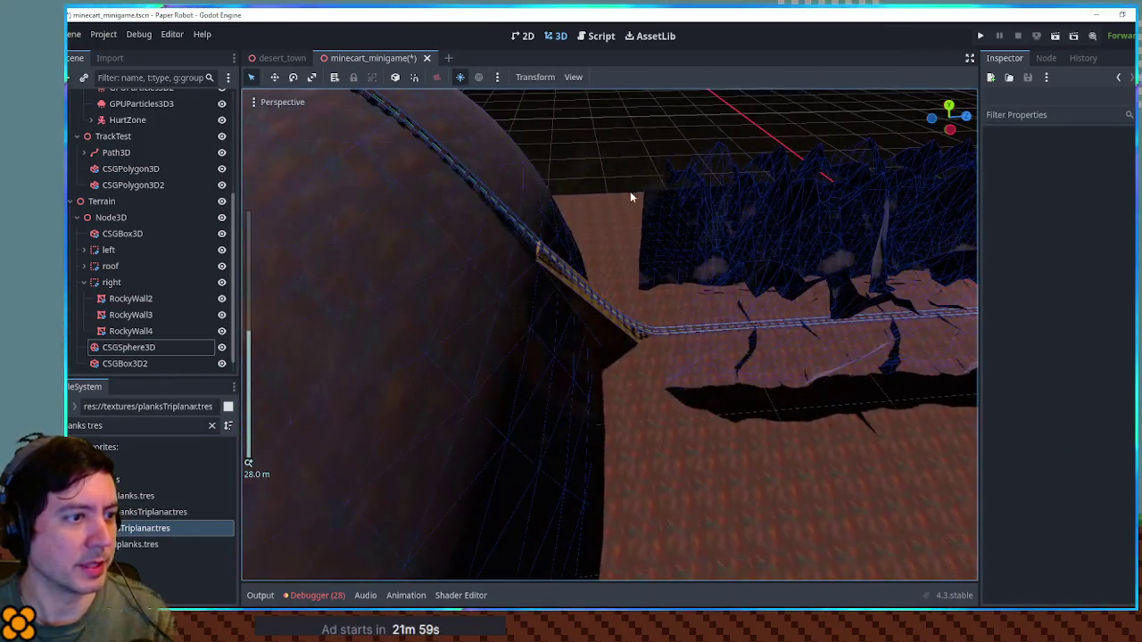
# Slide the right wall group toward the sphere and show its transform values.
pyautogui.click(656, 226)
pyautogui.scroll(-5, 688, 268)
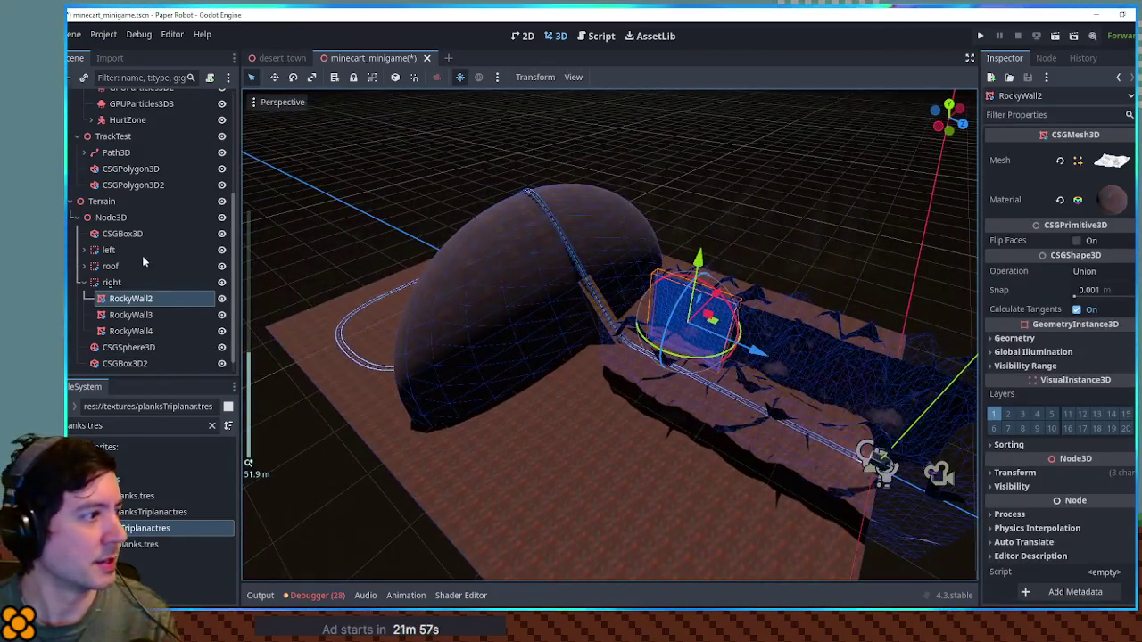
pyautogui.click(111, 282)
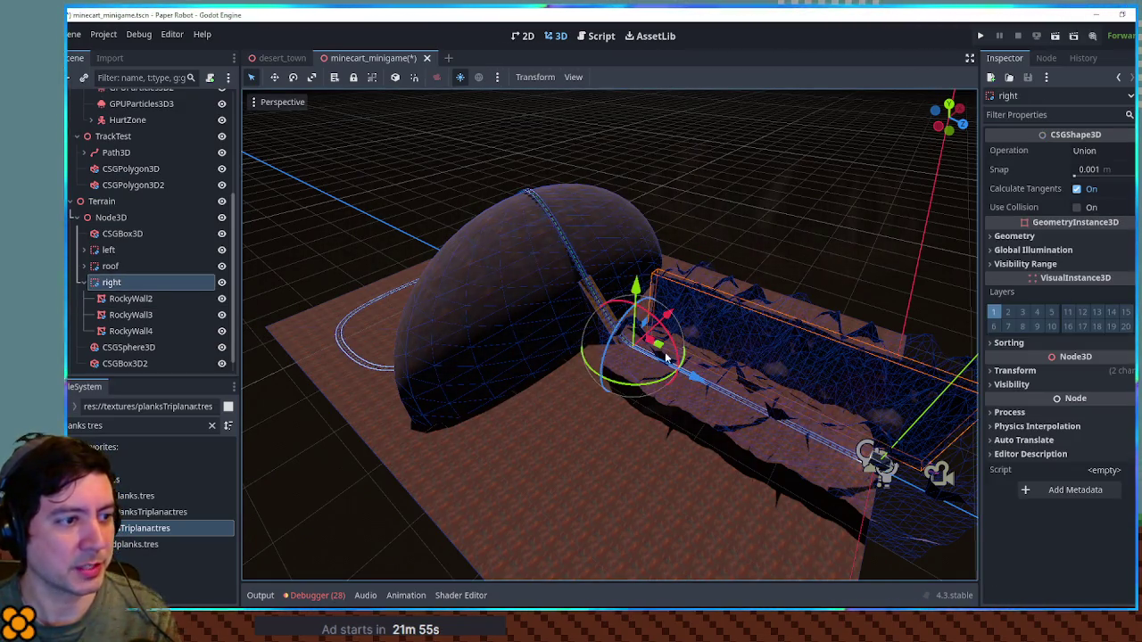
pyautogui.moveTo(685, 366); pyautogui.dragTo(631, 368)
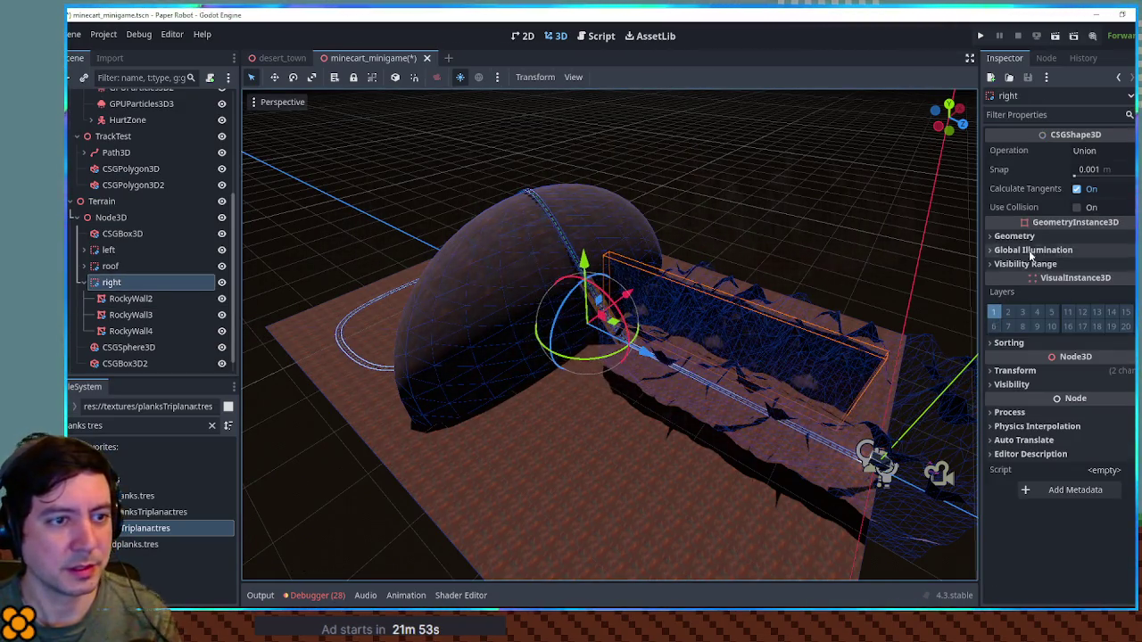
pyautogui.click(1014, 371)
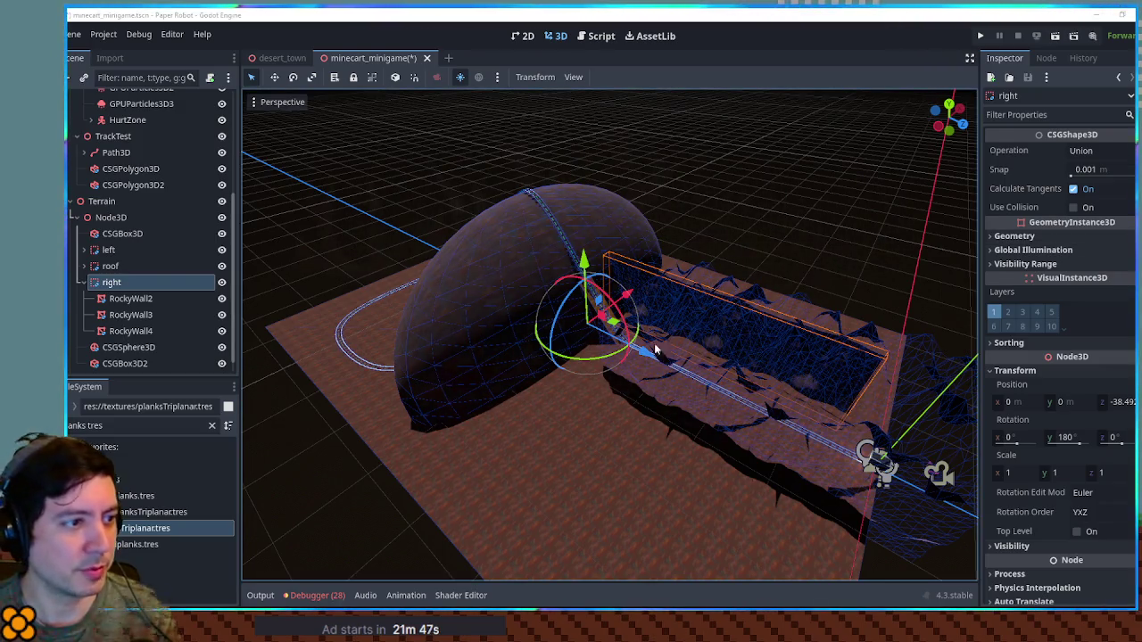
pyautogui.moveTo(1001, 477); pyautogui.dragTo(1004, 473)
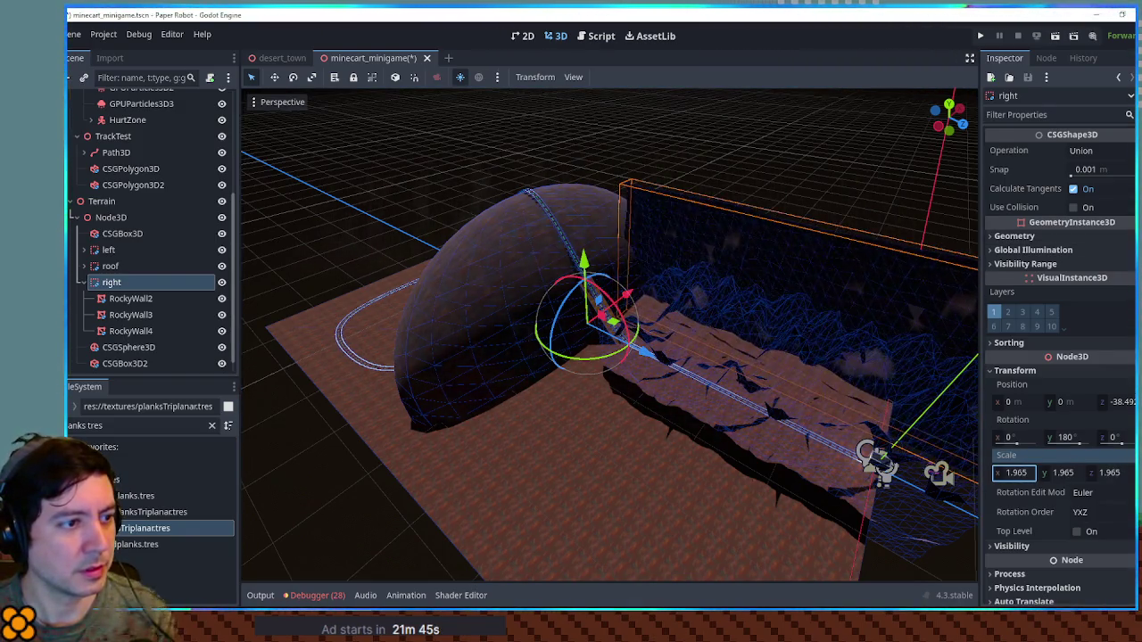
pyautogui.write('1')
# Move RockyWall2 through RockyWall4 left along X.
pyautogui.moveTo(866, 421)
pyautogui.mouseDown()
pyautogui.moveTo(661, 338)
pyautogui.moveTo(688, 347)
pyautogui.mouseUp()
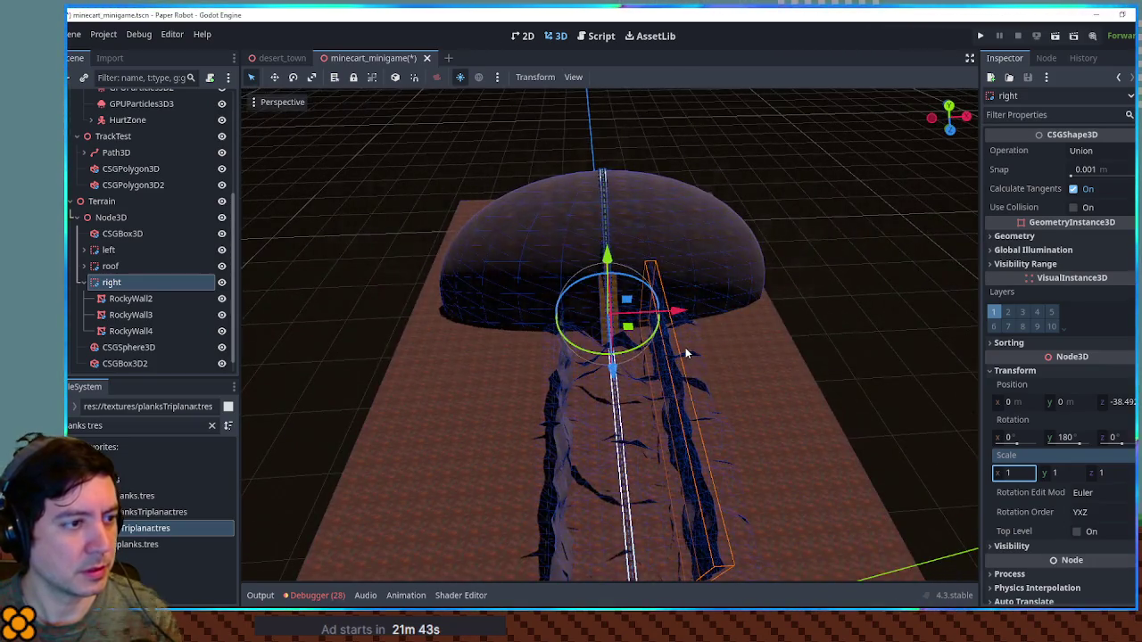
pyautogui.scroll(4, 686, 347)
pyautogui.click(190, 298)
pyautogui.keyDown('shift'); pyautogui.click(190, 331); pyautogui.keyUp('shift')
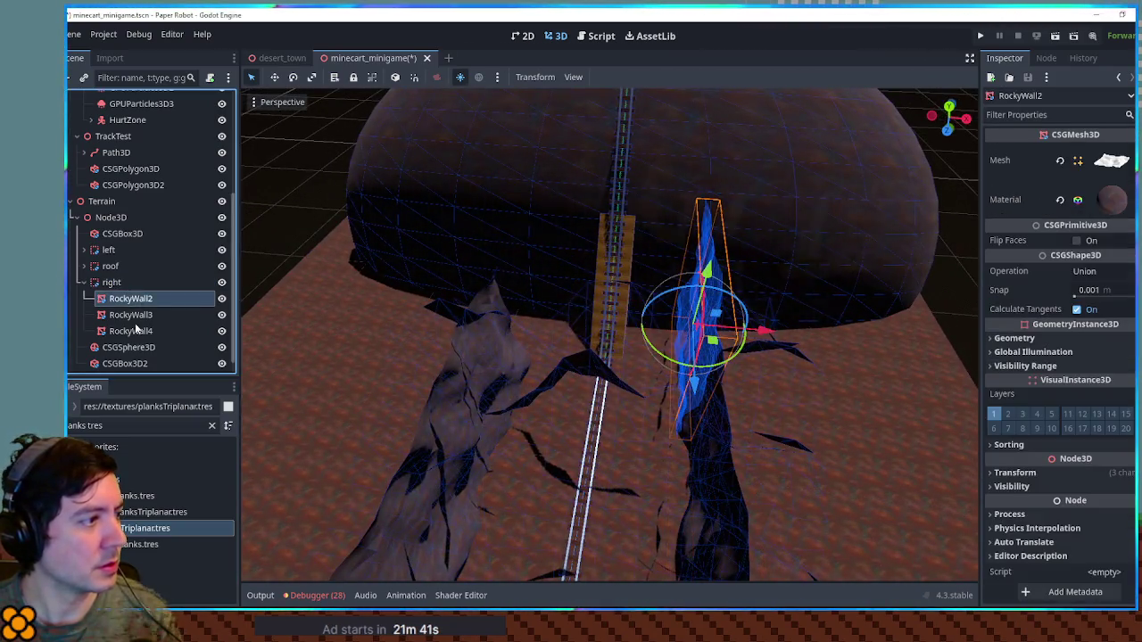
pyautogui.moveTo(769, 518); pyautogui.dragTo(656, 506)
# Move the right wall group to 6.886 m on X and scale it to 1.87.
pyautogui.click(627, 518)
pyautogui.moveTo(687, 305); pyautogui.dragTo(761, 303)
pyautogui.moveTo(1001, 478); pyautogui.dragTo(1066, 478)
pyautogui.moveTo(627, 296)
pyautogui.mouseDown()
pyautogui.moveTo(684, 272)
pyautogui.moveTo(587, 297)
pyautogui.moveTo(704, 283)
pyautogui.moveTo(605, 321)
pyautogui.mouseUp()
pyautogui.moveTo(624, 400)
pyautogui.mouseDown()
pyautogui.moveTo(523, 383)
pyautogui.moveTo(490, 415)
pyautogui.mouseUp()
pyautogui.scroll(-3, 490, 415)
pyautogui.moveTo(514, 367)
pyautogui.mouseDown()
pyautogui.moveTo(538, 388)
pyautogui.moveTo(589, 285)
pyautogui.moveTo(635, 285)
pyautogui.moveTo(618, 284)
pyautogui.moveTo(657, 324)
pyautogui.mouseUp()
pyautogui.scroll(2, 626, 286)
pyautogui.scroll(-1, 658, 324)
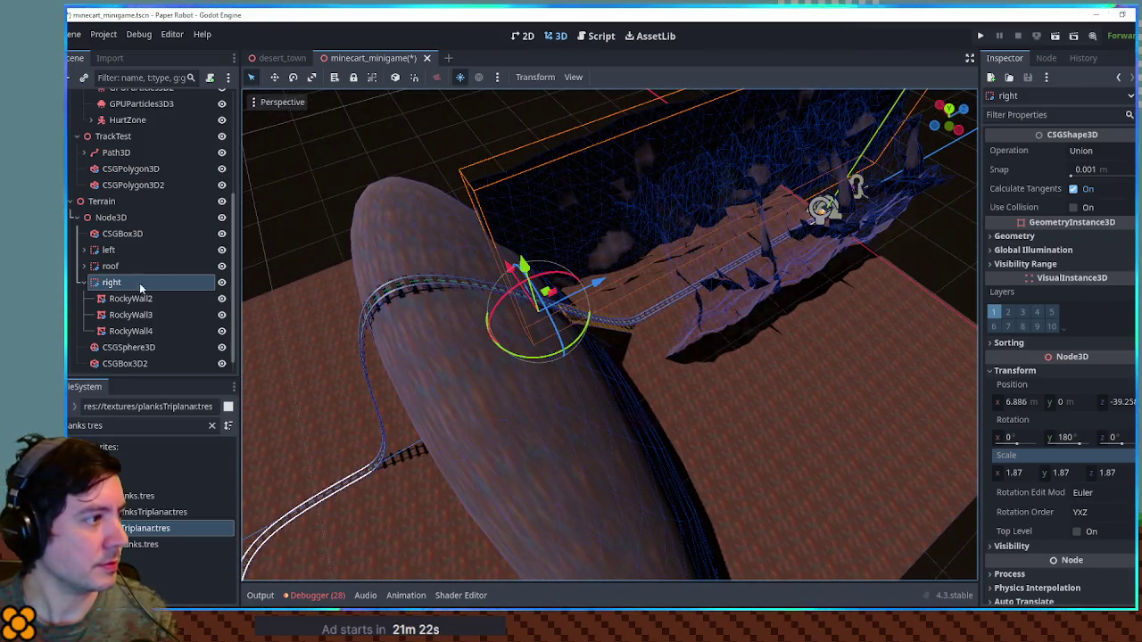
pyautogui.click(107, 251)
pyautogui.moveTo(815, 331)
pyautogui.mouseDown()
pyautogui.moveTo(902, 345)
pyautogui.moveTo(784, 254)
pyautogui.moveTo(402, 379)
pyautogui.mouseUp()
# Try moving the three left rocky walls along the track, then undo it.
pyautogui.click(84, 250)
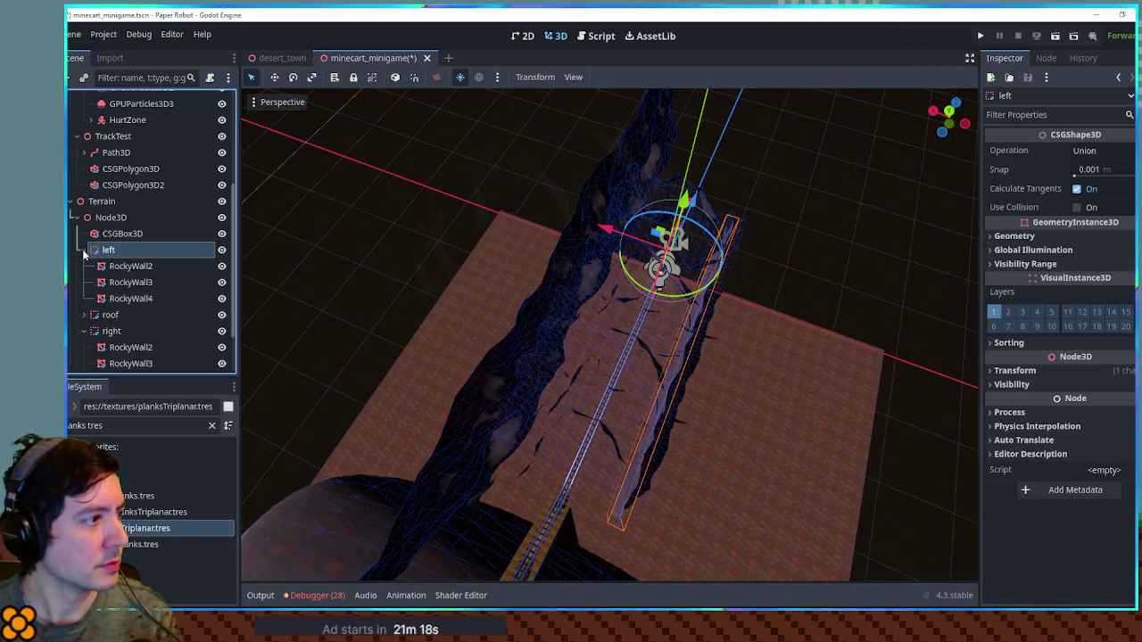
pyautogui.click(121, 265)
pyautogui.keyDown('shift'); pyautogui.click(130, 298); pyautogui.keyUp('shift')
pyautogui.moveTo(611, 355)
pyautogui.mouseDown()
pyautogui.moveTo(566, 324)
pyautogui.moveTo(547, 339)
pyautogui.mouseUp()
pyautogui.click(107, 250)
pyautogui.hotkey('ctrl', 'z')
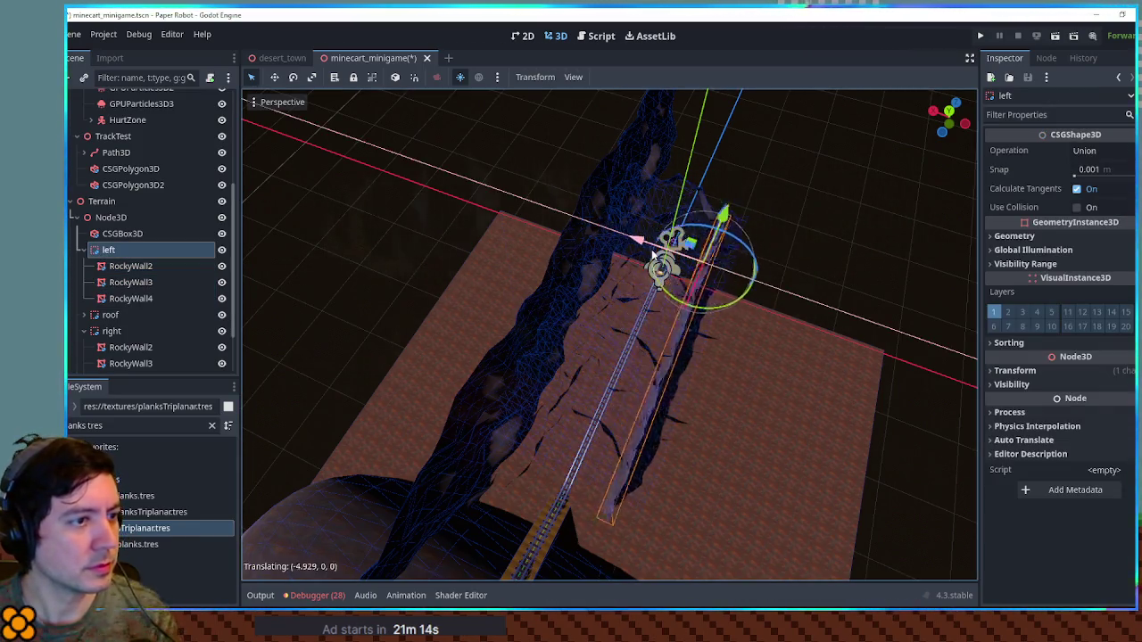
# Scale the left wall group to 1.615 and slide it to Z about 15.376.
pyautogui.click(1014, 370)
pyautogui.moveTo(1017, 473); pyautogui.dragTo(1053, 473)
pyautogui.moveTo(926, 480)
pyautogui.mouseDown()
pyautogui.moveTo(640, 364)
pyautogui.moveTo(744, 411)
pyautogui.mouseUp()
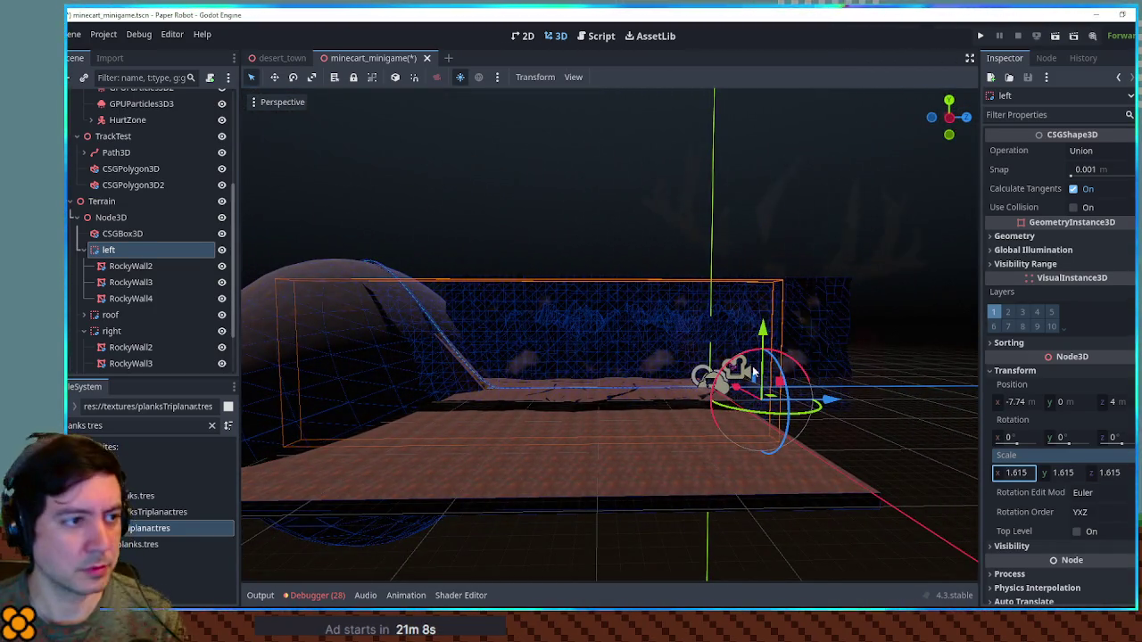
pyautogui.click(665, 223)
pyautogui.click(128, 248)
pyautogui.press('KP_3')
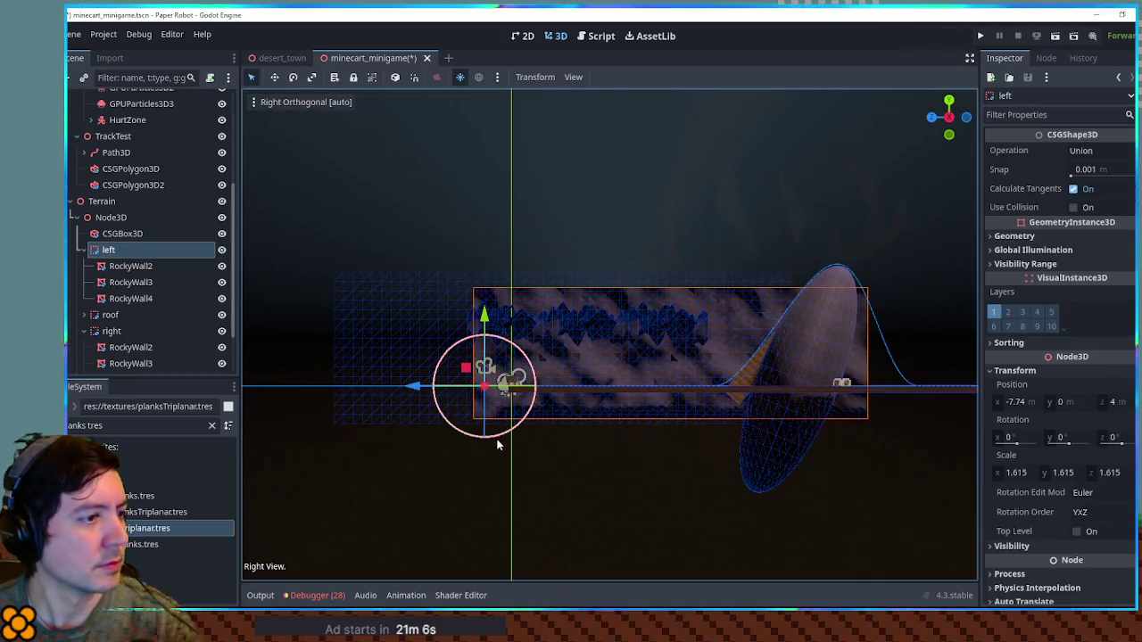
pyautogui.moveTo(430, 387)
pyautogui.mouseDown()
pyautogui.moveTo(277, 386)
pyautogui.moveTo(332, 386)
pyautogui.moveTo(392, 357)
pyautogui.moveTo(403, 327)
pyautogui.moveTo(375, 396)
pyautogui.moveTo(596, 365)
pyautogui.moveTo(747, 387)
pyautogui.moveTo(686, 388)
pyautogui.mouseUp()
pyautogui.scroll(3, 656, 369)
# Add a CSGCylinder3D under the sphere, then delete it as misplaced.
pyautogui.click(657, 350)
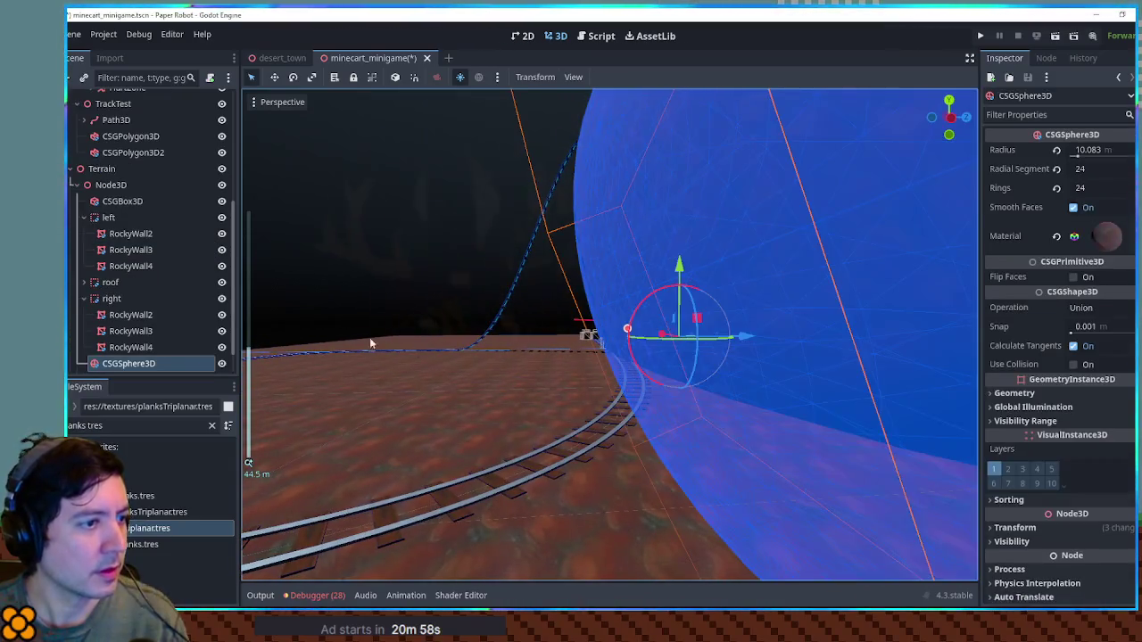
pyautogui.hotkey('ctrl', 'a')
pyautogui.write('csg')
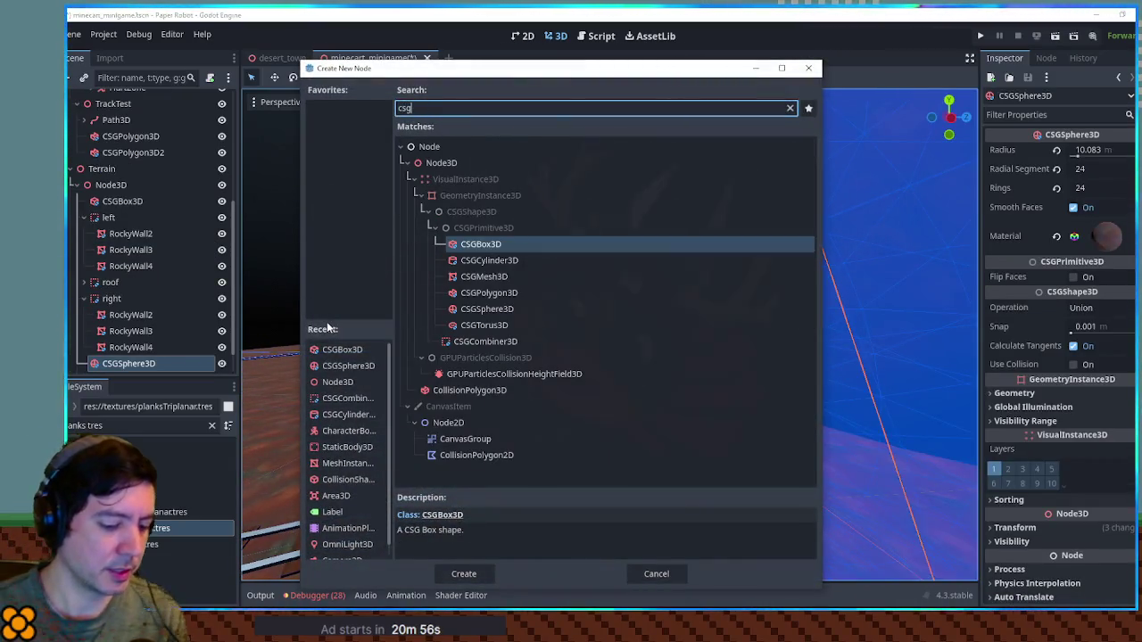
pyautogui.write('cy')
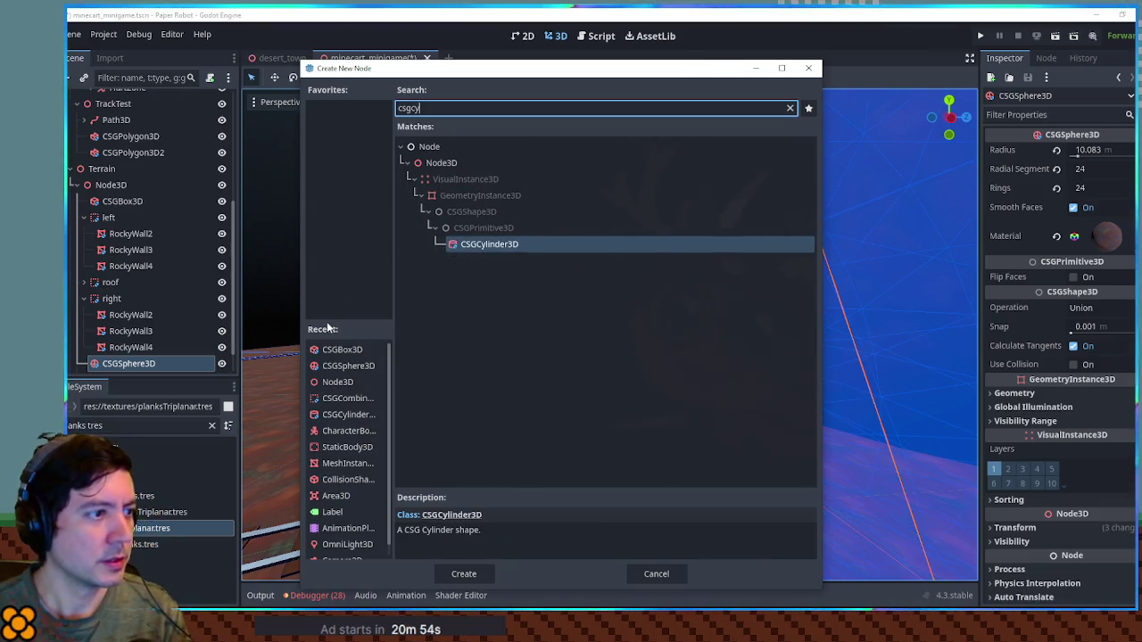
pyautogui.press('Return')
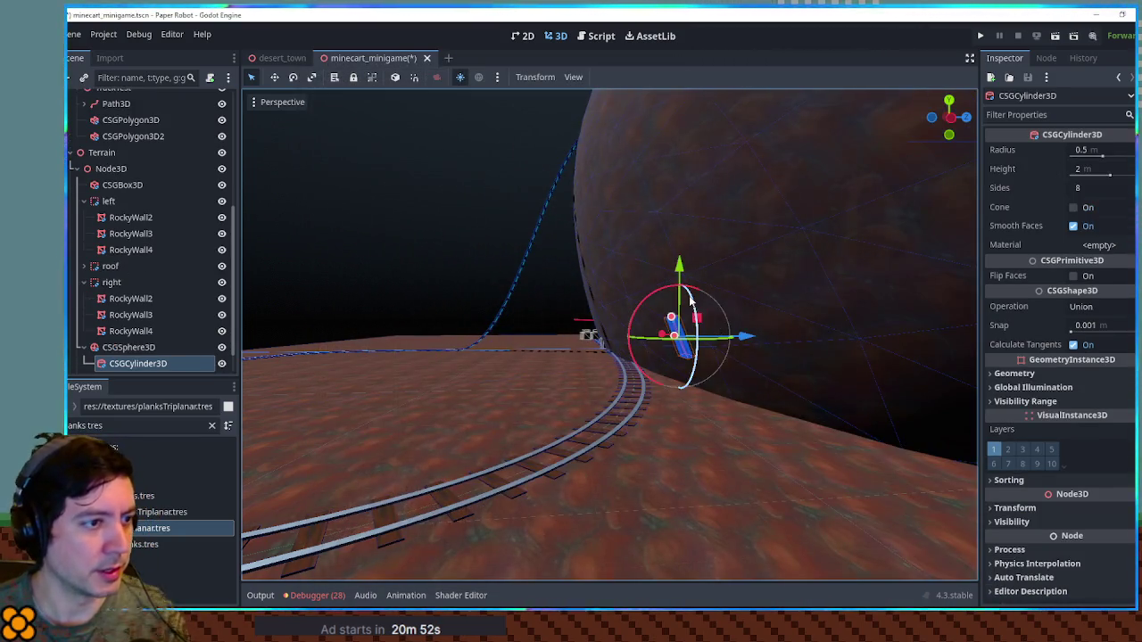
pyautogui.moveTo(610, 337)
pyautogui.mouseDown()
pyautogui.moveTo(595, 377)
pyautogui.moveTo(732, 435)
pyautogui.mouseUp()
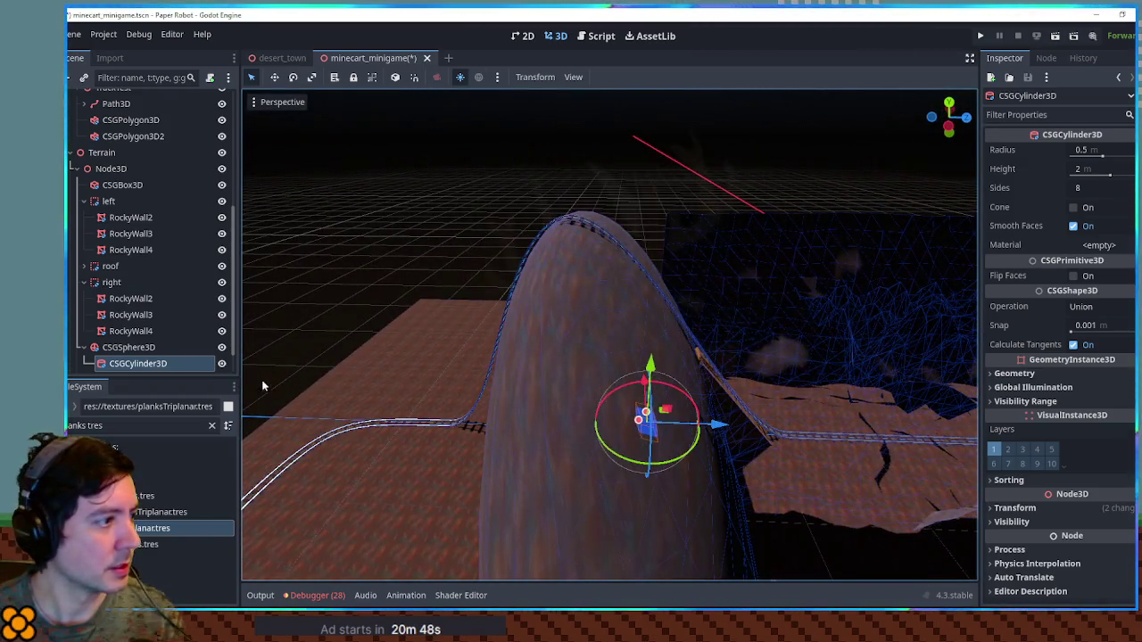
pyautogui.press('Delete')
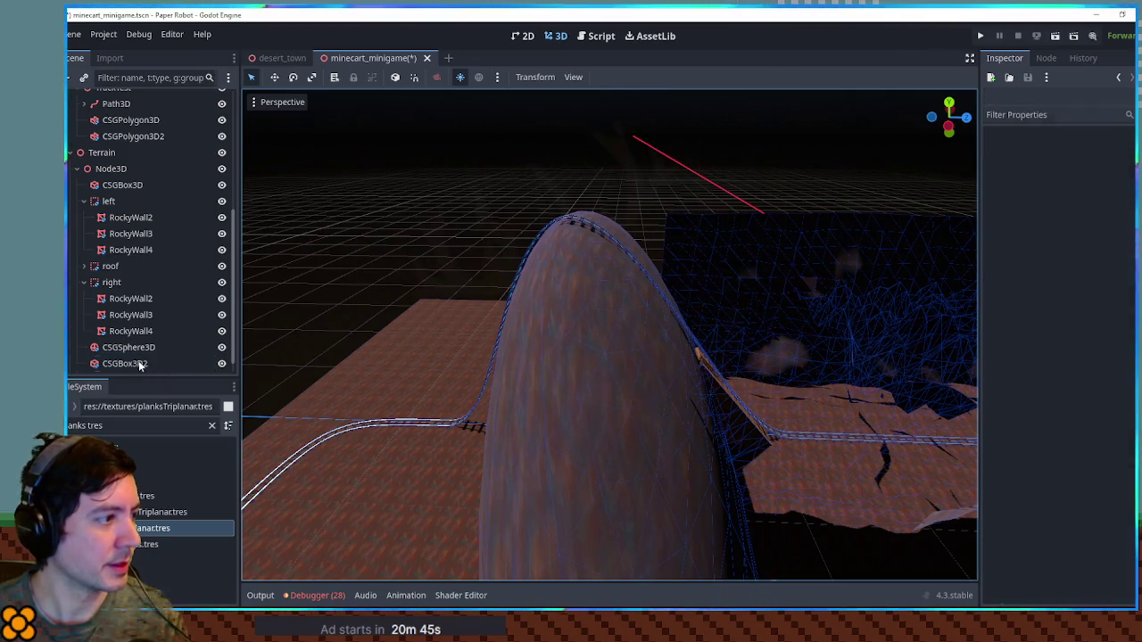
# Add a new CSGCylinder3D under Terrain and frame it in the view.
pyautogui.click(84, 282)
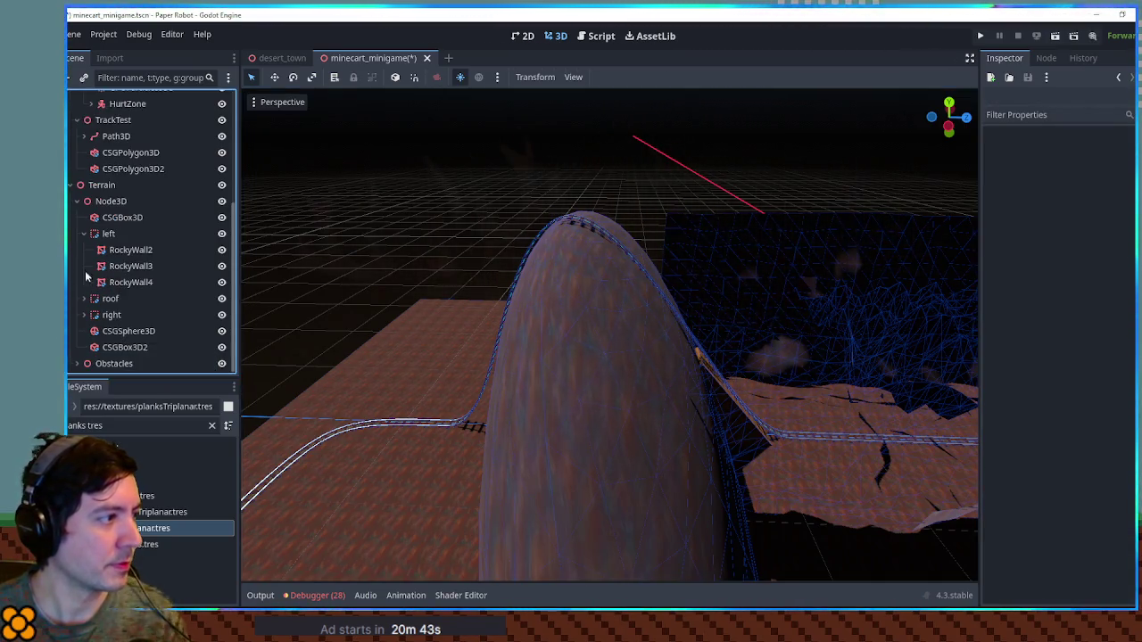
pyautogui.click(101, 234)
pyautogui.hotkey('ctrl', 'a')
pyautogui.write('csgcy')
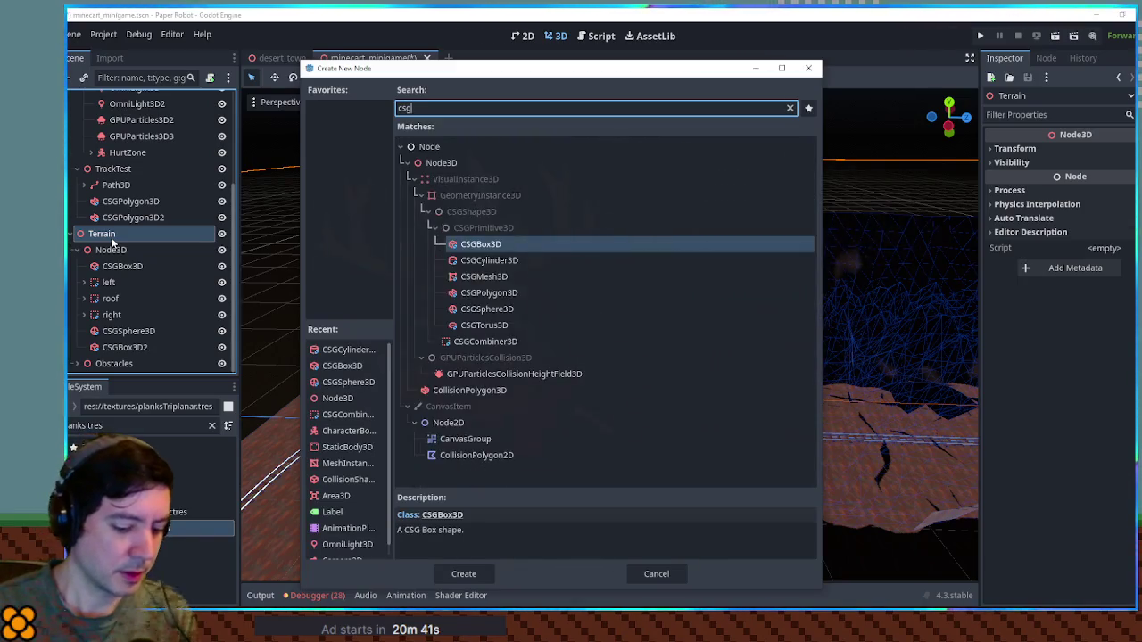
pyautogui.press('Return')
pyautogui.scroll(2, 593, 332)
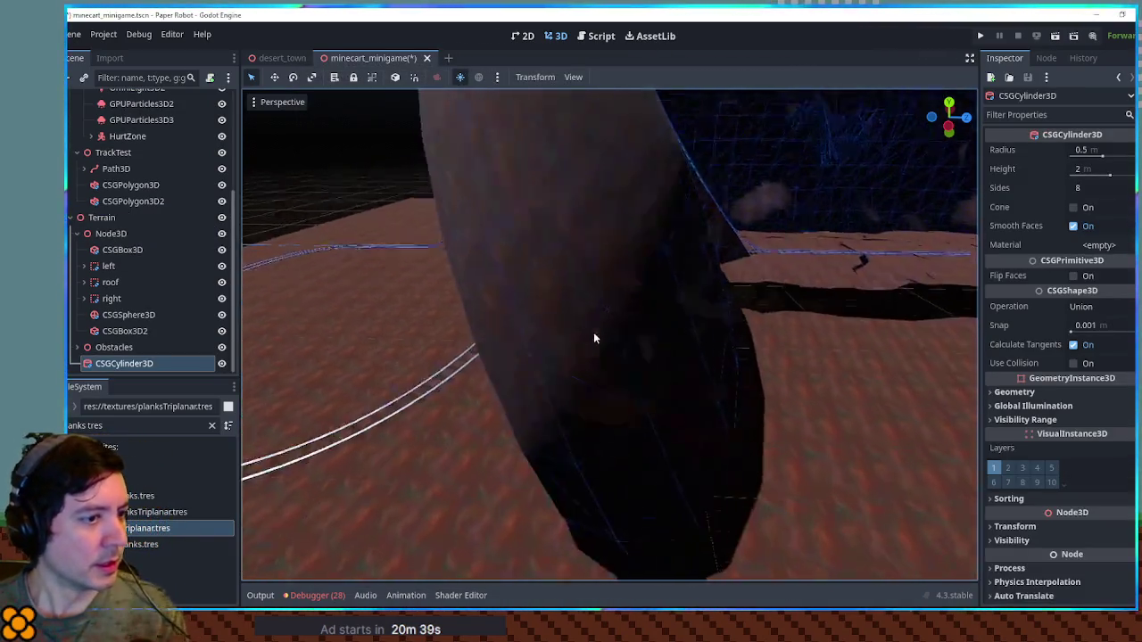
pyautogui.scroll(-5, 786, 321)
pyautogui.press('f')
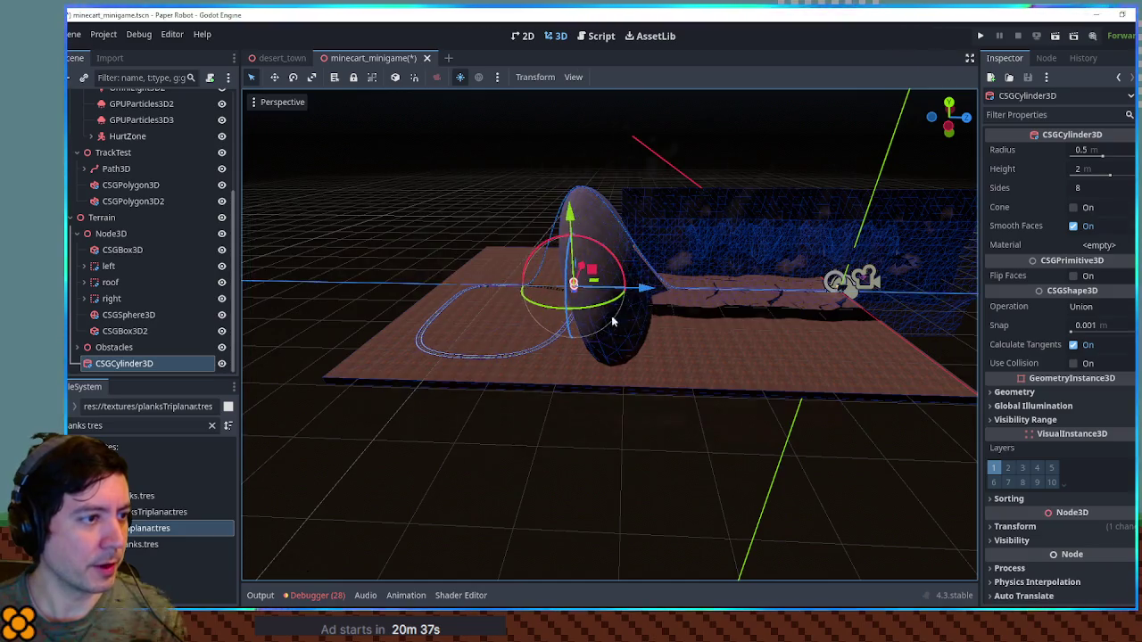
pyautogui.scroll(5, 669, 307)
pyautogui.moveTo(690, 354)
pyautogui.mouseDown()
pyautogui.moveTo(705, 330)
pyautogui.moveTo(383, 279)
pyautogui.mouseUp()
# Size the cylinder to radius 5.974 m and height 56.791 m with 16 sides.
pyautogui.moveTo(615, 357)
pyautogui.mouseDown()
pyautogui.moveTo(616, 382)
pyautogui.moveTo(672, 389)
pyautogui.moveTo(575, 382)
pyautogui.moveTo(604, 359)
pyautogui.mouseUp()
pyautogui.scroll(-5, 604, 359)
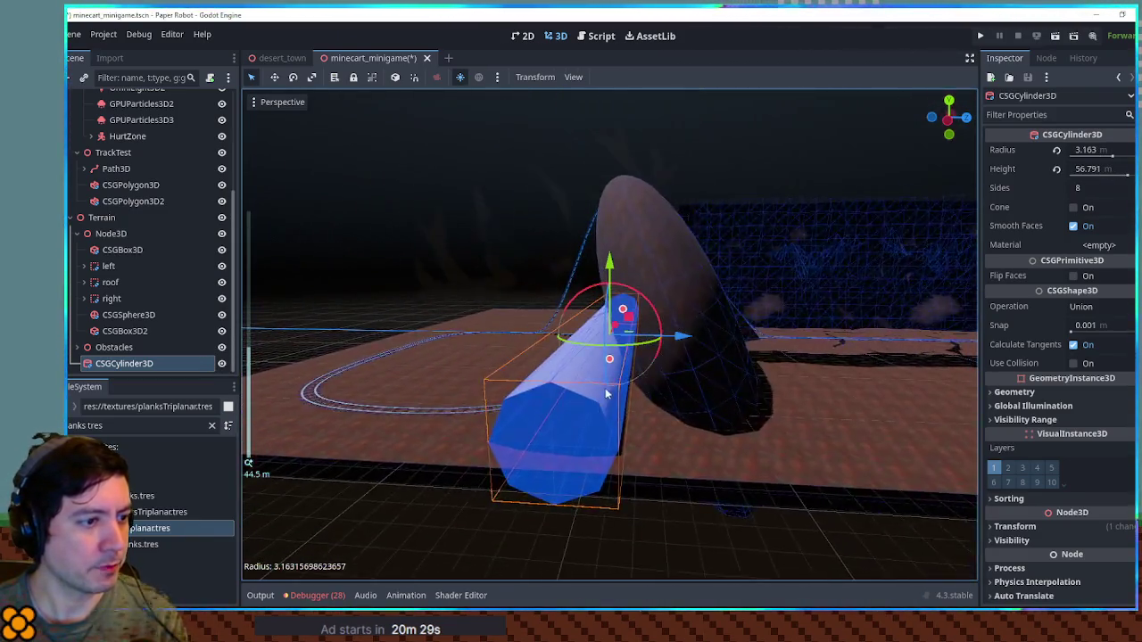
pyautogui.moveTo(665, 338); pyautogui.dragTo(687, 336)
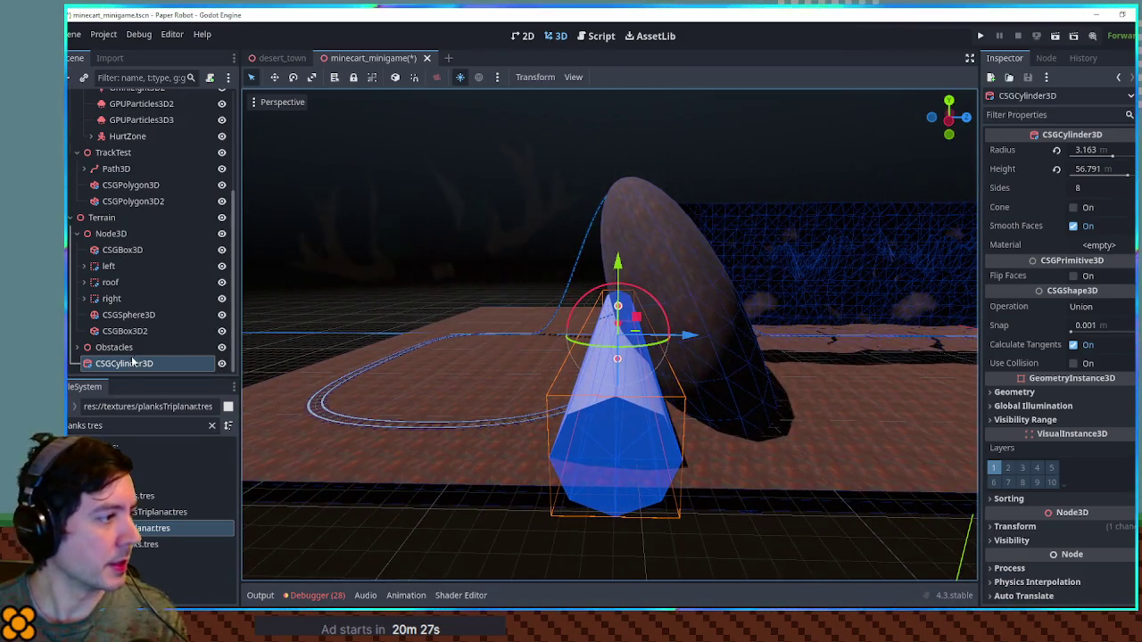
pyautogui.moveTo(626, 310)
pyautogui.mouseDown()
pyautogui.moveTo(625, 295)
pyautogui.moveTo(628, 384)
pyautogui.mouseUp()
pyautogui.click(1099, 188)
pyautogui.write('16')
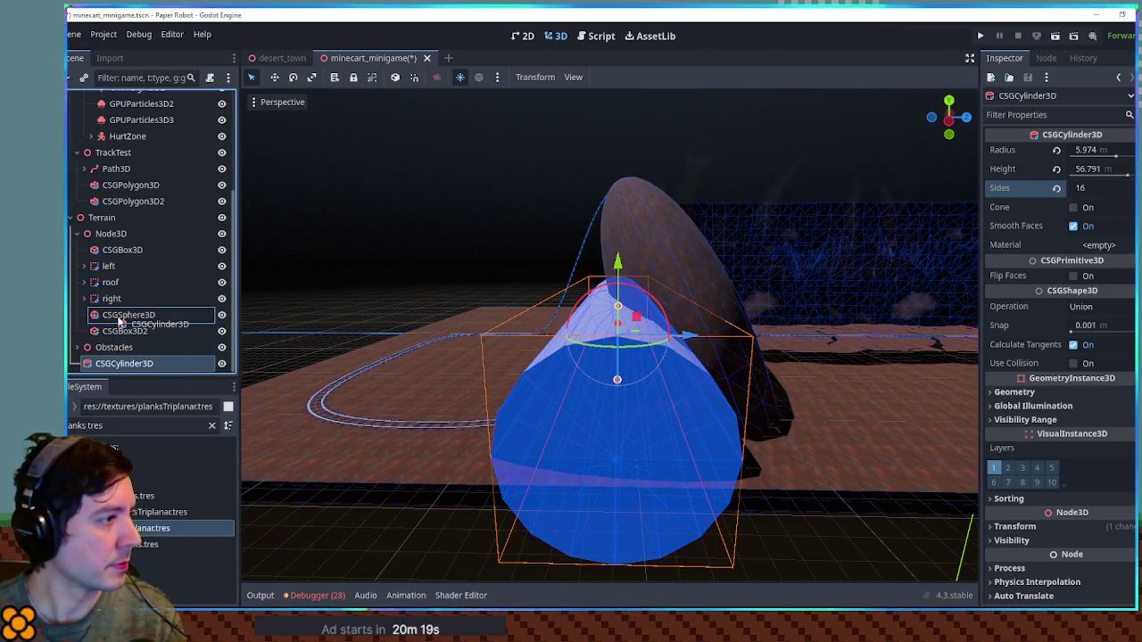
# Parent the cylinder to CSGSphere3D and set its operation to Subtraction.
pyautogui.moveTo(121, 321); pyautogui.dragTo(125, 316)
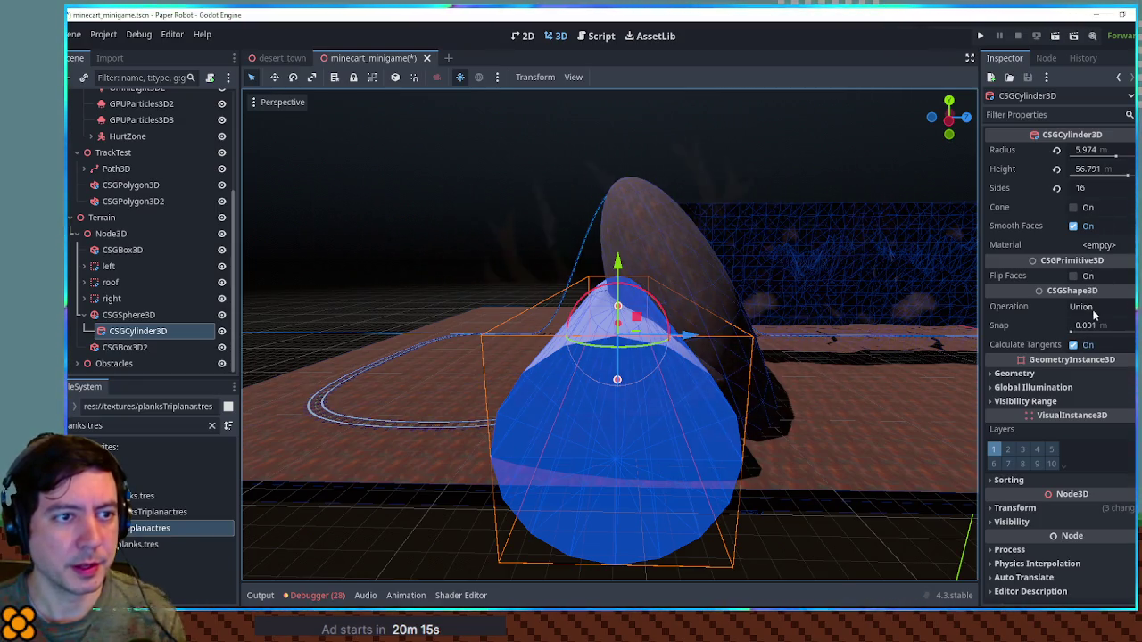
pyautogui.click(1080, 306)
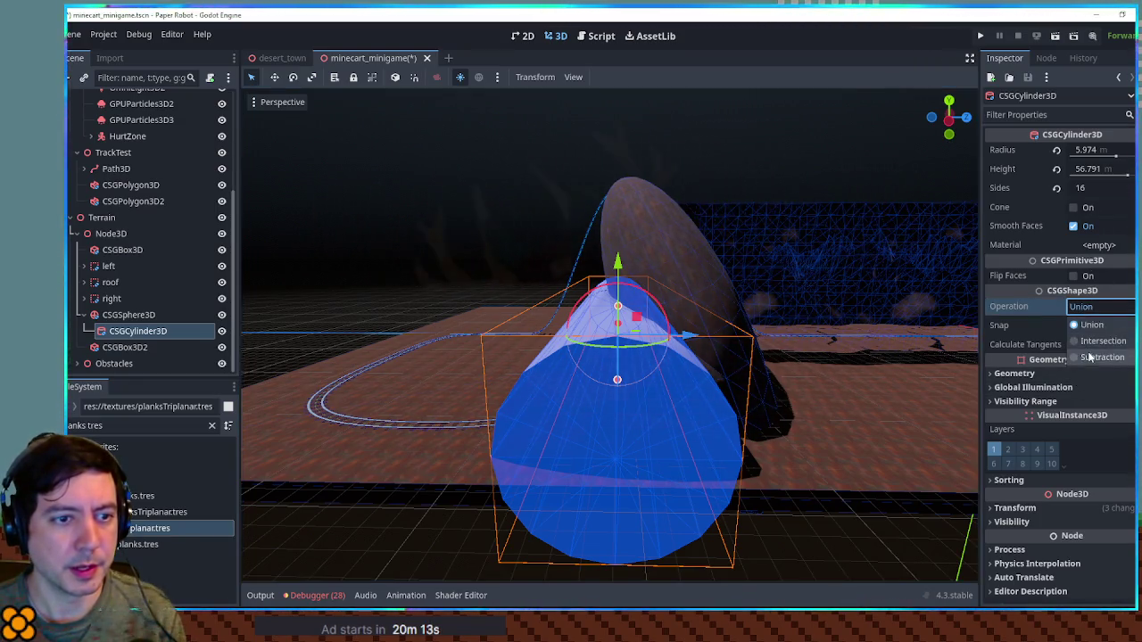
pyautogui.click(1076, 355)
pyautogui.click(816, 521)
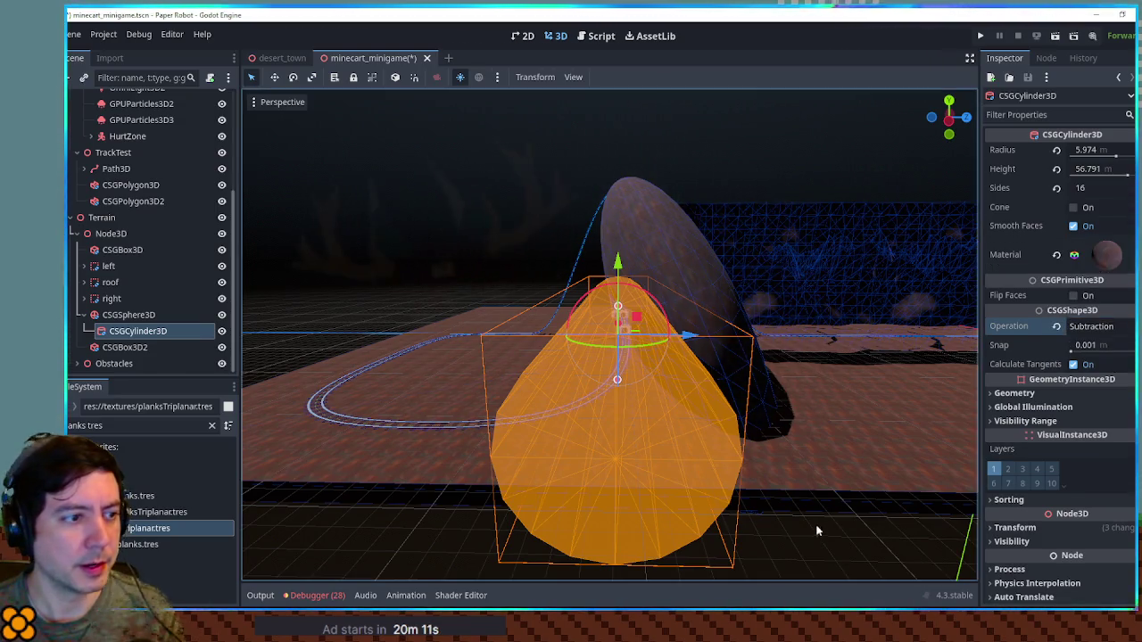
pyautogui.click(816, 521)
pyautogui.scroll(-3, 609, 369)
pyautogui.scroll(10, 575, 375)
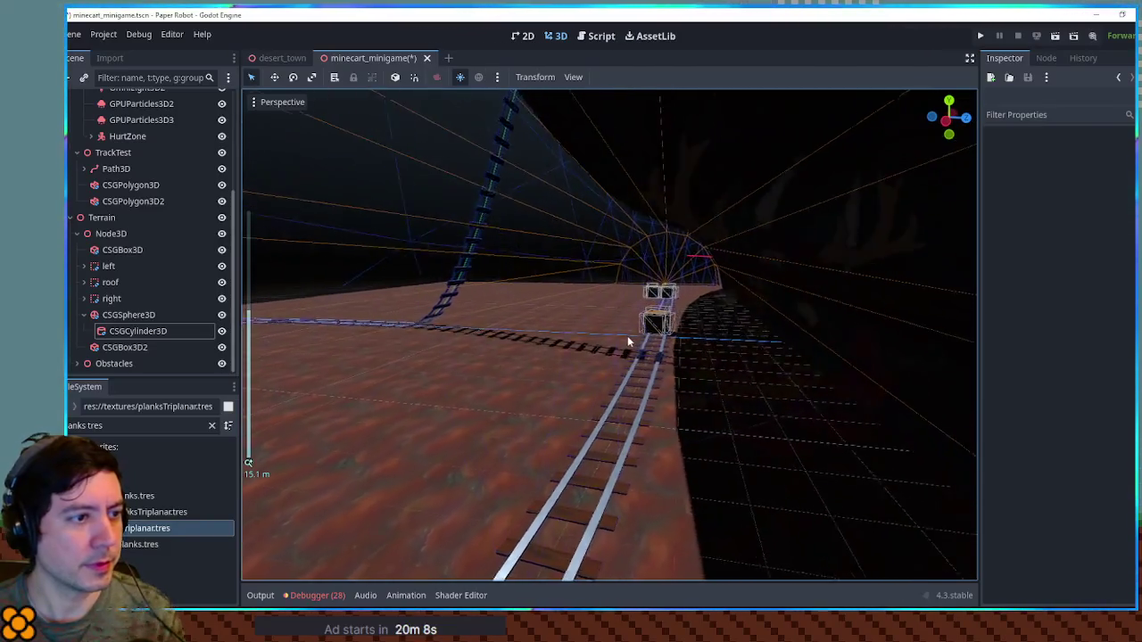
pyautogui.moveTo(628, 340)
pyautogui.mouseDown()
pyautogui.moveTo(616, 339)
pyautogui.moveTo(854, 339)
pyautogui.moveTo(255, 331)
pyautogui.moveTo(864, 339)
pyautogui.moveTo(741, 348)
pyautogui.mouseUp()
pyautogui.scroll(-4, 741, 348)
pyautogui.scroll(-10, 742, 344)
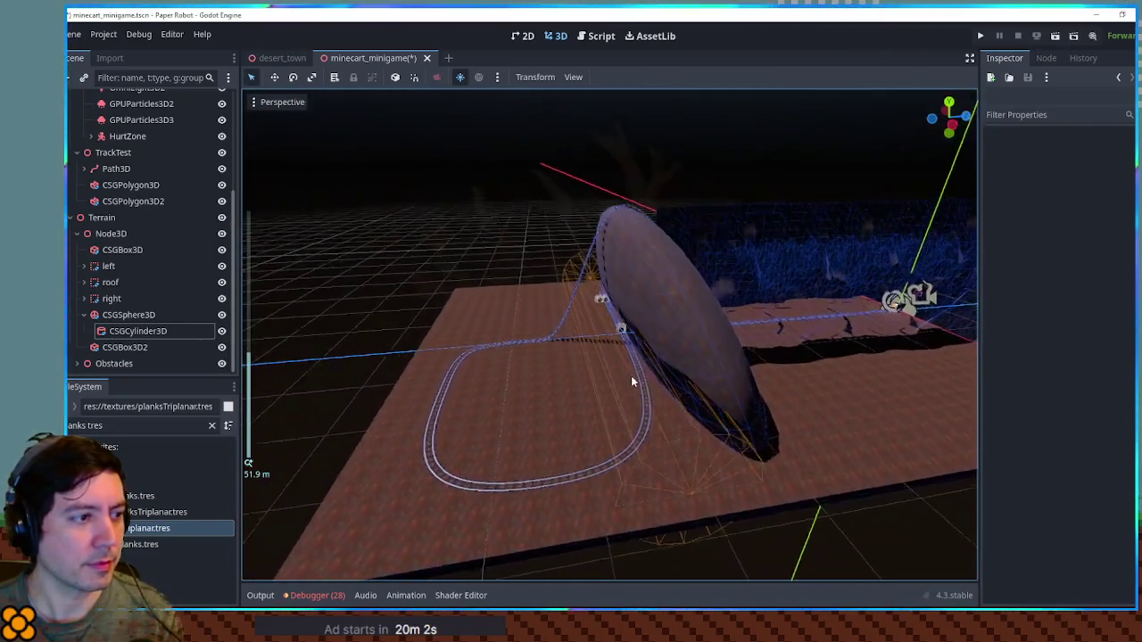
pyautogui.moveTo(631, 382)
pyautogui.mouseDown()
pyautogui.moveTo(523, 416)
pyautogui.moveTo(599, 390)
pyautogui.moveTo(818, 377)
pyautogui.moveTo(752, 371)
pyautogui.moveTo(637, 307)
pyautogui.moveTo(625, 321)
pyautogui.moveTo(665, 330)
pyautogui.moveTo(684, 318)
pyautogui.mouseUp()
pyautogui.scroll(-5, 599, 389)
pyautogui.scroll(-3, 624, 321)
pyautogui.scroll(10, 696, 285)
pyautogui.click(760, 158)
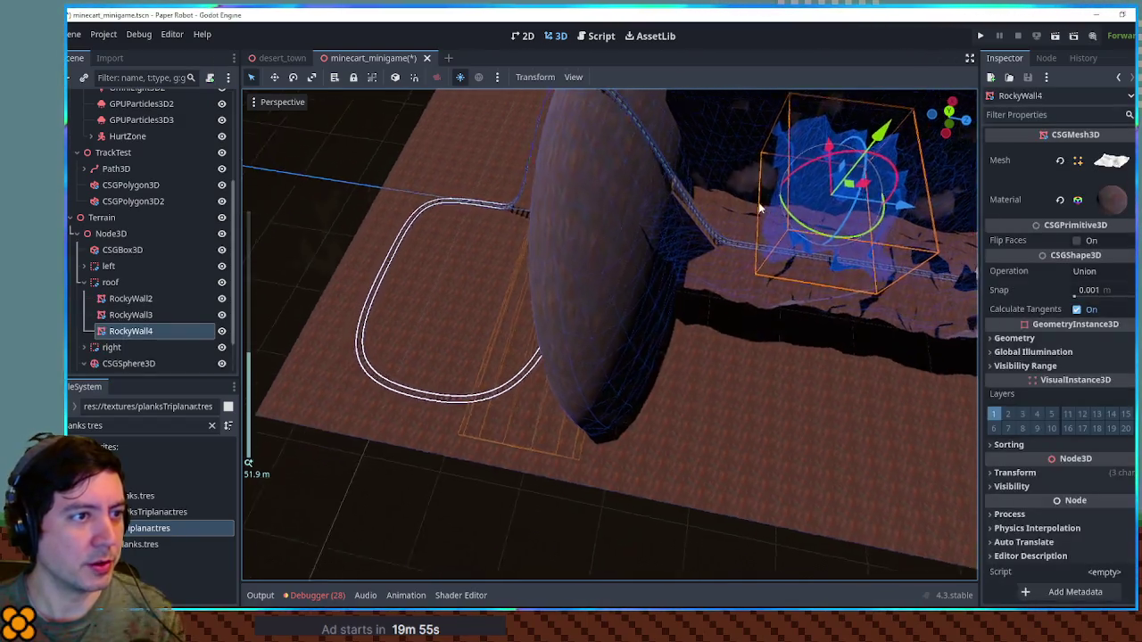
pyautogui.moveTo(760, 203); pyautogui.dragTo(742, 175)
pyautogui.scroll(-3, 742, 175)
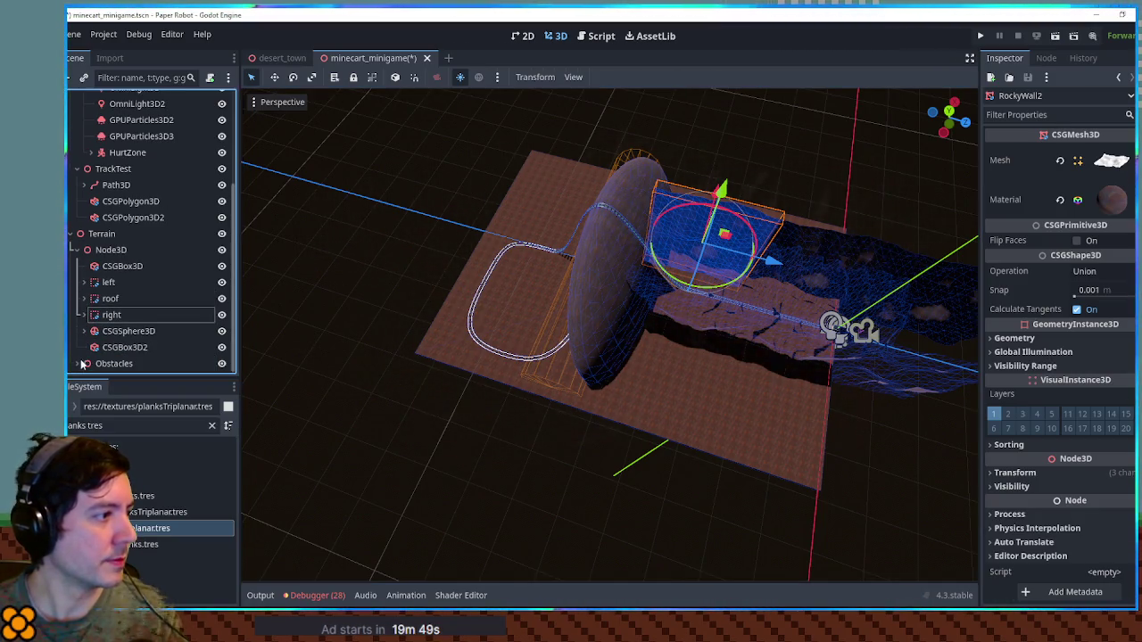
pyautogui.click(115, 331)
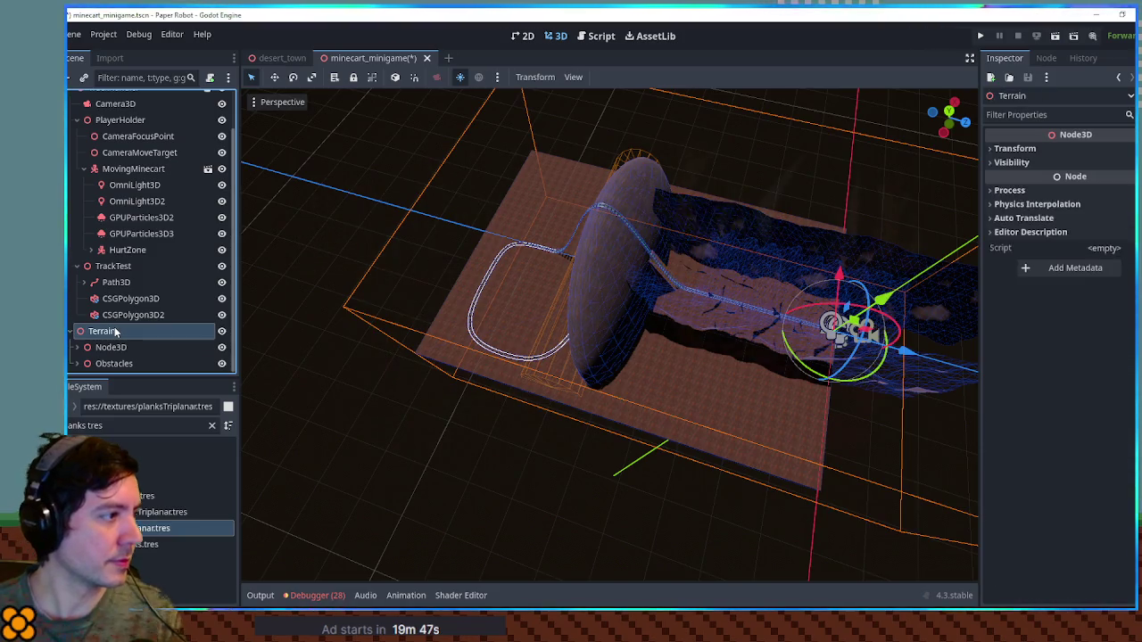
# Add a Node3D under Terrain, paste RockyWall2 into it, and position it beside the track.
pyautogui.hotkey('ctrl', 'a')
pyautogui.write('node3d')
pyautogui.press('Return')
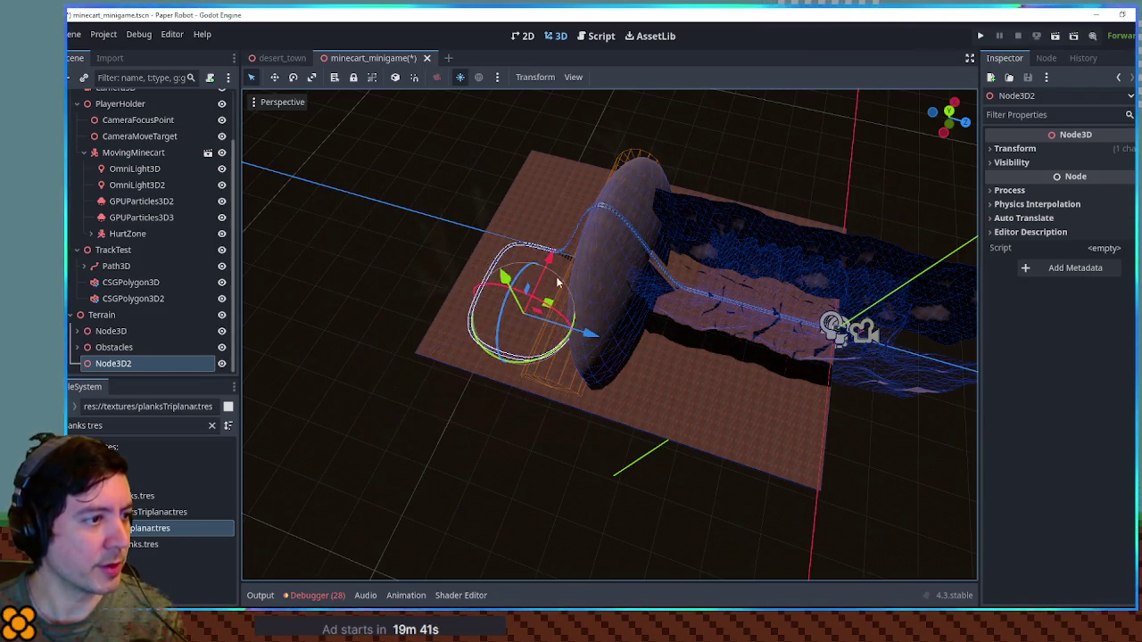
pyautogui.hotkey('ctrl', 'v')
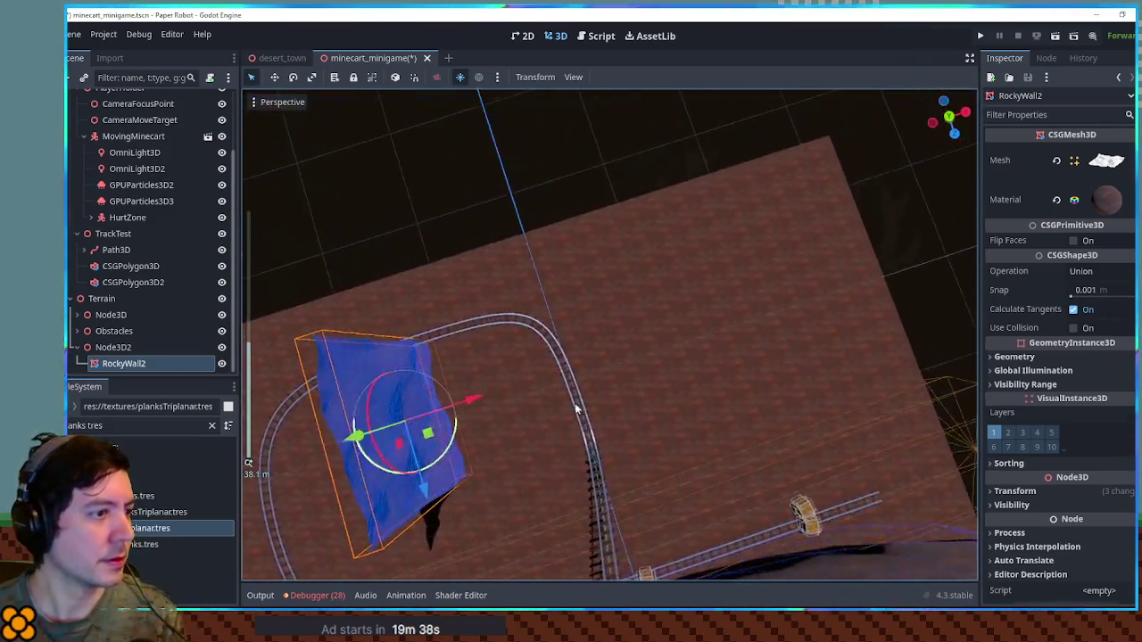
pyautogui.moveTo(576, 409)
pyautogui.mouseDown()
pyautogui.moveTo(498, 356)
pyautogui.moveTo(588, 376)
pyautogui.moveTo(581, 330)
pyautogui.moveTo(806, 388)
pyautogui.moveTo(810, 452)
pyautogui.mouseUp()
pyautogui.scroll(-3, 795, 408)
pyautogui.moveTo(861, 374)
pyautogui.mouseDown()
pyautogui.moveTo(849, 461)
pyautogui.moveTo(875, 480)
pyautogui.moveTo(880, 454)
pyautogui.moveTo(823, 386)
pyautogui.mouseUp()
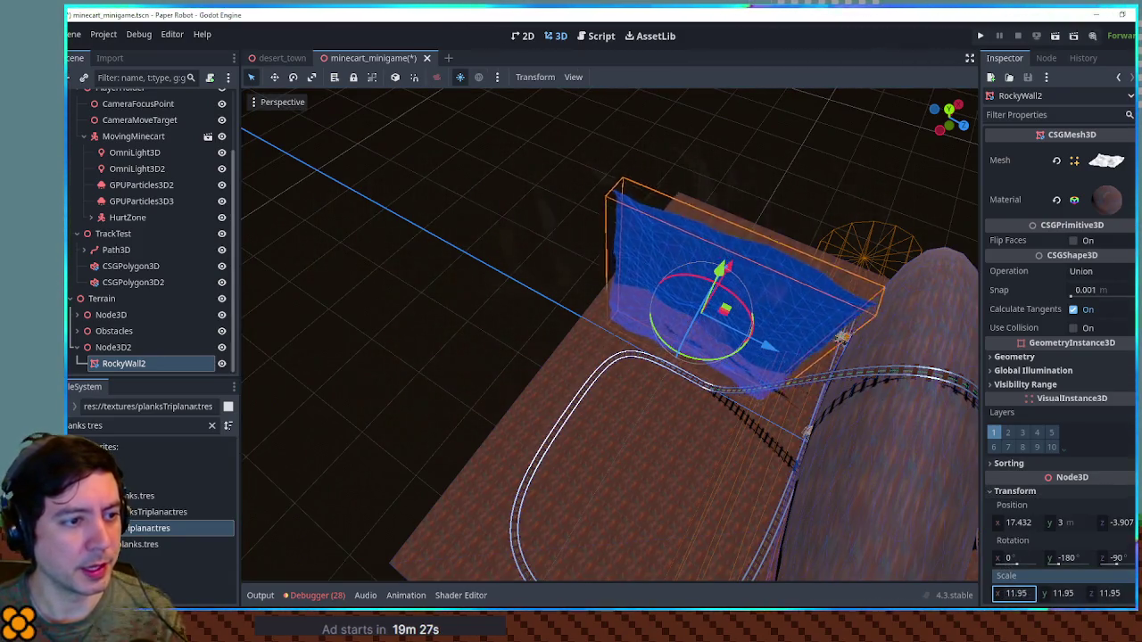
pyautogui.moveTo(753, 347)
pyautogui.mouseDown()
pyautogui.moveTo(758, 331)
pyautogui.moveTo(821, 357)
pyautogui.moveTo(654, 328)
pyautogui.mouseUp()
pyautogui.moveTo(737, 354)
pyautogui.mouseDown()
pyautogui.moveTo(704, 354)
pyautogui.moveTo(696, 433)
pyautogui.moveTo(659, 456)
pyautogui.moveTo(678, 428)
pyautogui.moveTo(651, 419)
pyautogui.moveTo(623, 362)
pyautogui.moveTo(645, 410)
pyautogui.moveTo(661, 397)
pyautogui.moveTo(622, 348)
pyautogui.moveTo(620, 403)
pyautogui.moveTo(727, 268)
pyautogui.moveTo(793, 298)
pyautogui.moveTo(664, 366)
pyautogui.moveTo(636, 341)
pyautogui.moveTo(642, 326)
pyautogui.moveTo(630, 343)
pyautogui.moveTo(645, 348)
pyautogui.moveTo(655, 333)
pyautogui.moveTo(517, 346)
pyautogui.moveTo(639, 272)
pyautogui.moveTo(694, 212)
pyautogui.moveTo(670, 303)
pyautogui.moveTo(619, 354)
pyautogui.moveTo(500, 411)
pyautogui.moveTo(547, 344)
pyautogui.moveTo(499, 303)
pyautogui.moveTo(473, 326)
pyautogui.moveTo(433, 318)
pyautogui.moveTo(471, 317)
pyautogui.moveTo(353, 369)
pyautogui.moveTo(366, 373)
pyautogui.mouseUp()
# Duplicate the rock wall into RockyWall3–6 and save the scene.
pyautogui.hotkey('ctrl', 'd')
pyautogui.hotkey('ctrl', 'd')
pyautogui.hotkey('ctrl', 'd')
pyautogui.press('f')
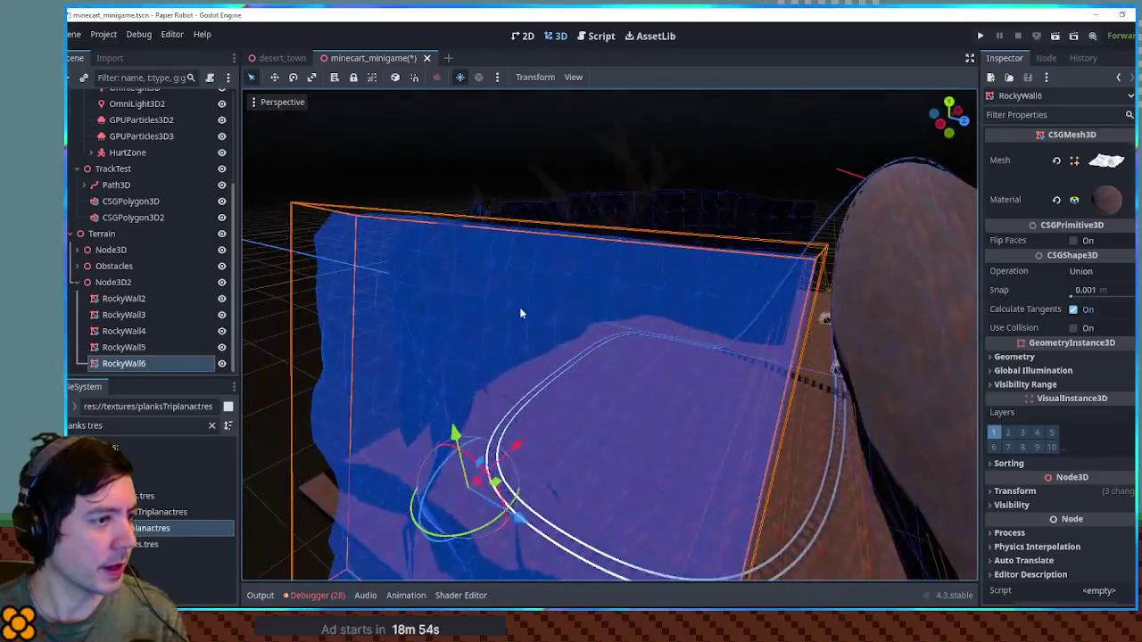
pyautogui.hotkey('ctrl', 's')
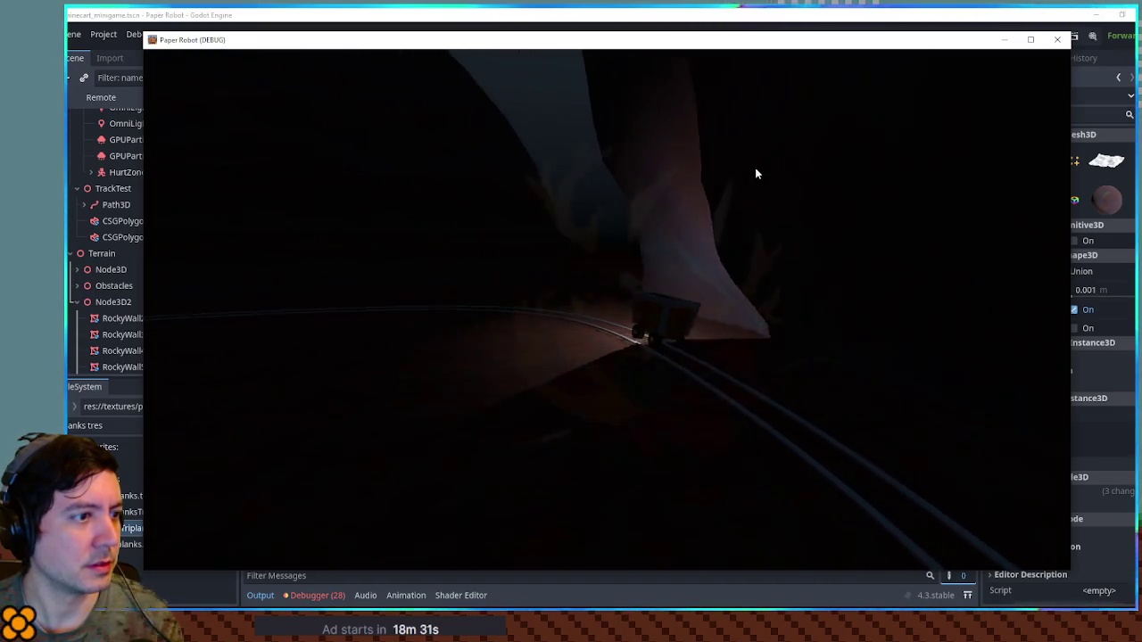
pyautogui.click(1058, 39)
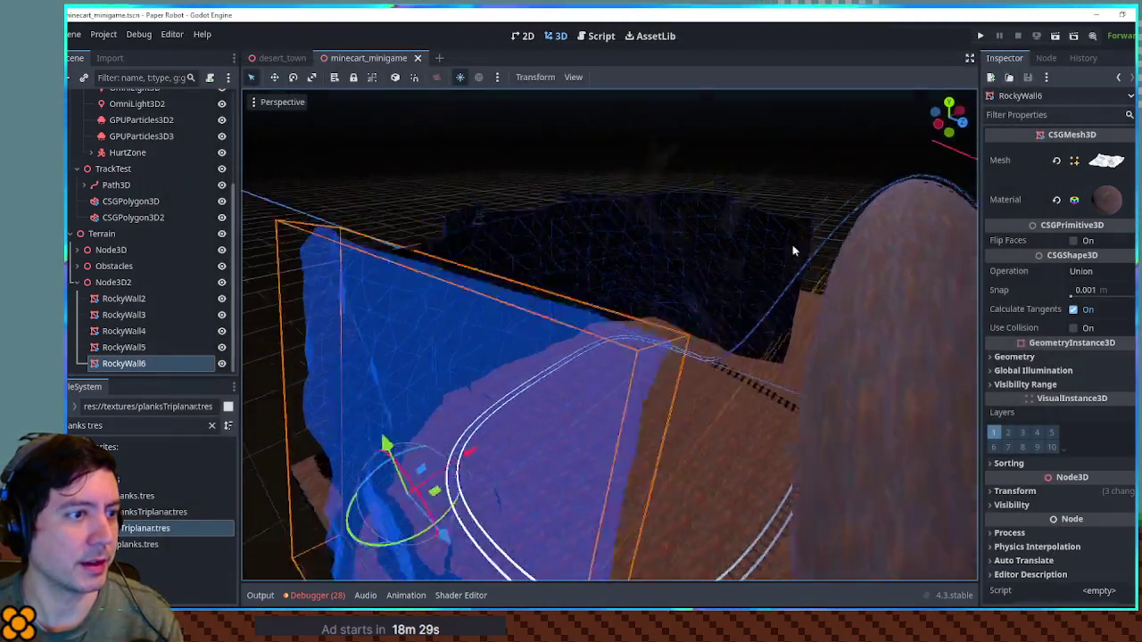
# Shift RockyWall2 to the right along X.
pyautogui.scroll(-5, 696, 264)
pyautogui.moveTo(732, 217)
pyautogui.mouseDown()
pyautogui.moveTo(584, 379)
pyautogui.moveTo(486, 320)
pyautogui.mouseUp()
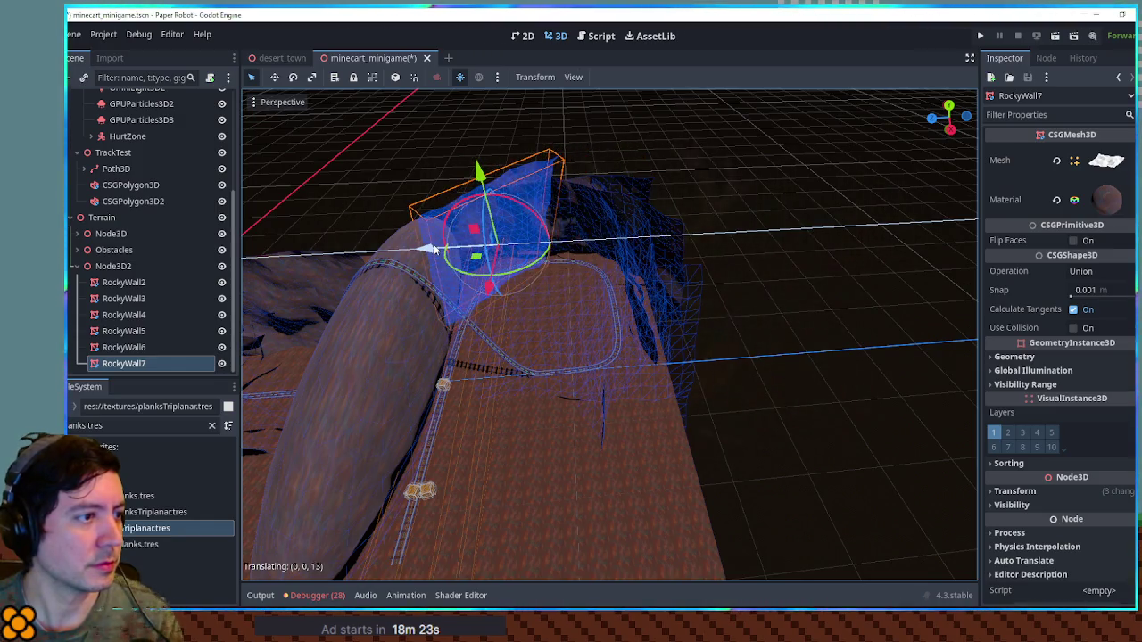
pyautogui.press('f')
pyautogui.scroll(3, 580, 310)
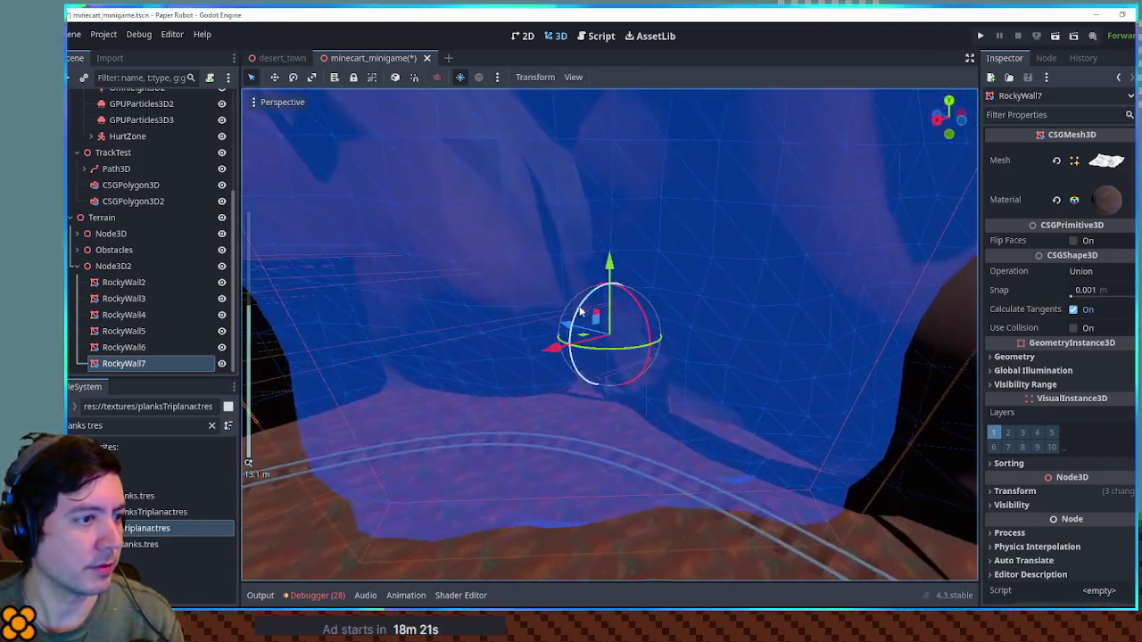
pyautogui.scroll(-8, 580, 310)
pyautogui.moveTo(580, 310)
pyautogui.mouseDown()
pyautogui.moveTo(785, 355)
pyautogui.moveTo(602, 363)
pyautogui.moveTo(825, 408)
pyautogui.moveTo(720, 436)
pyautogui.moveTo(689, 468)
pyautogui.mouseUp()
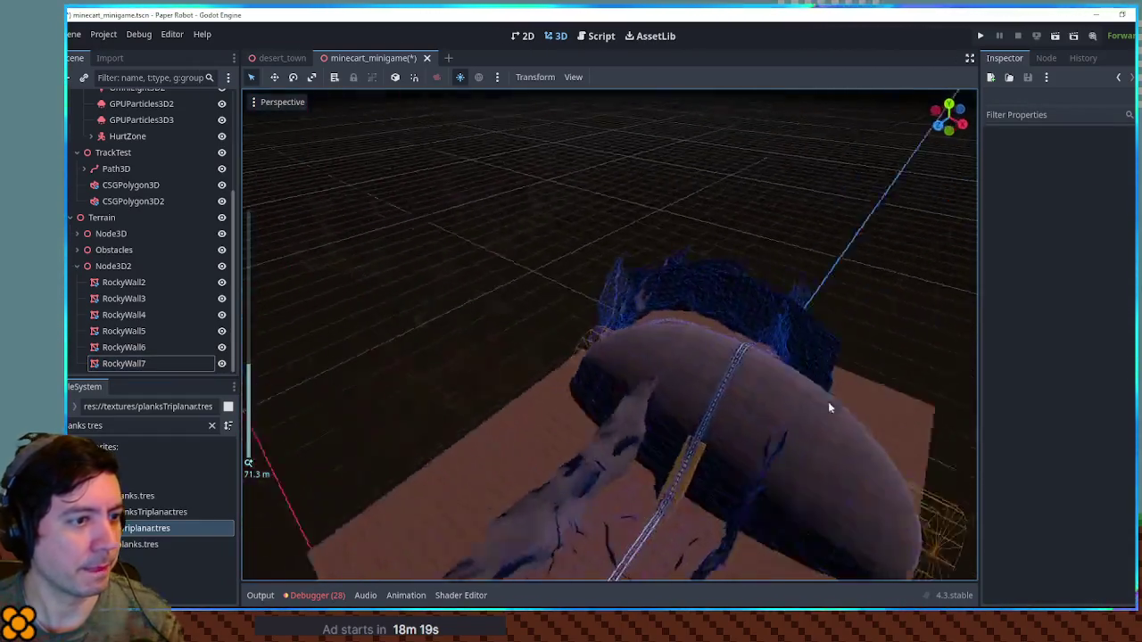
pyautogui.scroll(3, 719, 432)
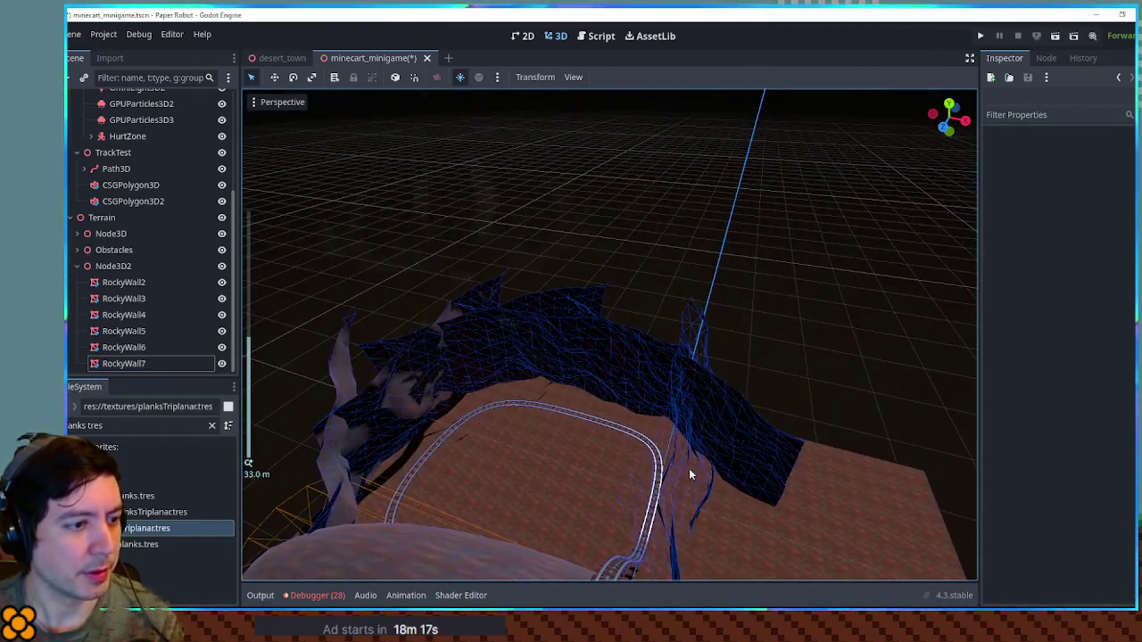
pyautogui.click(689, 469)
pyautogui.moveTo(759, 485); pyautogui.dragTo(825, 513)
# Move RockyWall2 along X toward the track and raise it higher.
pyautogui.click(849, 384)
pyautogui.moveTo(850, 384)
pyautogui.mouseDown()
pyautogui.moveTo(772, 424)
pyautogui.moveTo(874, 419)
pyautogui.moveTo(879, 433)
pyautogui.mouseUp()
pyautogui.moveTo(767, 349)
pyautogui.mouseDown()
pyautogui.moveTo(743, 370)
pyautogui.moveTo(726, 331)
pyautogui.moveTo(739, 319)
pyautogui.mouseUp()
pyautogui.click(753, 350)
pyautogui.moveTo(774, 368); pyautogui.dragTo(731, 388)
pyautogui.moveTo(727, 326); pyautogui.dragTo(719, 294)
# Frame RockyWall2 to check its new position, then select RockyWall4.
pyautogui.moveTo(808, 364)
pyautogui.mouseDown()
pyautogui.moveTo(746, 408)
pyautogui.moveTo(814, 417)
pyautogui.mouseUp()
pyautogui.moveTo(858, 382)
pyautogui.mouseDown()
pyautogui.moveTo(856, 356)
pyautogui.moveTo(961, 347)
pyautogui.mouseUp()
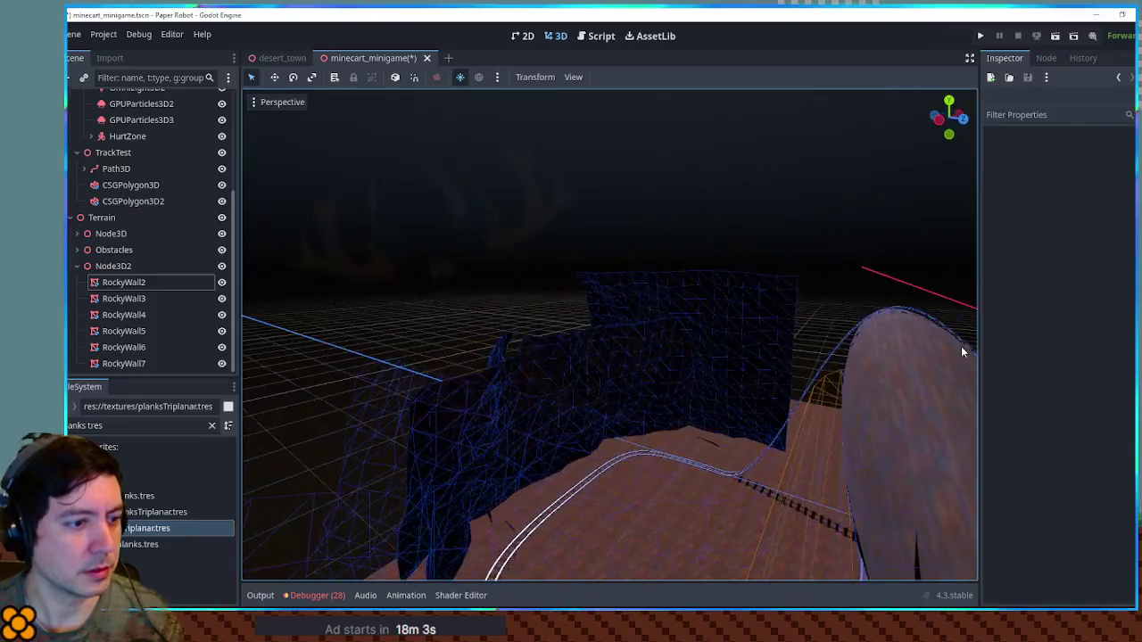
pyautogui.click(791, 356)
pyautogui.press('f')
pyautogui.moveTo(803, 427)
pyautogui.mouseDown()
pyautogui.moveTo(550, 375)
pyautogui.moveTo(439, 399)
pyautogui.moveTo(685, 406)
pyautogui.moveTo(676, 437)
pyautogui.moveTo(584, 455)
pyautogui.mouseUp()
pyautogui.scroll(-5, 812, 402)
pyautogui.click(704, 420)
pyautogui.click(676, 438)
# Raise the RockyWall3 rock wall along Y, checking its height from the Right view.
pyautogui.press('f')
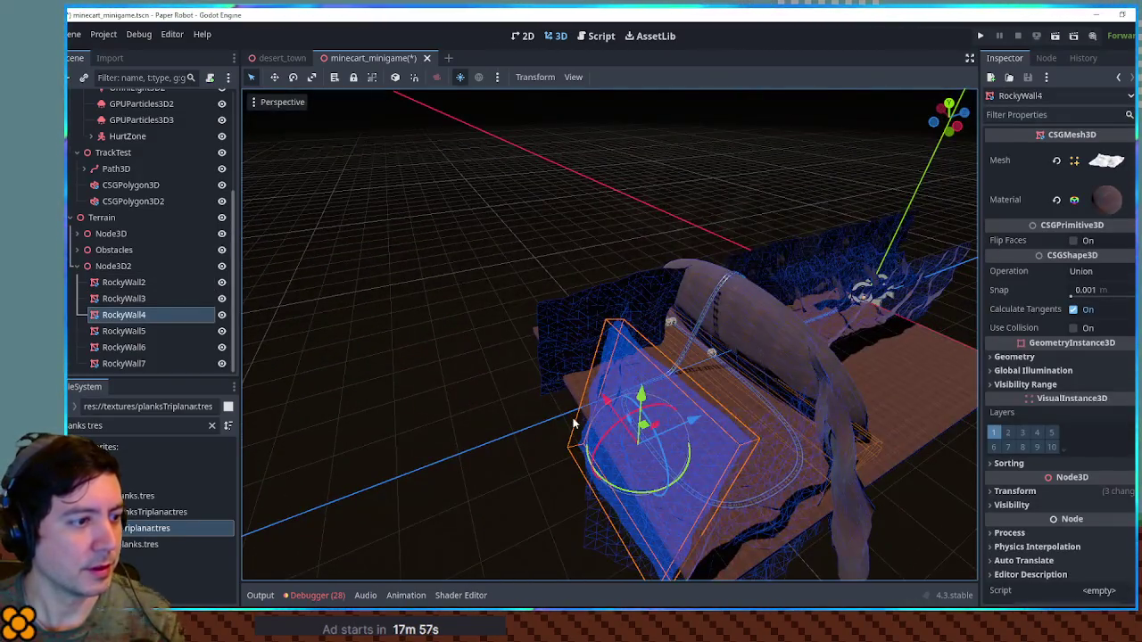
pyautogui.click(584, 399)
pyautogui.click(580, 399)
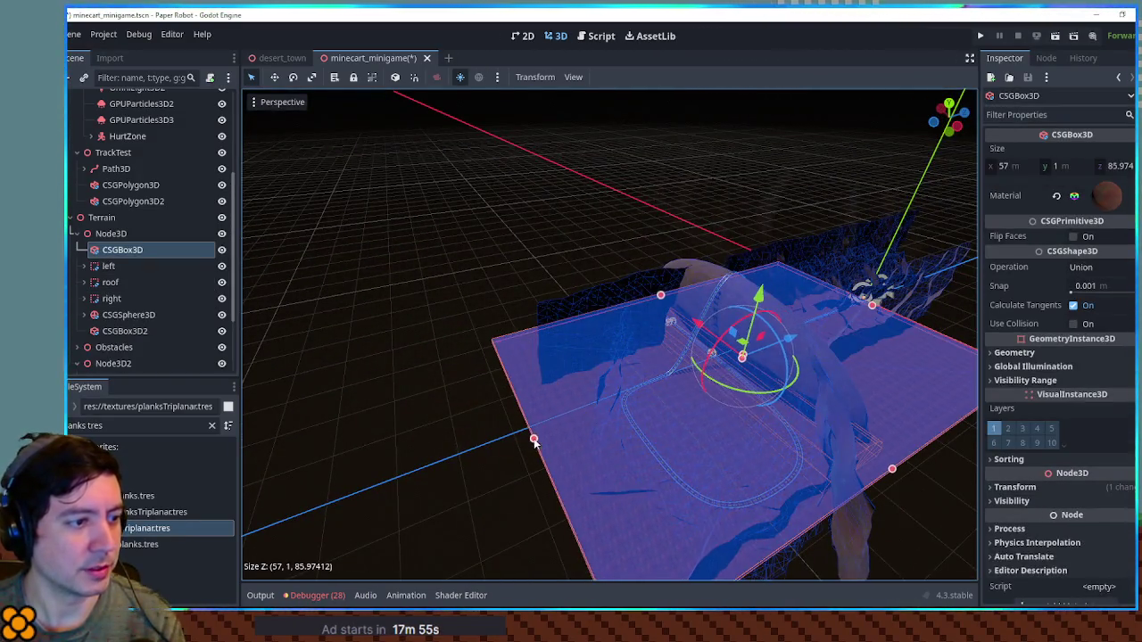
pyautogui.moveTo(533, 438); pyautogui.dragTo(559, 459)
pyautogui.scroll(-3, 624, 428)
pyautogui.click(661, 409)
pyautogui.scroll(4, 772, 406)
pyautogui.moveTo(772, 406)
pyautogui.mouseDown()
pyautogui.moveTo(844, 452)
pyautogui.moveTo(647, 387)
pyautogui.mouseUp()
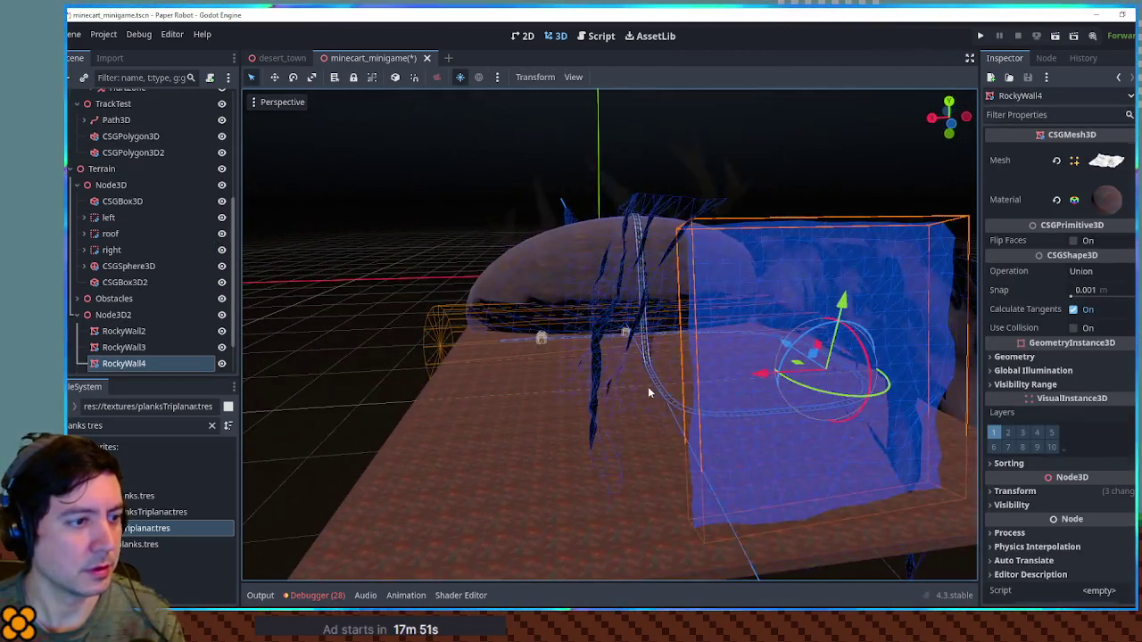
pyautogui.click(648, 392)
pyautogui.moveTo(678, 326); pyautogui.dragTo(703, 294)
pyautogui.moveTo(814, 477); pyautogui.dragTo(790, 417)
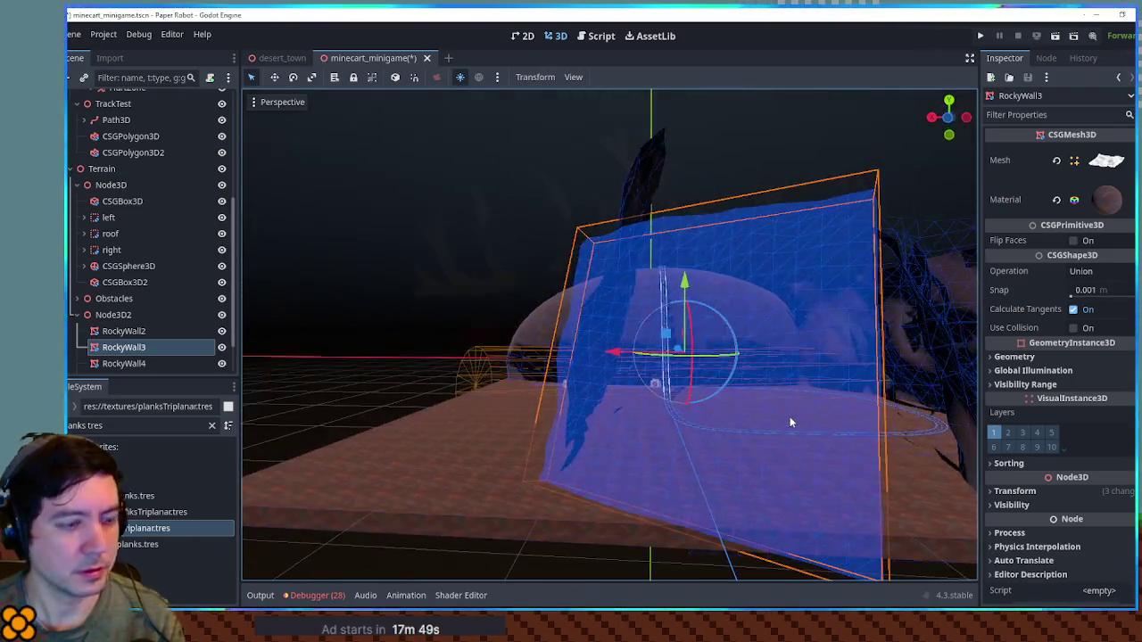
pyautogui.press('KP_3')
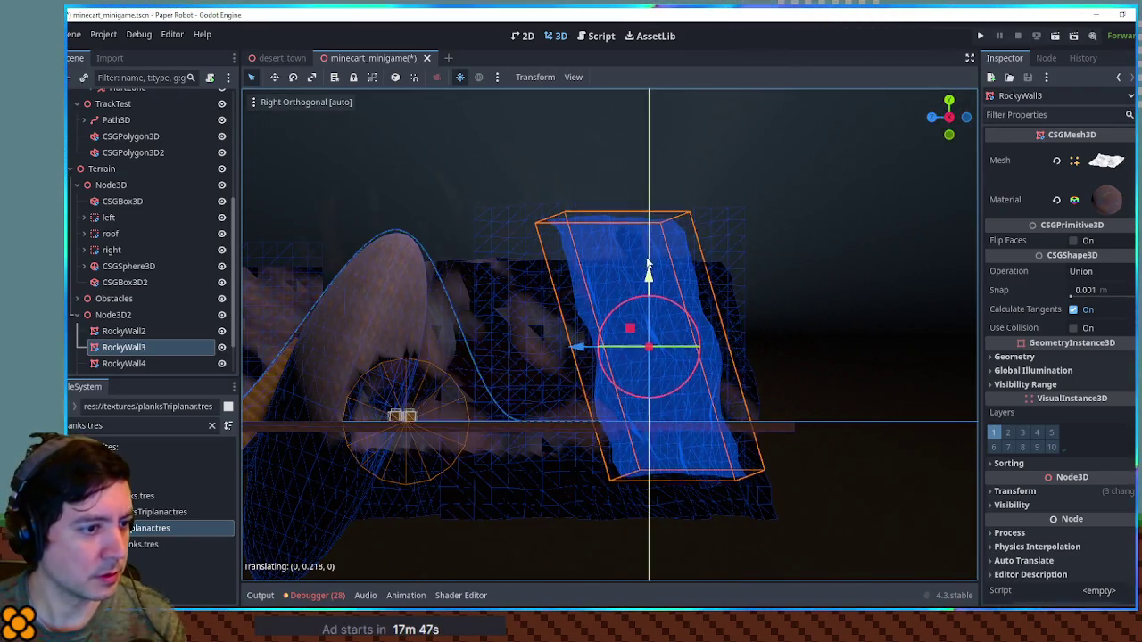
pyautogui.moveTo(648, 267); pyautogui.dragTo(648, 238)
# Raise the RockyWall4 rock wall along Y from the Right view.
pyautogui.click(723, 285)
pyautogui.click(722, 285)
pyautogui.moveTo(728, 285); pyautogui.dragTo(609, 296)
pyautogui.click(823, 362)
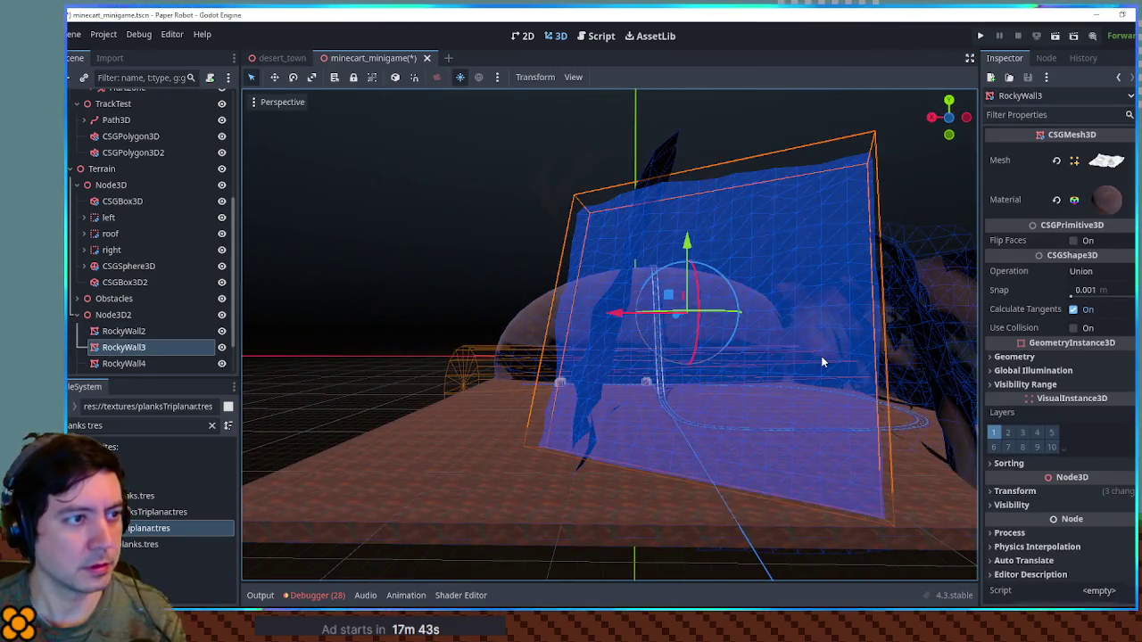
pyautogui.press('KP_3')
pyautogui.moveTo(821, 361)
pyautogui.mouseDown()
pyautogui.moveTo(799, 342)
pyautogui.moveTo(599, 345)
pyautogui.moveTo(845, 391)
pyautogui.mouseUp()
pyautogui.click(808, 396)
pyautogui.press('KP_3')
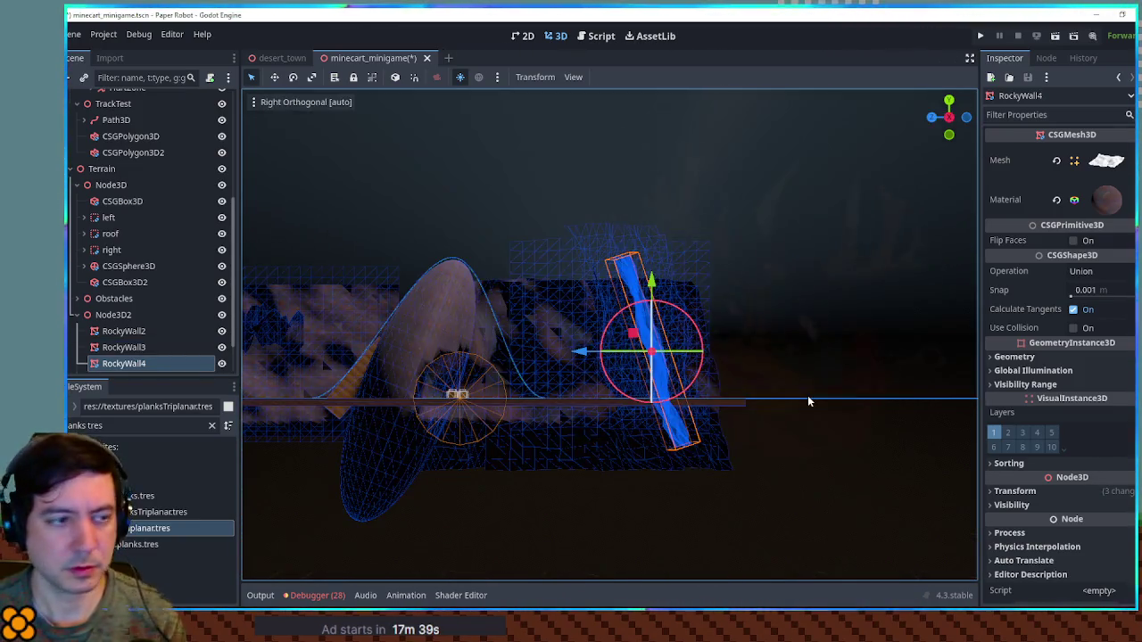
pyautogui.moveTo(653, 285)
pyautogui.mouseDown()
pyautogui.moveTo(677, 244)
pyautogui.moveTo(883, 319)
pyautogui.moveTo(594, 314)
pyautogui.moveTo(581, 371)
pyautogui.moveTo(633, 336)
pyautogui.moveTo(660, 439)
pyautogui.moveTo(741, 497)
pyautogui.moveTo(636, 342)
pyautogui.moveTo(685, 348)
pyautogui.moveTo(573, 437)
pyautogui.moveTo(512, 402)
pyautogui.moveTo(561, 385)
pyautogui.moveTo(618, 287)
pyautogui.mouseUp()
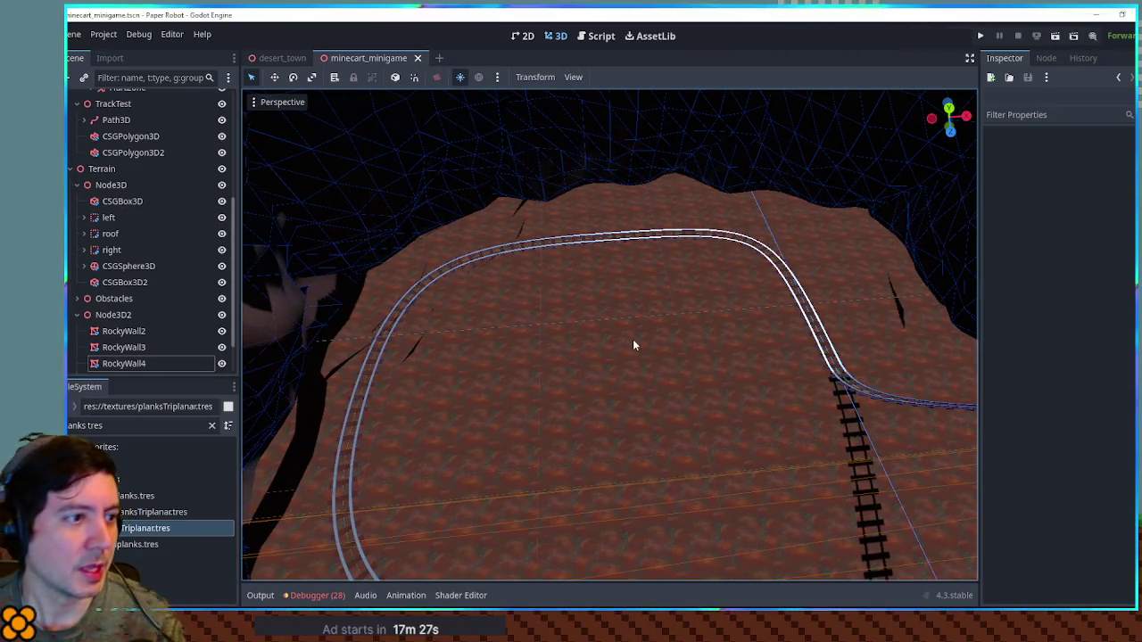
pyautogui.click(635, 345)
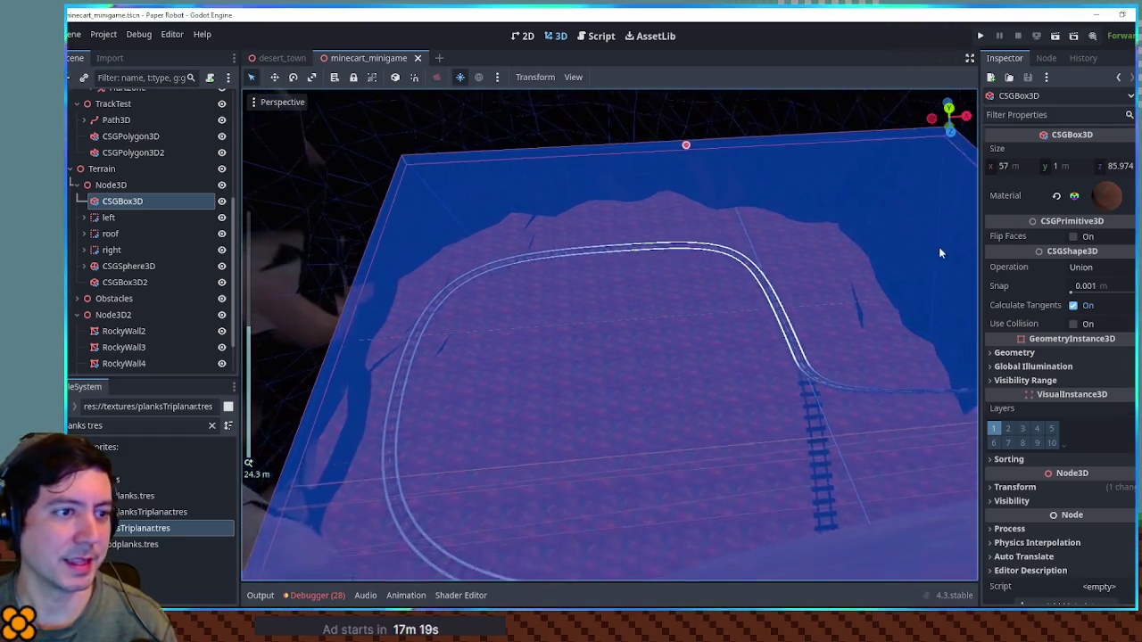
pyautogui.scroll(-3, 758, 242)
pyautogui.scroll(-5, 622, 327)
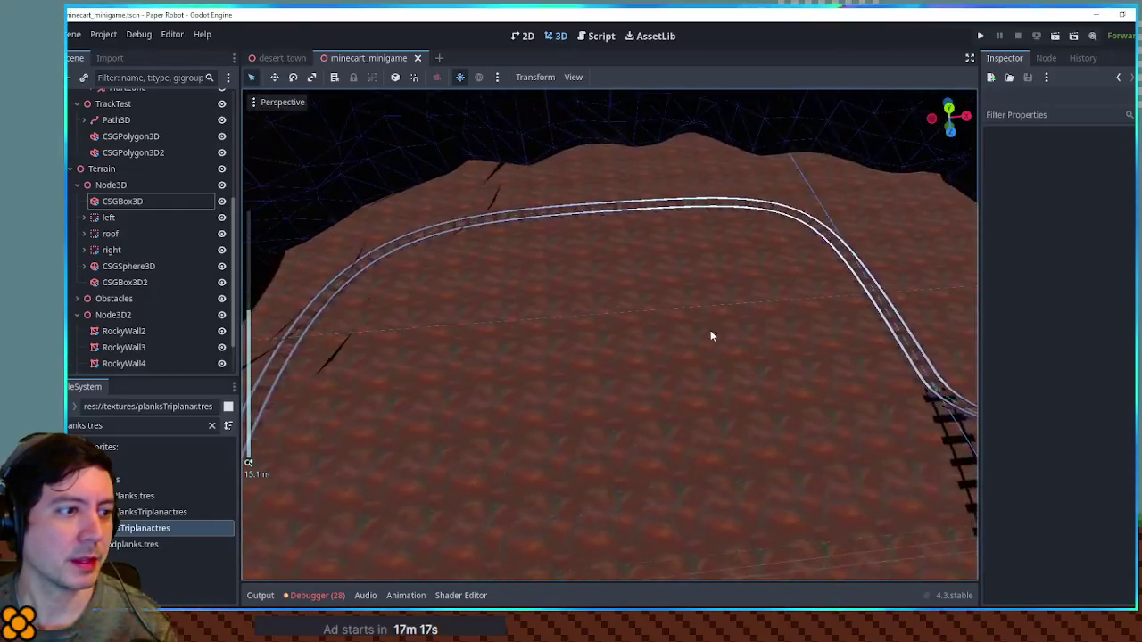
pyautogui.scroll(5, 773, 300)
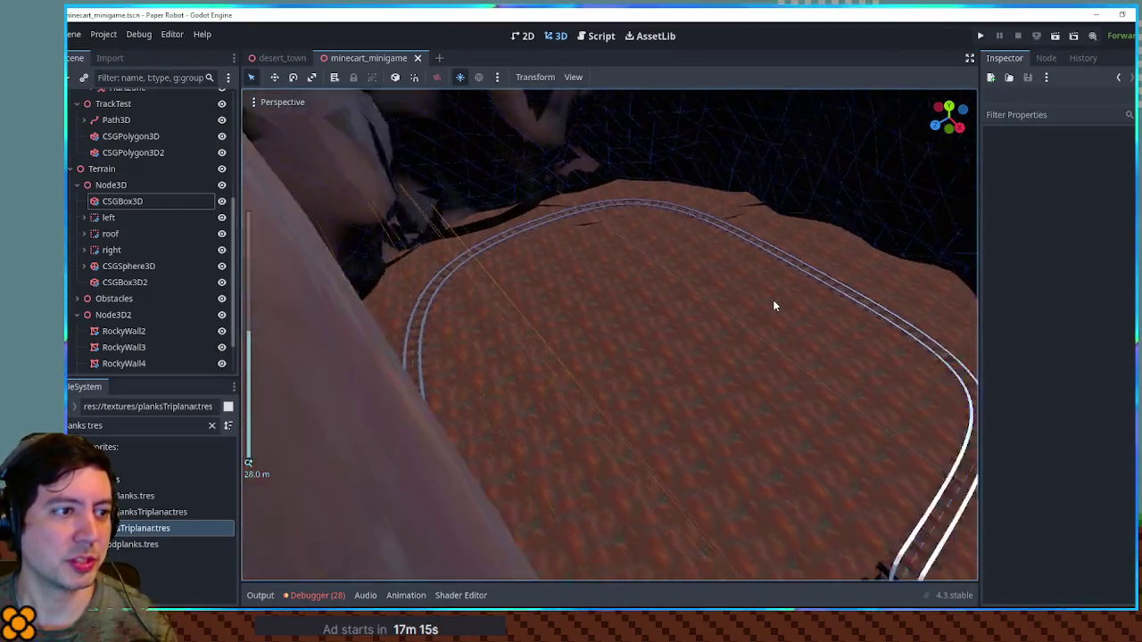
pyautogui.scroll(3, 804, 321)
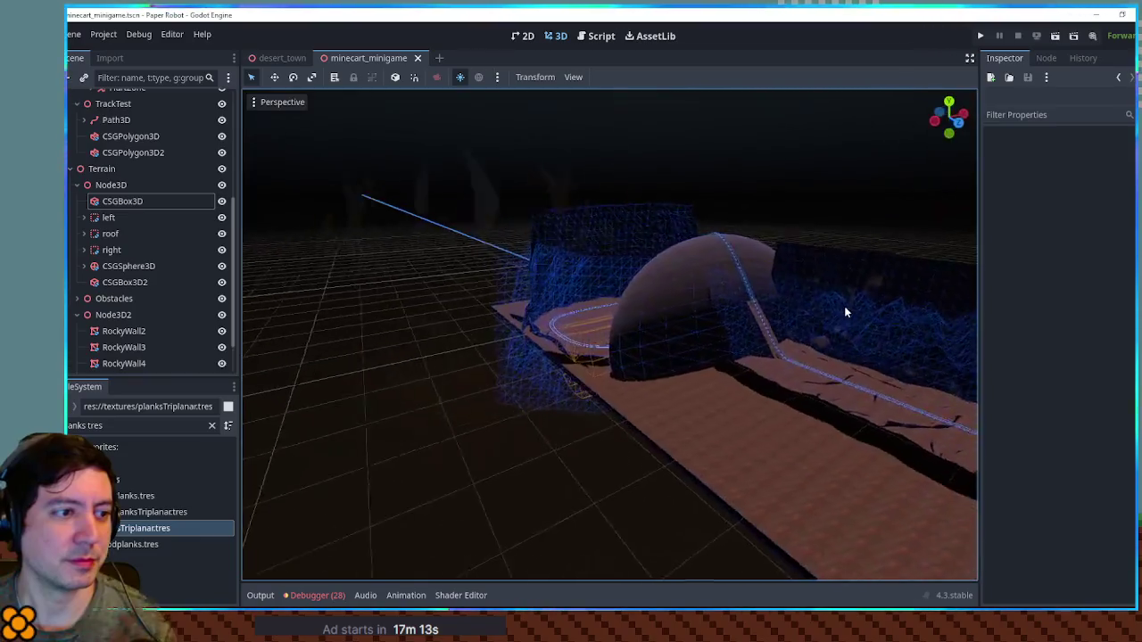
# Duplicate the CSGBox3D floor slab, raise the copy high overhead and enlarge its footprint.
pyautogui.click(564, 412)
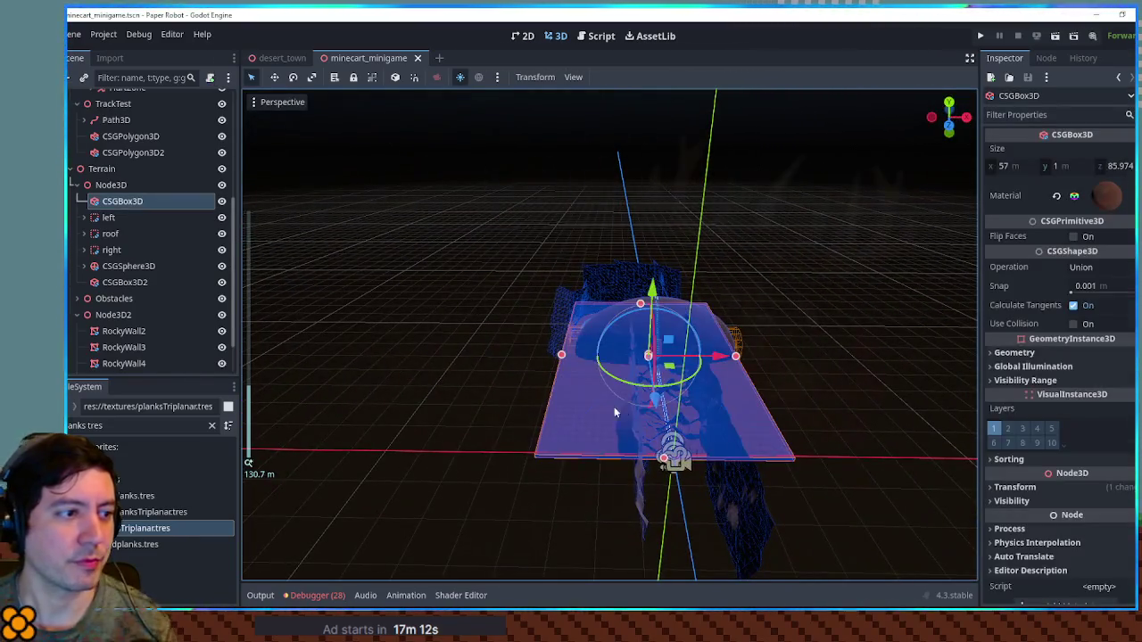
pyautogui.hotkey('ctrl', 'd')
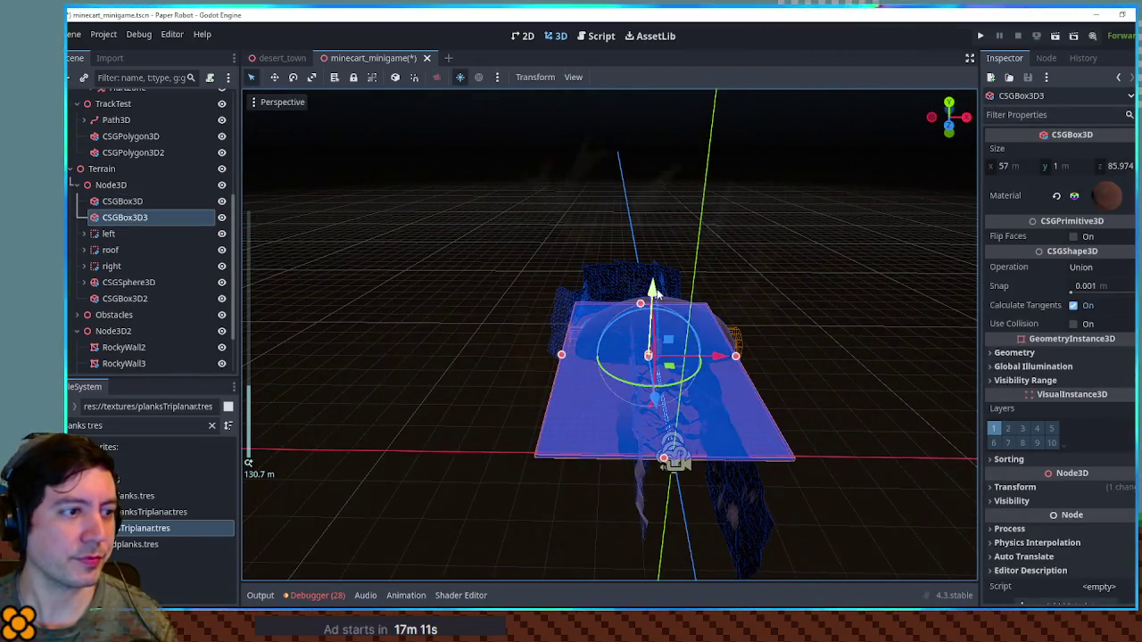
pyautogui.moveTo(653, 287); pyautogui.dragTo(678, 131)
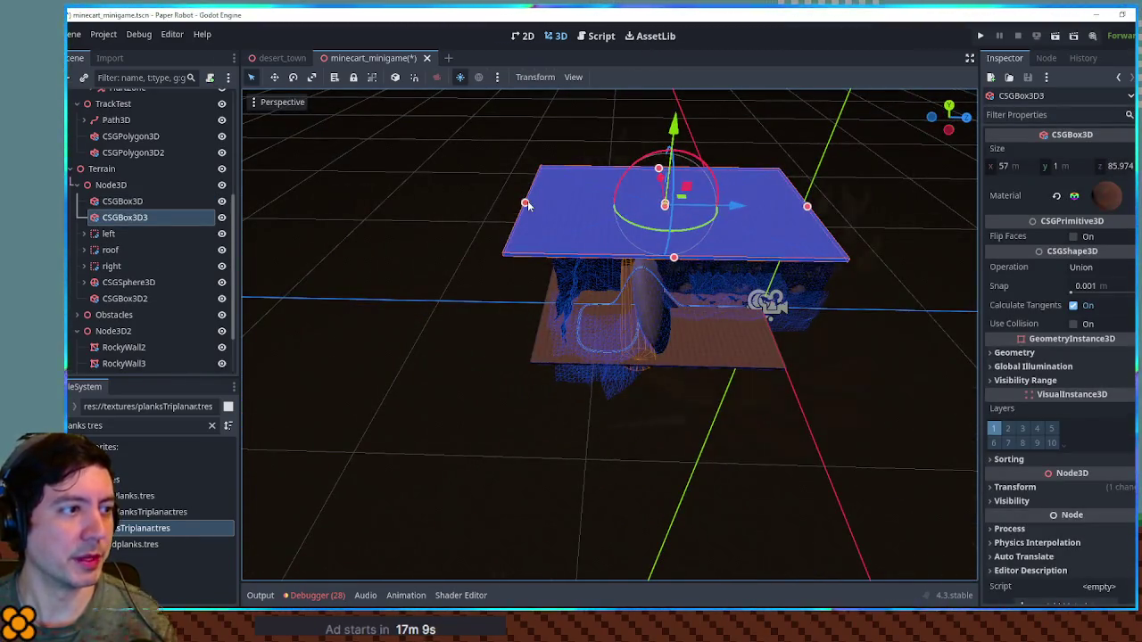
pyautogui.moveTo(676, 259); pyautogui.dragTo(725, 401)
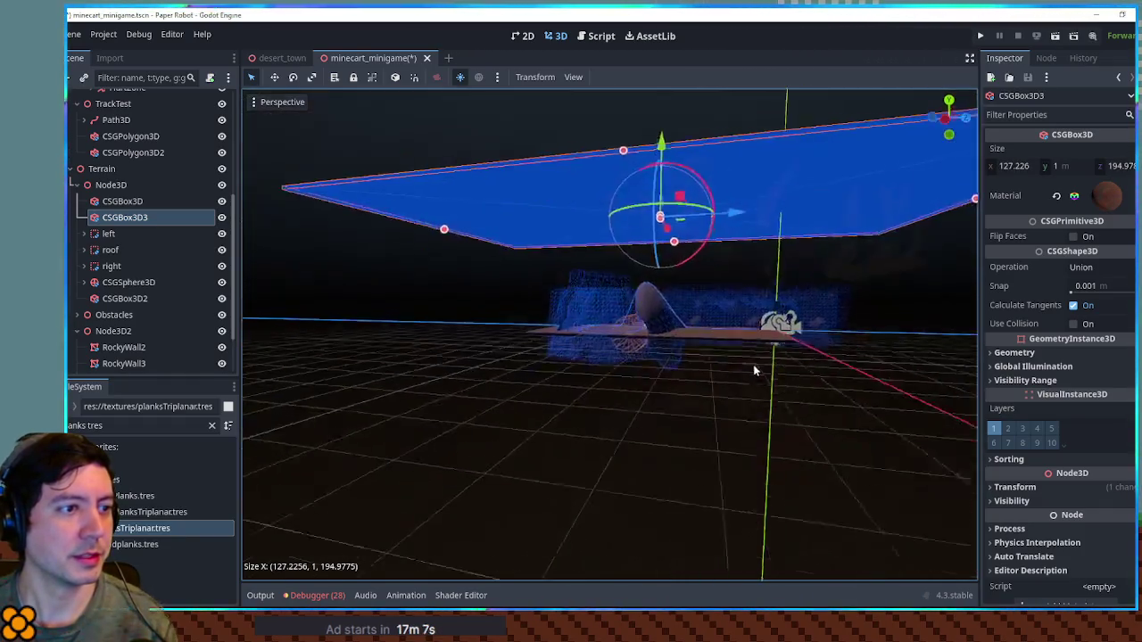
pyautogui.scroll(5, 757, 362)
pyautogui.scroll(-10, 761, 325)
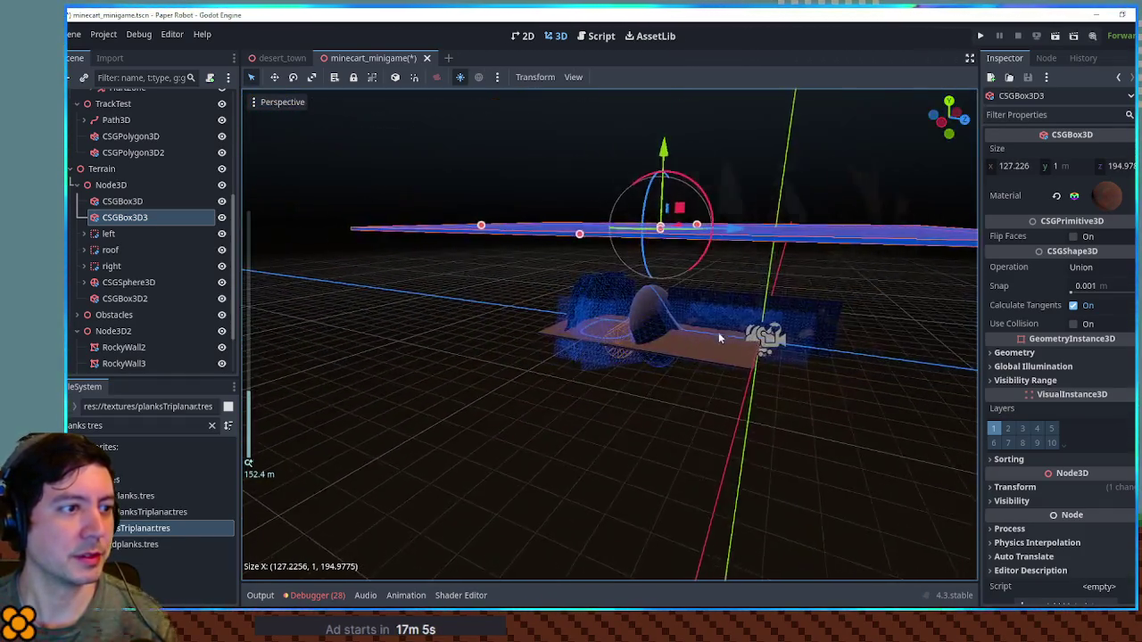
pyautogui.moveTo(829, 348); pyautogui.dragTo(788, 344)
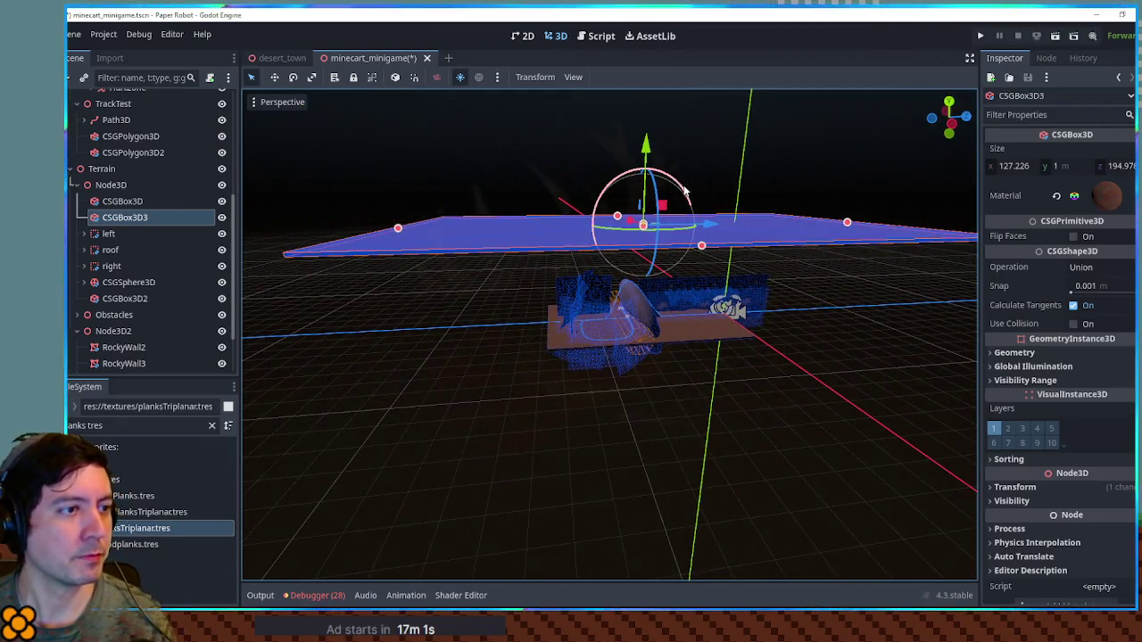
# Duplicate the raised slab, rotate it -60°, shift it left on X, save and run.
pyautogui.hotkey('ctrl', 'd')
pyautogui.moveTo(685, 191); pyautogui.dragTo(622, 164)
pyautogui.moveTo(705, 226)
pyautogui.mouseDown()
pyautogui.moveTo(478, 228)
pyautogui.moveTo(417, 197)
pyautogui.moveTo(431, 194)
pyautogui.moveTo(406, 268)
pyautogui.moveTo(457, 348)
pyautogui.mouseUp()
pyautogui.hotkey('ctrl', 's')
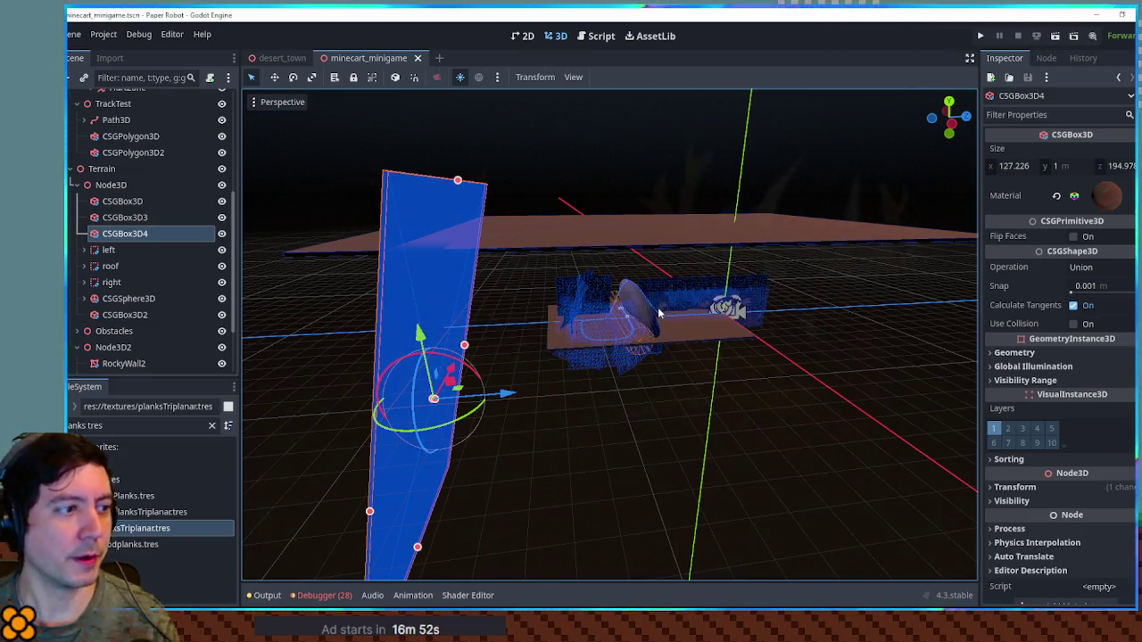
pyautogui.press('F6')
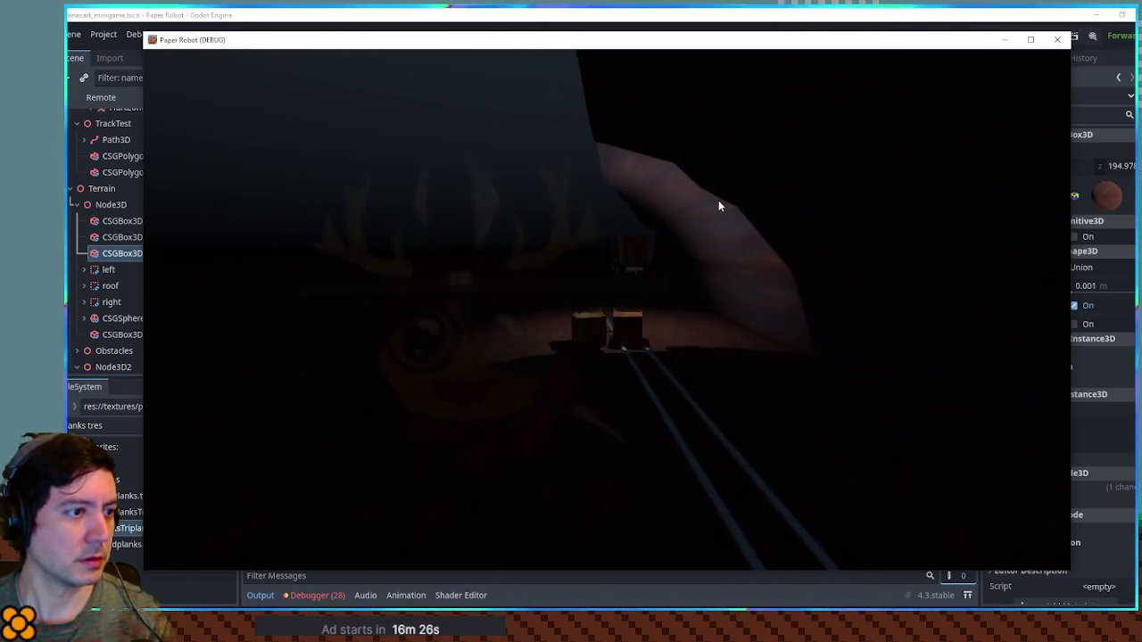
# Close the game window, select the raised CSGBox3D3 slab and delete it.
pyautogui.click(1055, 46)
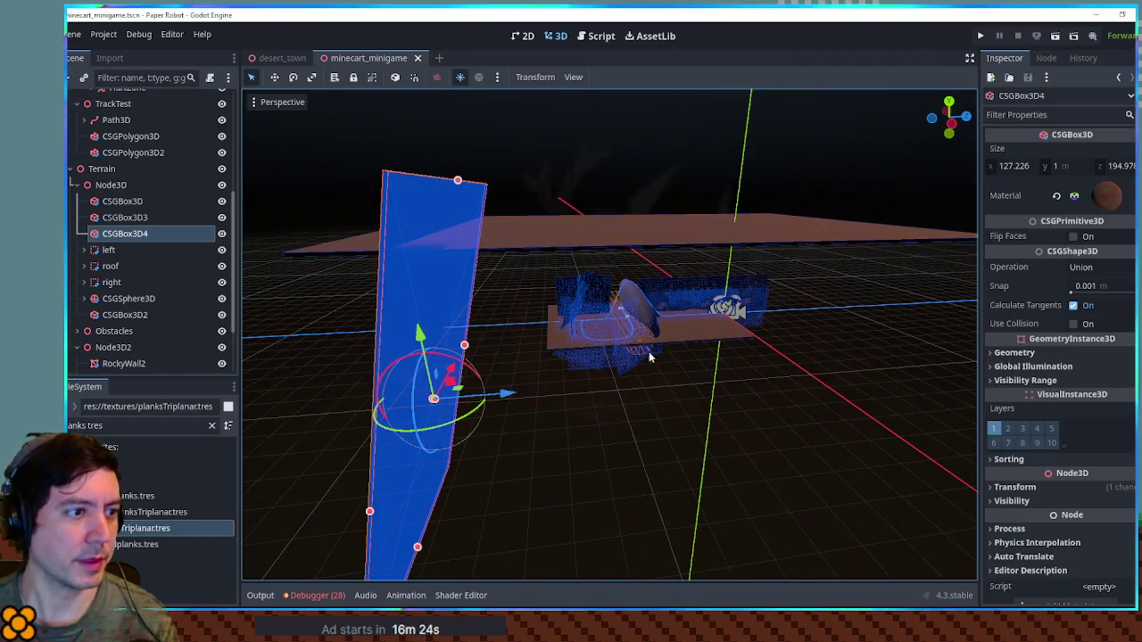
pyautogui.scroll(3, 637, 358)
pyautogui.scroll(-10, 678, 330)
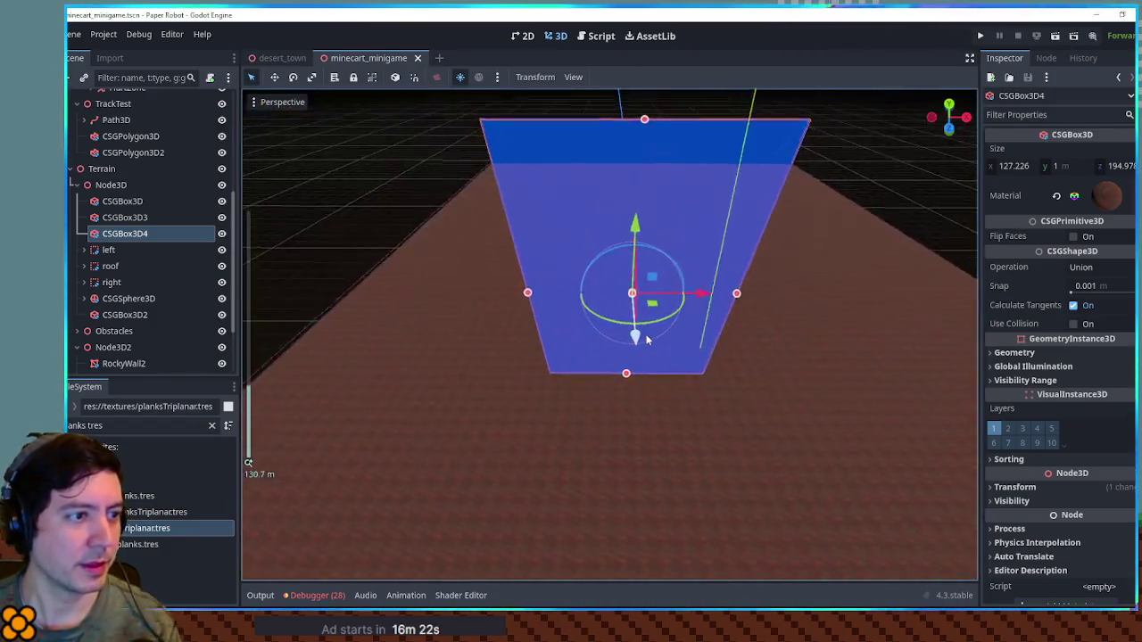
pyautogui.click(712, 321)
pyautogui.press('Delete')
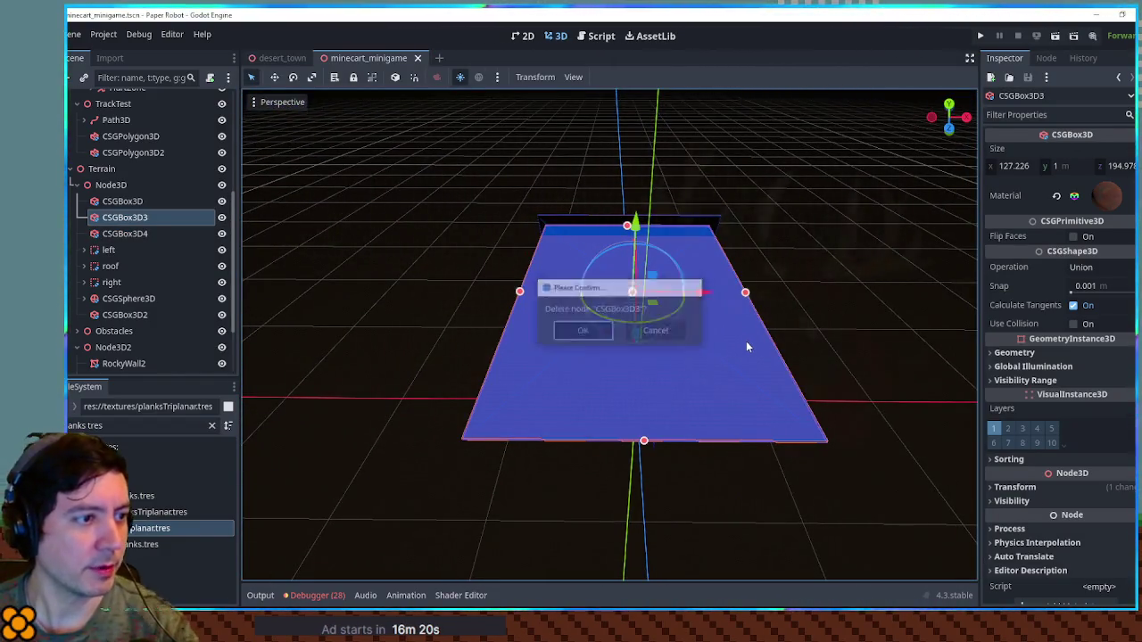
# Confirm deleting CSGBox3D3, then put RockyWall4 into a new Node3D Ceiling group.
pyautogui.press('Return')
pyautogui.click(613, 309)
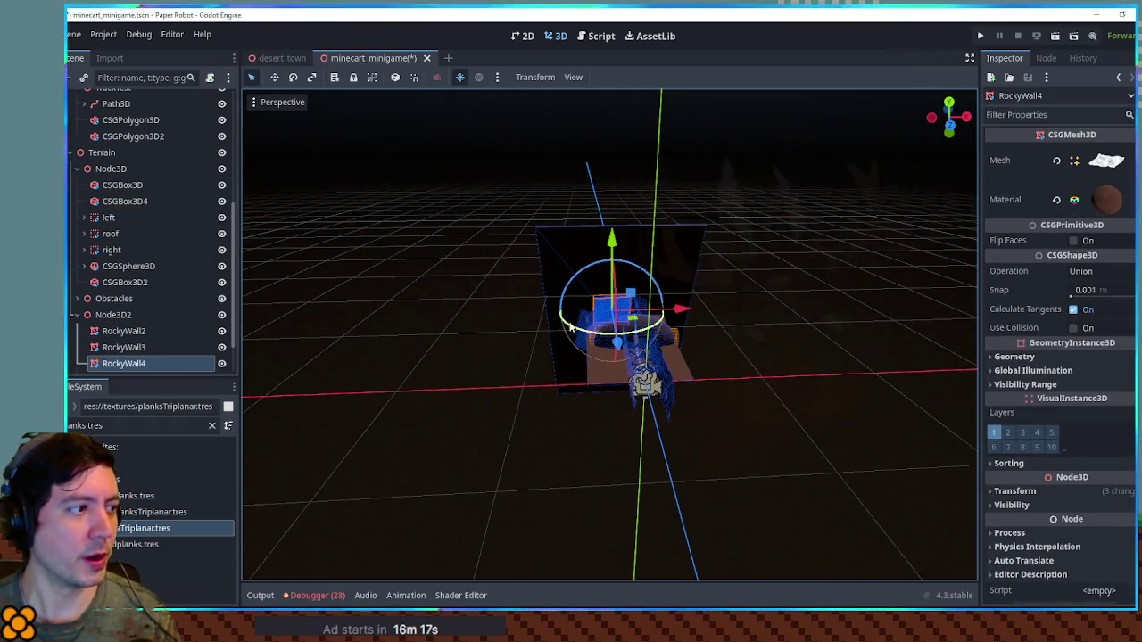
pyautogui.click(94, 168)
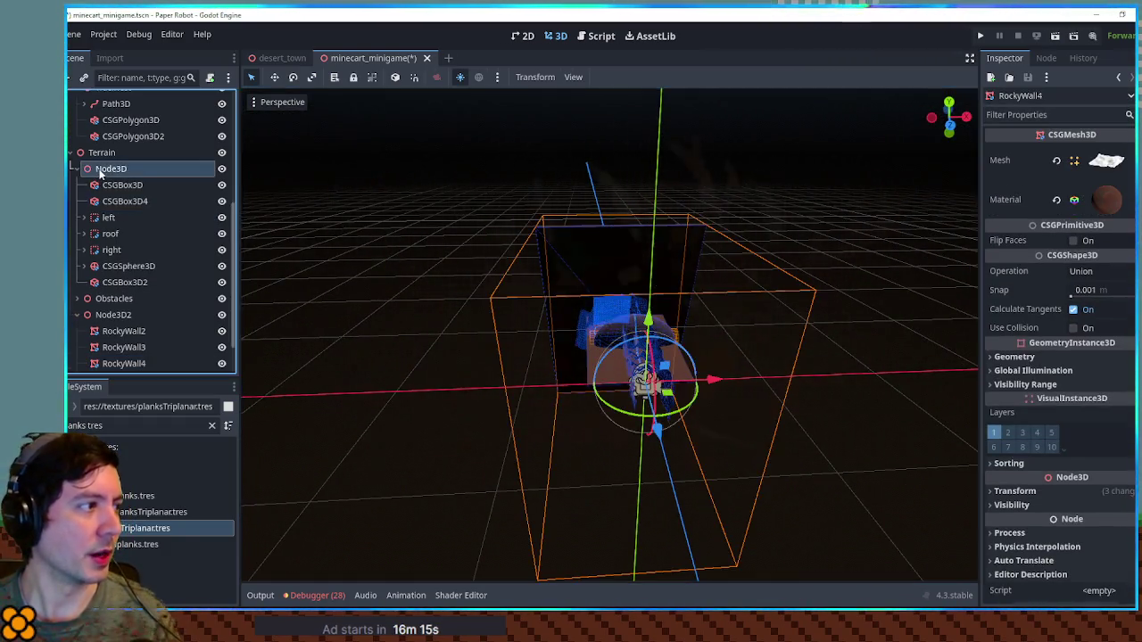
pyautogui.hotkey('ctrl', 'a')
pyautogui.press('BackSpace')
pyautogui.press('BackSpace')
pyautogui.write('3D')
pyautogui.press('Return')
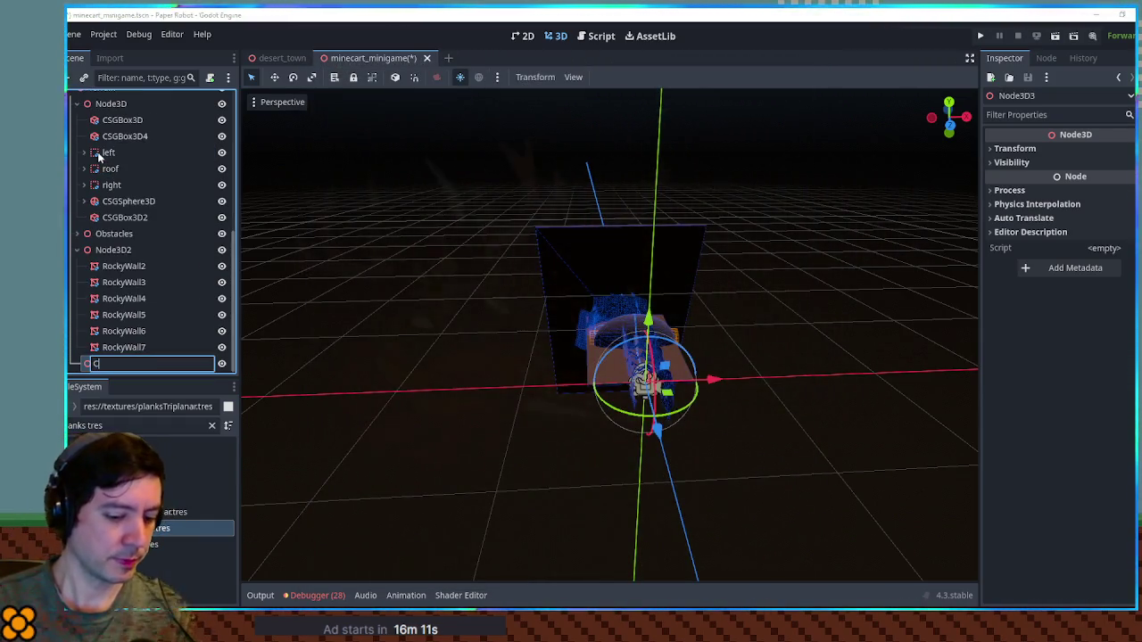
pyautogui.press('Return')
pyautogui.hotkey('ctrl', 'v')
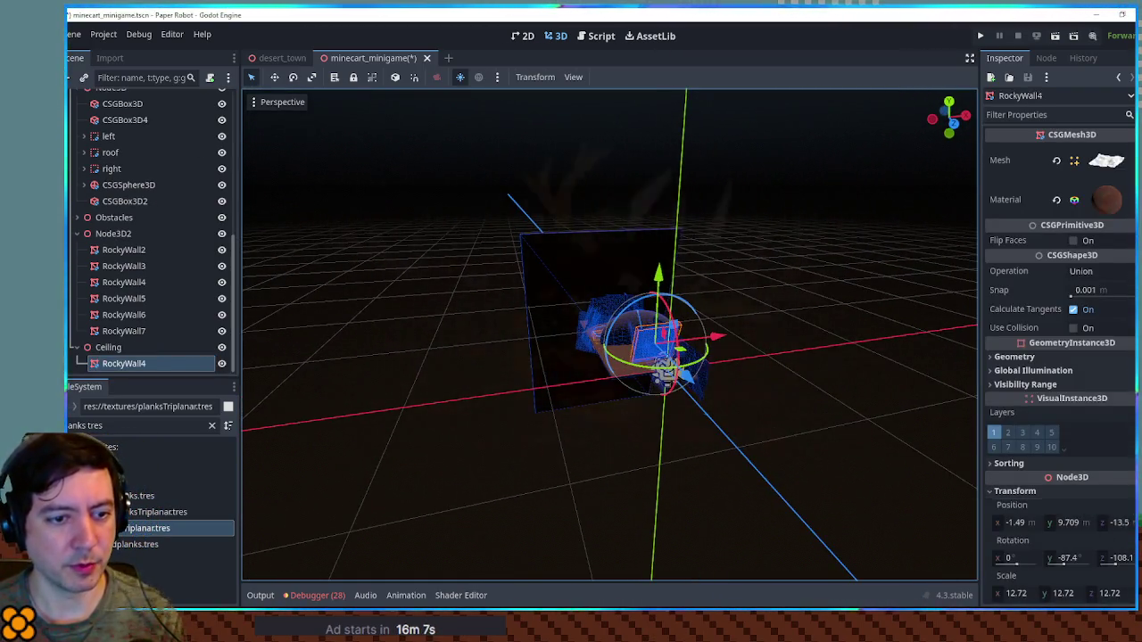
# Reset RockyWall4 to the origin, flip it 180°, raise it to 48 and slide it over the track.
pyautogui.click(1126, 505)
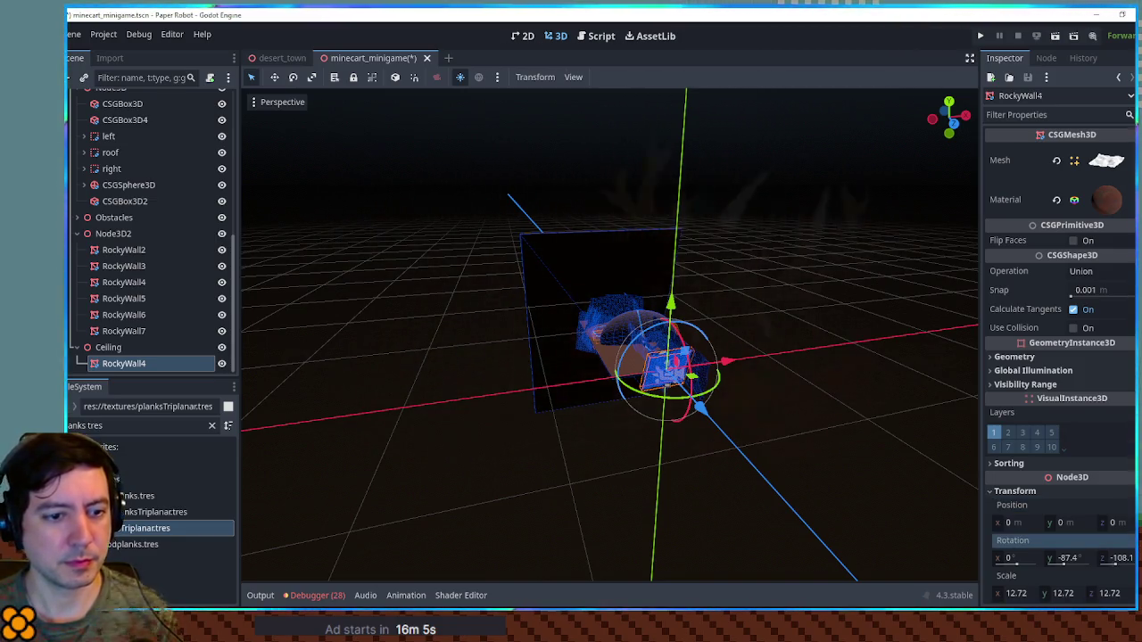
pyautogui.scroll(-5, 607, 339)
pyautogui.moveTo(797, 316); pyautogui.dragTo(823, 142)
pyautogui.press('f')
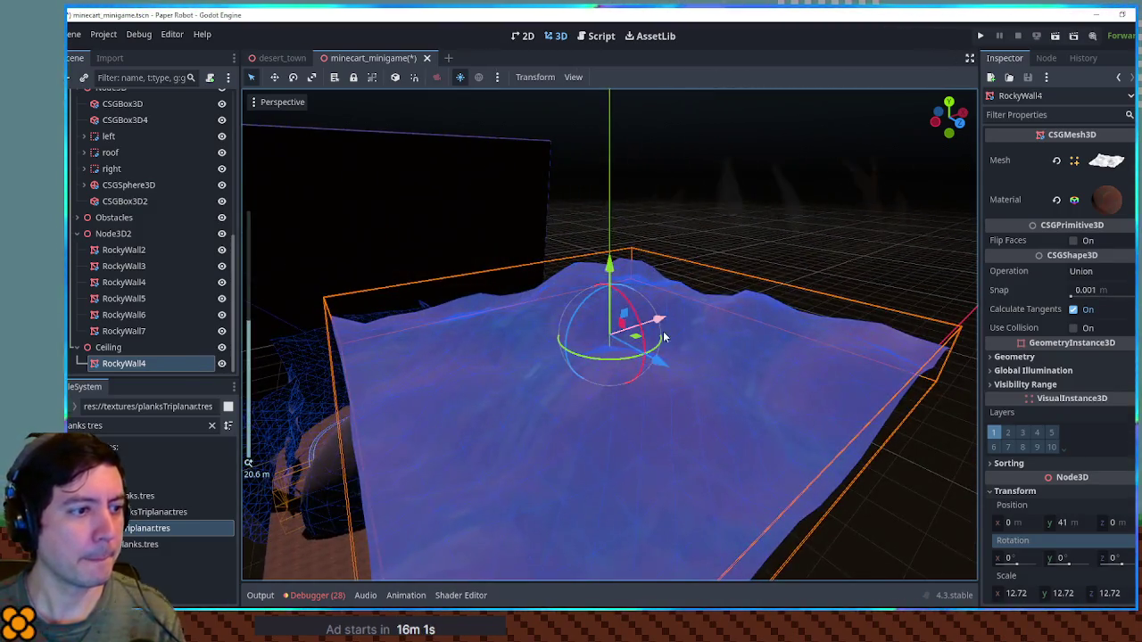
pyautogui.moveTo(640, 331); pyautogui.dragTo(589, 345)
pyautogui.moveTo(617, 280); pyautogui.dragTo(614, 179)
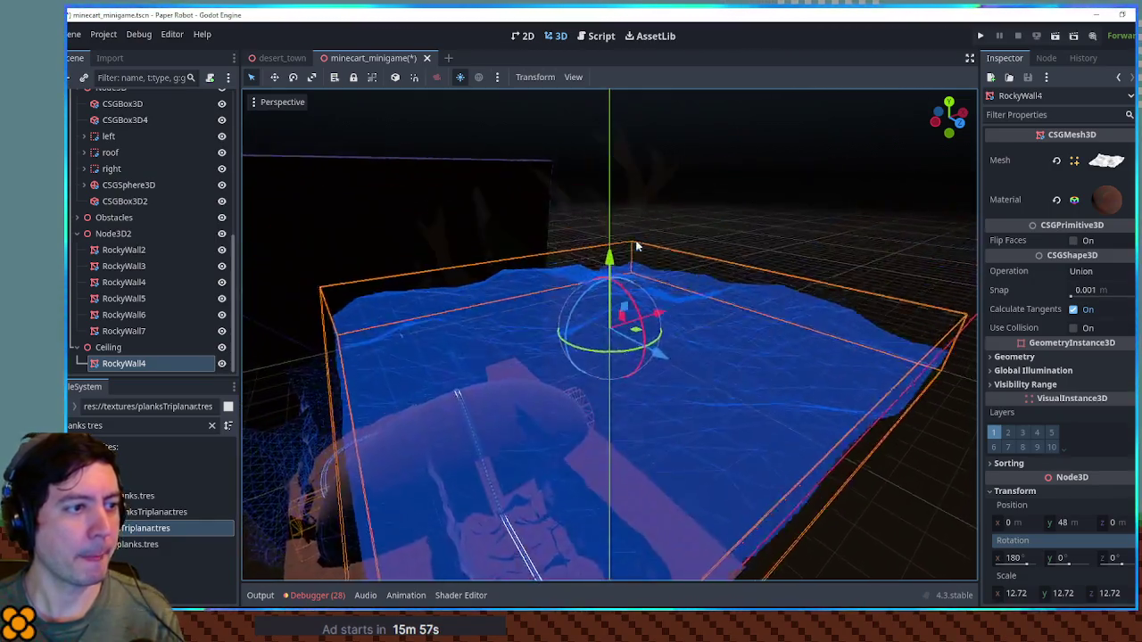
pyautogui.press('KP_7')
pyautogui.moveTo(627, 350)
pyautogui.mouseDown()
pyautogui.moveTo(625, 194)
pyautogui.moveTo(624, 266)
pyautogui.moveTo(640, 221)
pyautogui.mouseUp()
# Scale RockyWall4 to 57.975, stretch its Y scale to 139.53, lower it, and save.
pyautogui.scroll(-5, 625, 266)
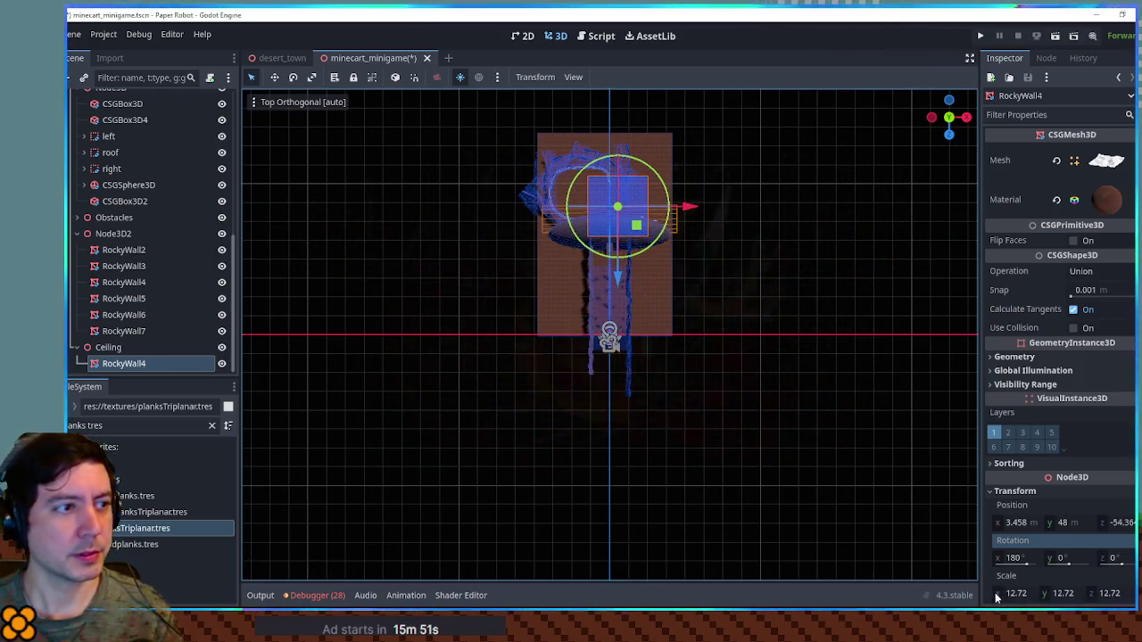
pyautogui.moveTo(1023, 596); pyautogui.dragTo(1085, 596)
pyautogui.moveTo(739, 501)
pyautogui.mouseDown()
pyautogui.moveTo(741, 427)
pyautogui.moveTo(685, 237)
pyautogui.moveTo(780, 403)
pyautogui.moveTo(724, 366)
pyautogui.mouseUp()
pyautogui.scroll(3, 780, 403)
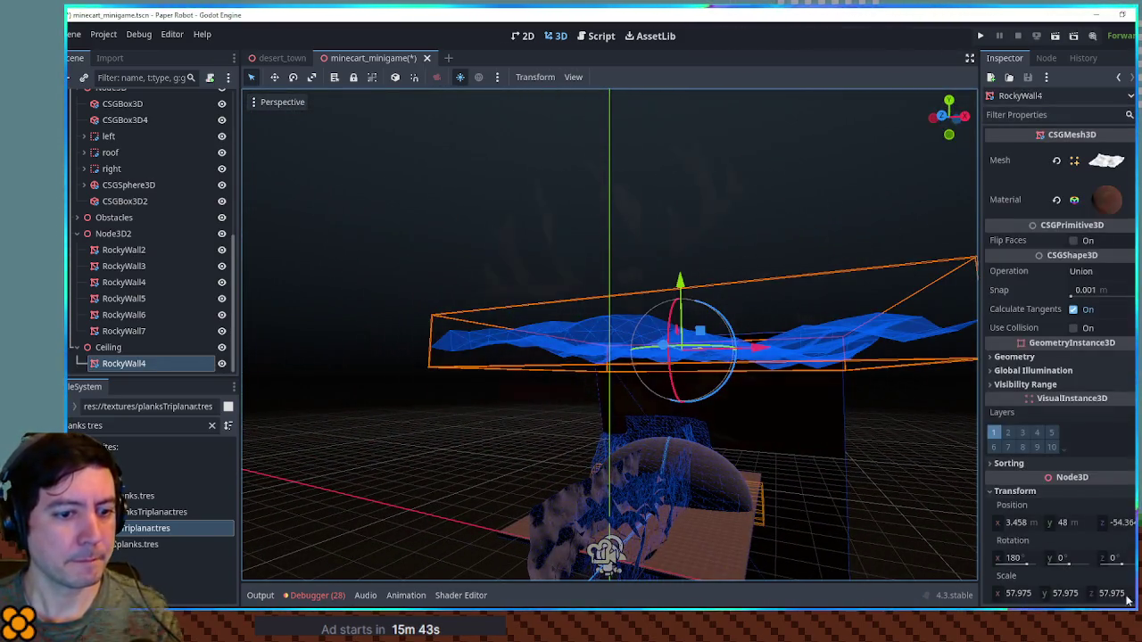
pyautogui.moveTo(685, 298)
pyautogui.mouseDown()
pyautogui.moveTo(694, 169)
pyautogui.moveTo(704, 214)
pyautogui.mouseUp()
pyautogui.moveTo(723, 334)
pyautogui.mouseDown()
pyautogui.moveTo(658, 274)
pyautogui.moveTo(648, 237)
pyautogui.moveTo(715, 327)
pyautogui.moveTo(720, 314)
pyautogui.mouseUp()
pyautogui.hotkey('ctrl', 's')
# Look over the finished ceiling, clear the selection and run the game to test it.
pyautogui.scroll(-3, 877, 406)
pyautogui.moveTo(877, 406)
pyautogui.mouseDown()
pyautogui.moveTo(817, 429)
pyautogui.moveTo(773, 402)
pyautogui.mouseUp()
pyautogui.scroll(-3, 773, 402)
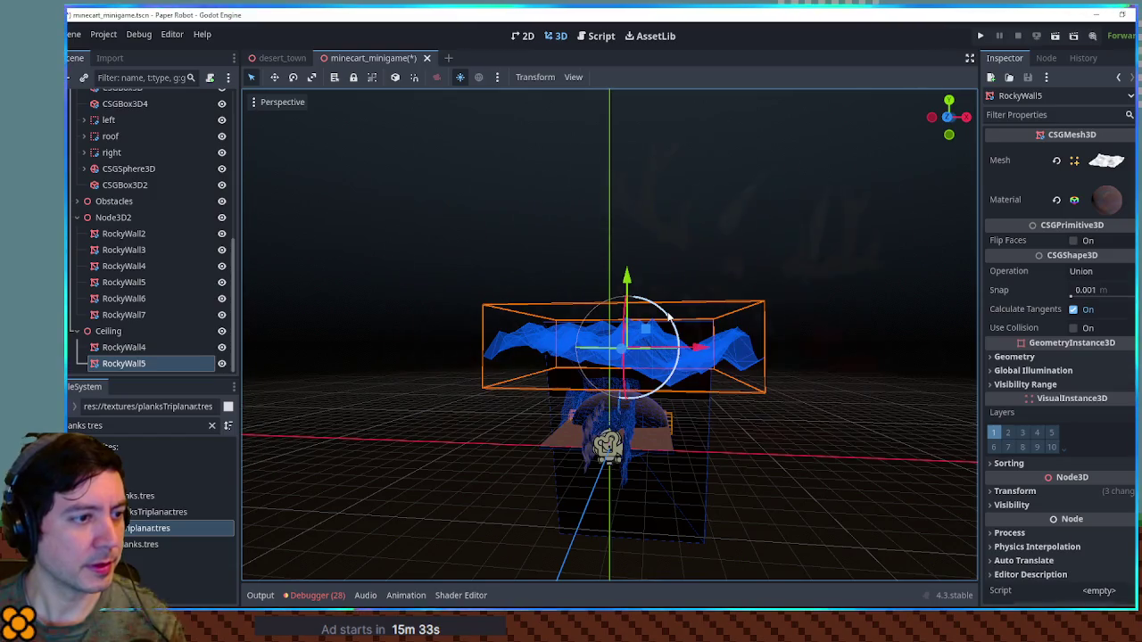
pyautogui.click(668, 317)
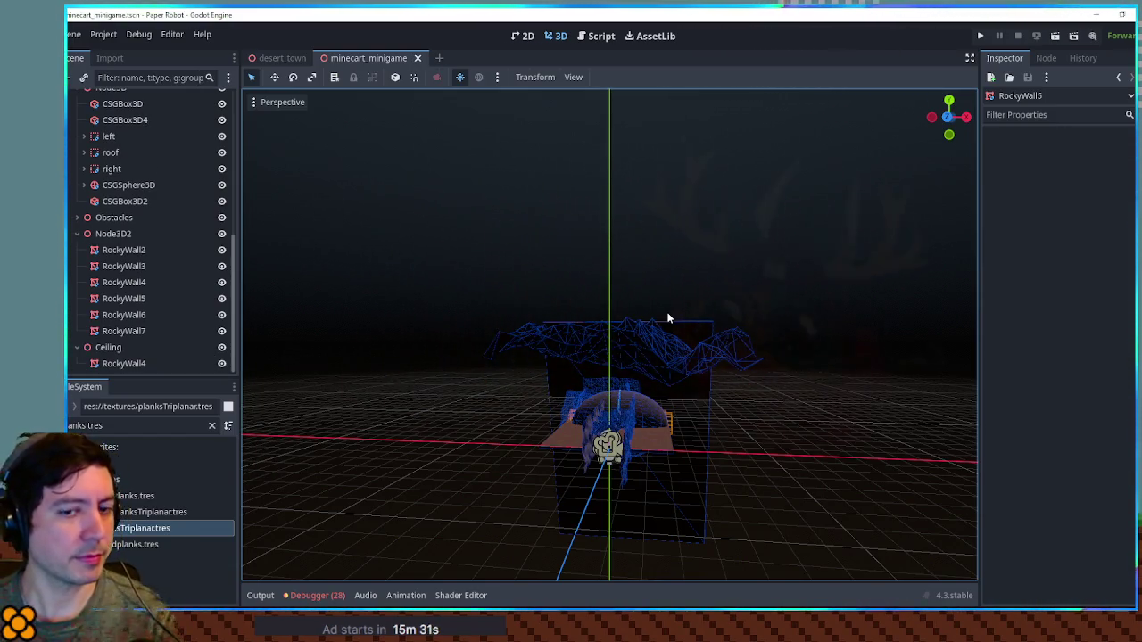
pyautogui.press('F6')
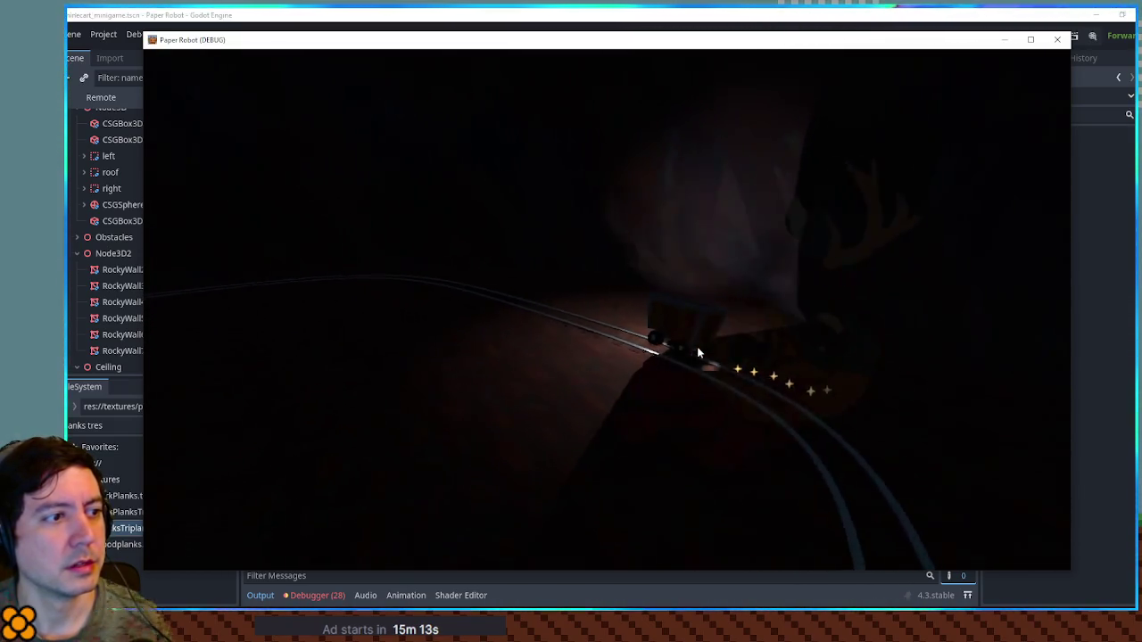
pyautogui.click(1057, 39)
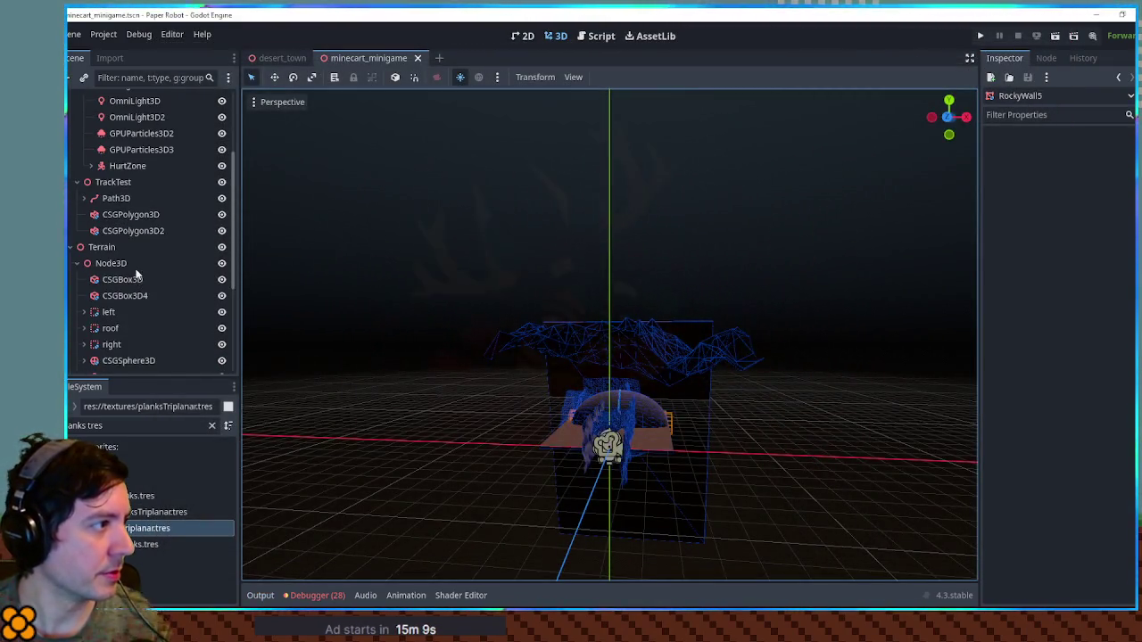
# Widen the MovingMinecart OmniLight3D range to about 13.631 and save the scene.
pyautogui.scroll(3, 580, 444)
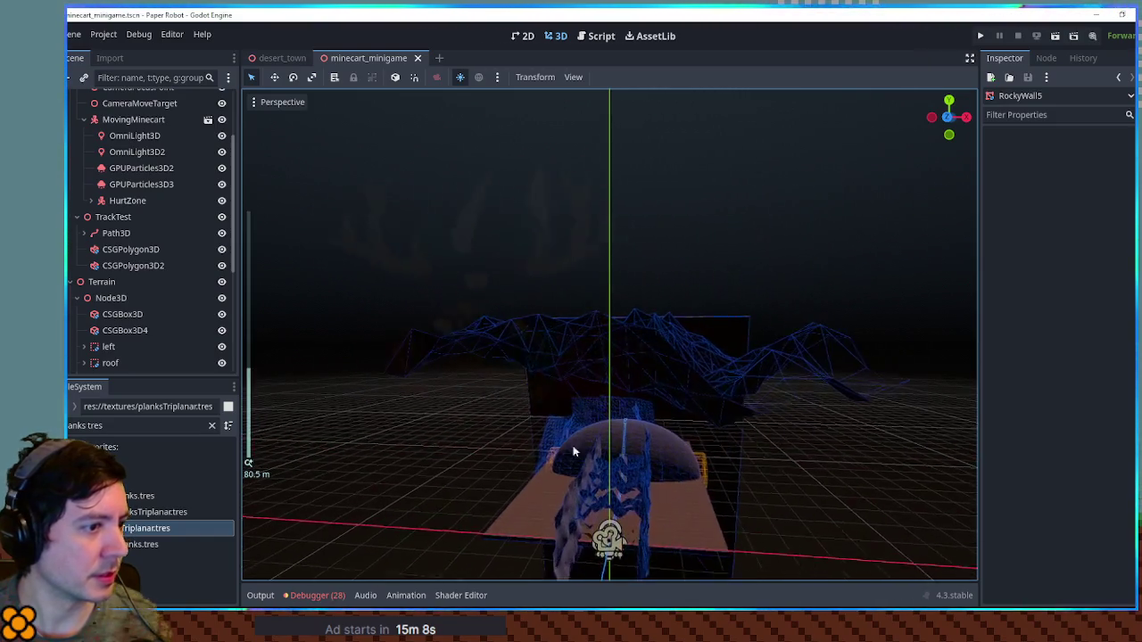
pyautogui.click(606, 536)
pyautogui.press('f')
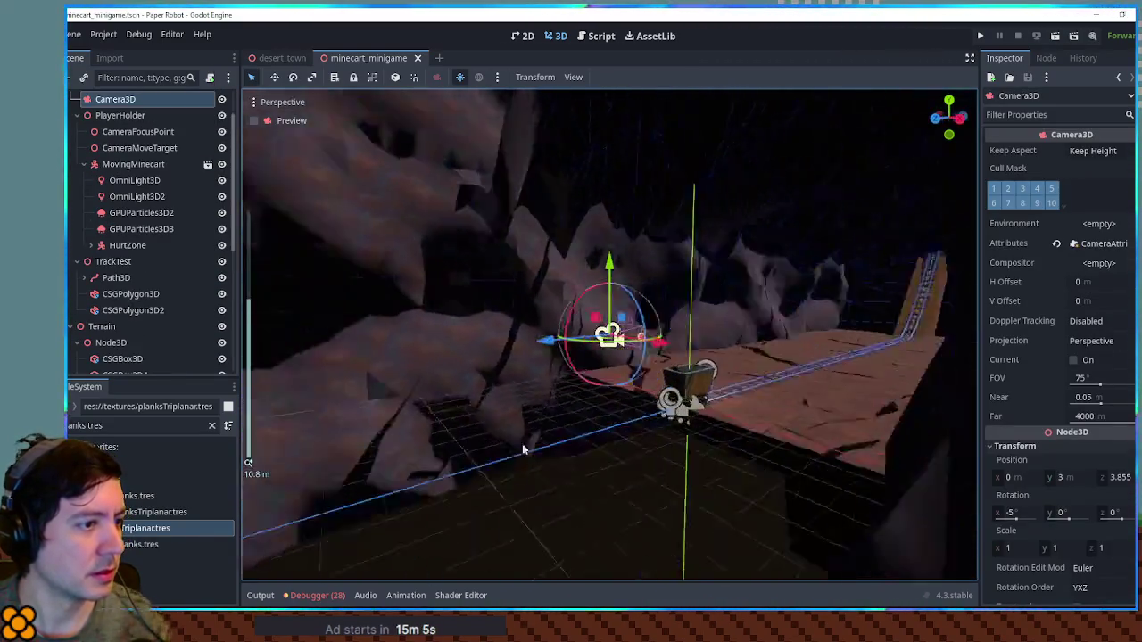
pyautogui.click(796, 450)
pyautogui.moveTo(796, 450)
pyautogui.mouseDown()
pyautogui.moveTo(339, 281)
pyautogui.moveTo(470, 351)
pyautogui.mouseUp()
pyautogui.click(474, 347)
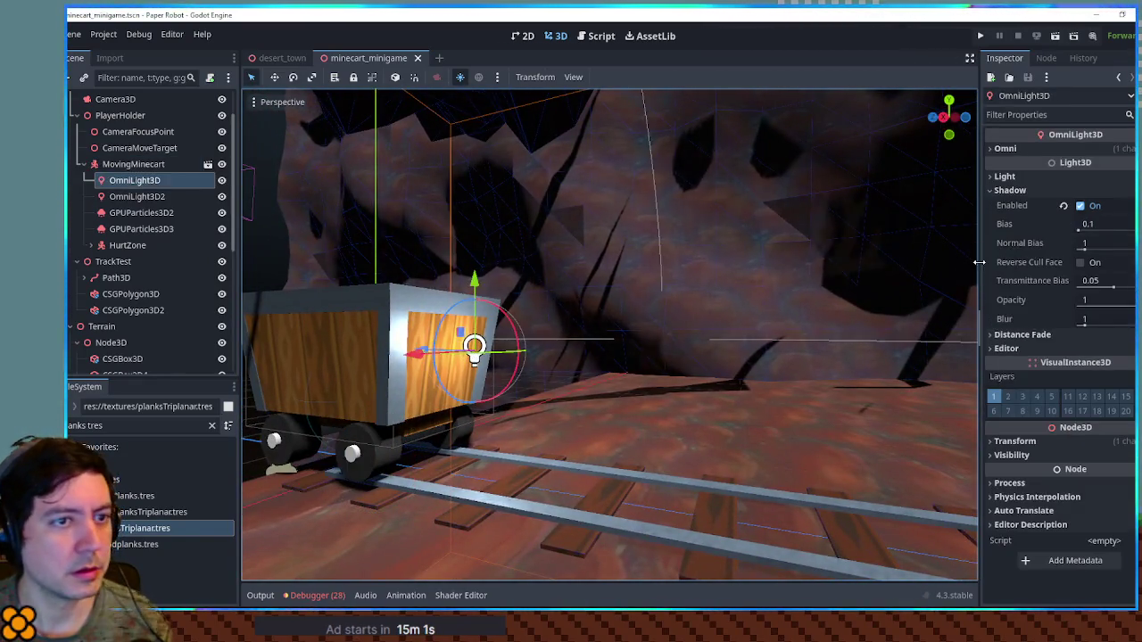
pyautogui.click(1080, 150)
pyautogui.scroll(-5, 811, 214)
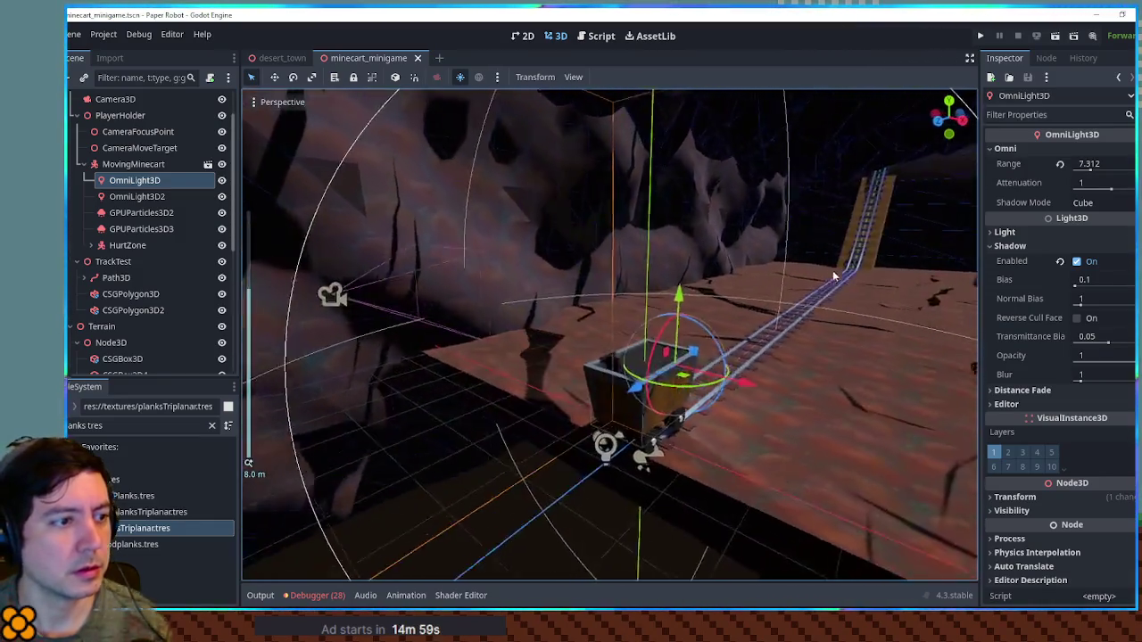
pyautogui.moveTo(832, 271)
pyautogui.mouseDown()
pyautogui.moveTo(618, 404)
pyautogui.moveTo(920, 339)
pyautogui.moveTo(955, 344)
pyautogui.mouseUp()
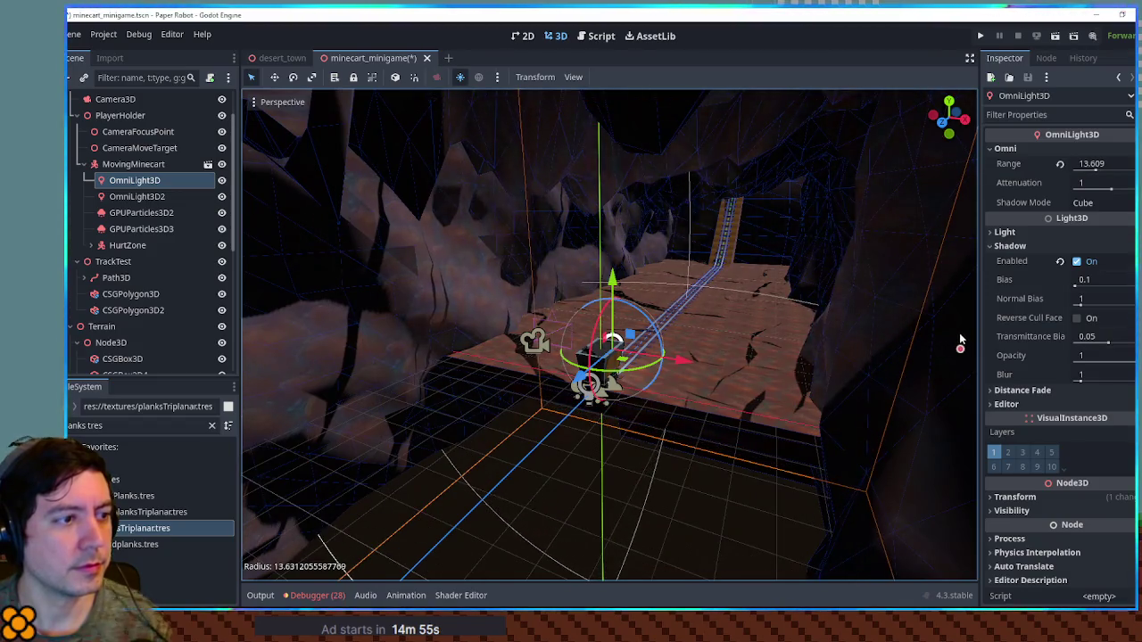
pyautogui.hotkey('ctrl', 's')
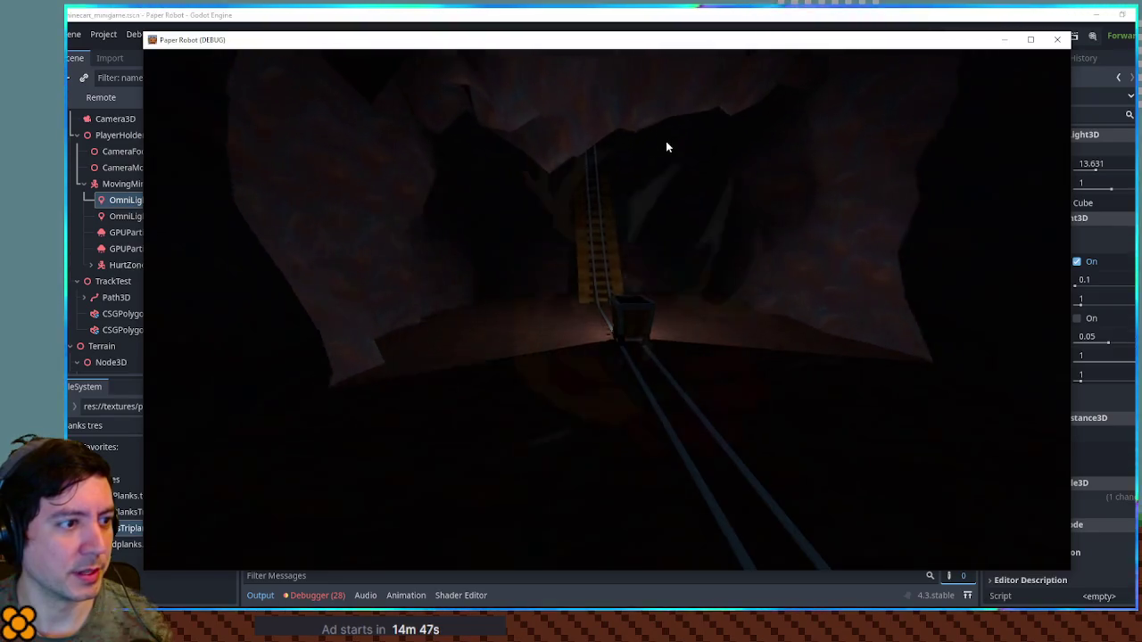
# Close the game, shift the light forward along the cart on Z, and run again.
pyautogui.click(1058, 40)
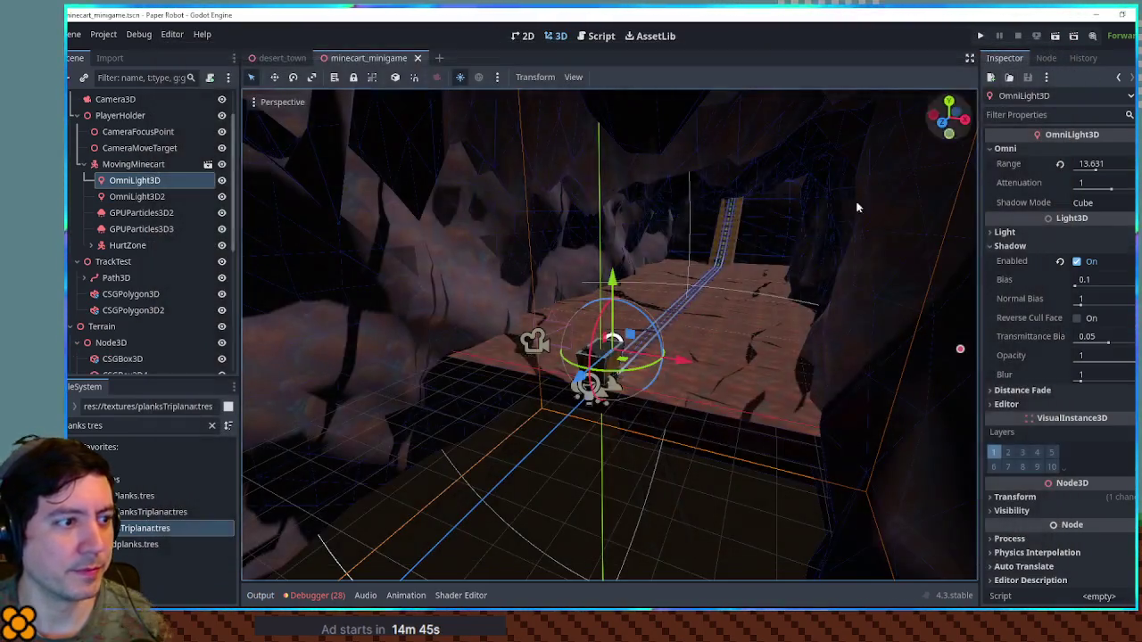
pyautogui.scroll(5, 653, 321)
pyautogui.moveTo(455, 383); pyautogui.dragTo(443, 385)
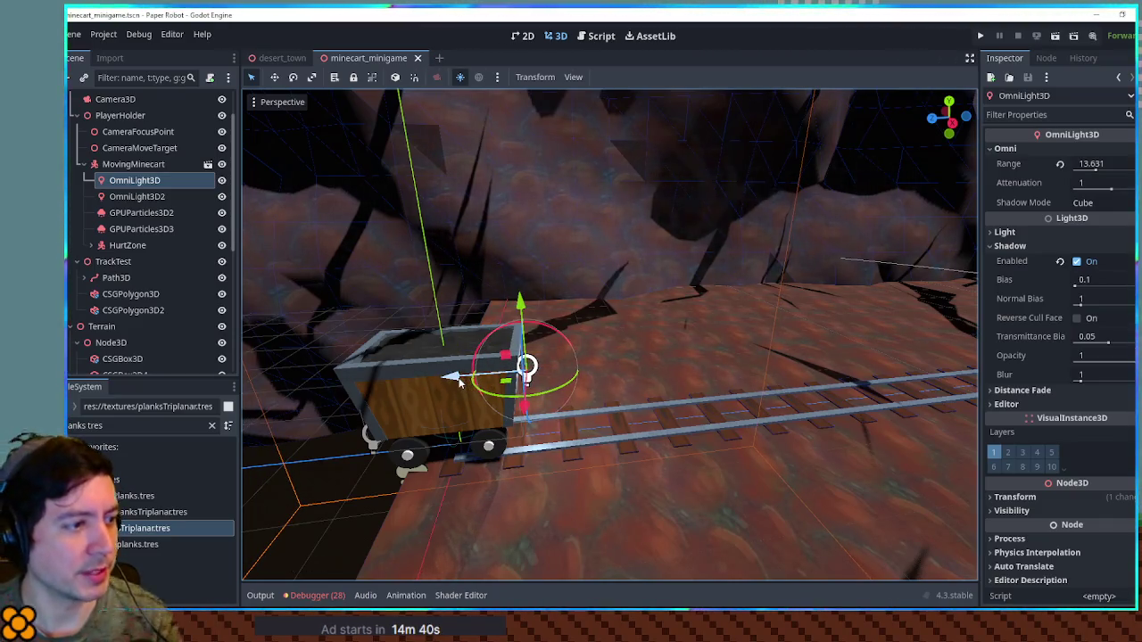
pyautogui.press('F6')
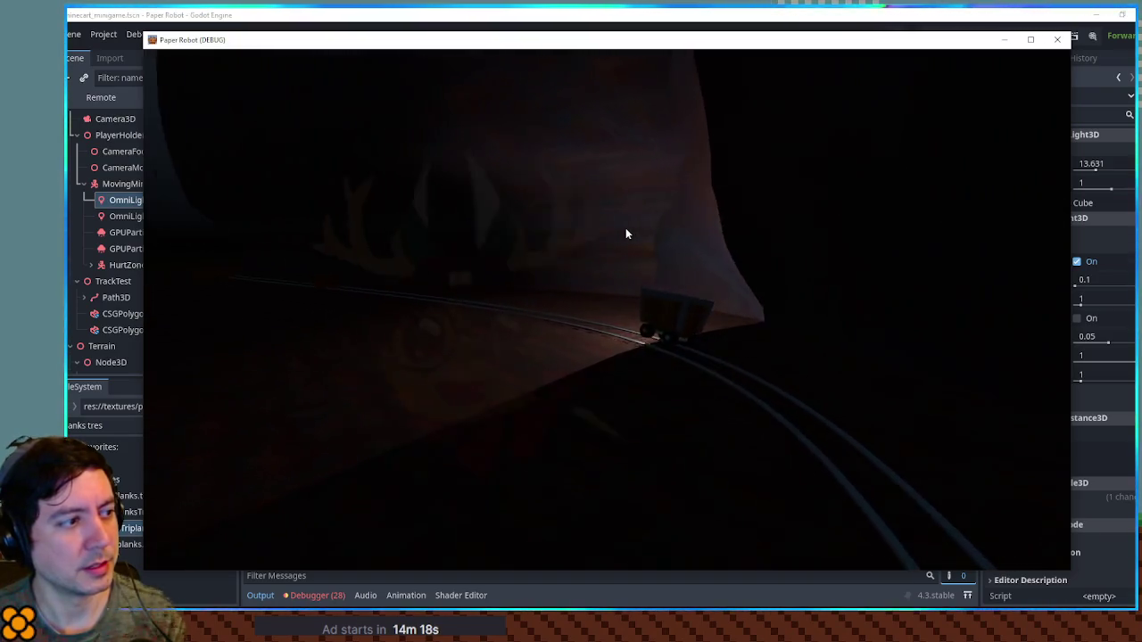
# Close the game and set the CSGBox3D terrain block's Size Y to 26.53.
pyautogui.click(1057, 40)
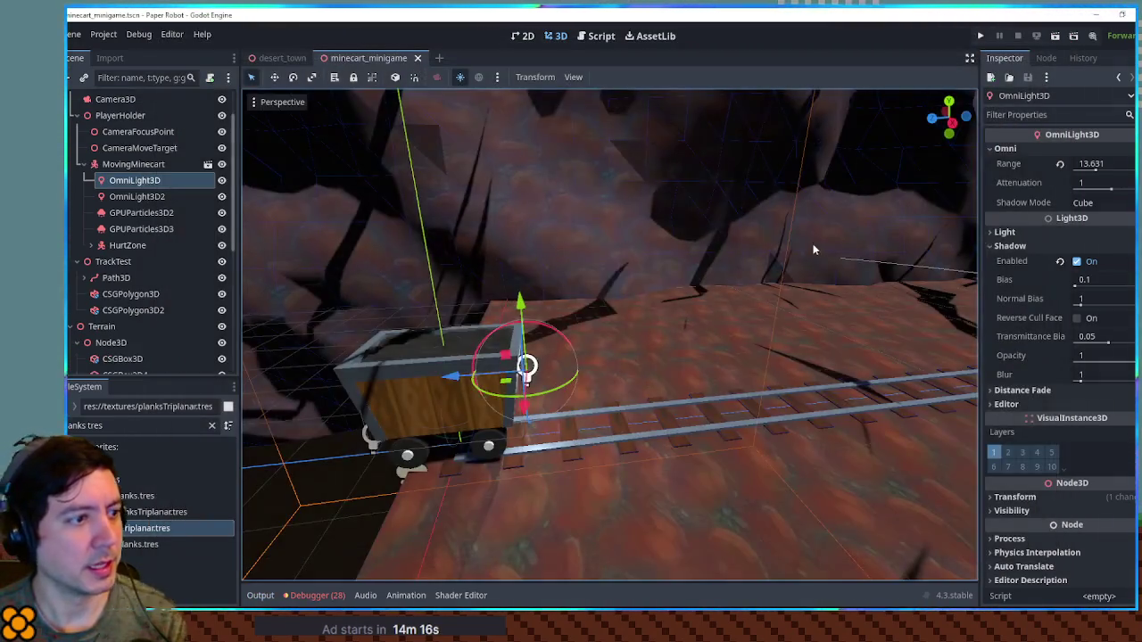
pyautogui.moveTo(819, 308)
pyautogui.mouseDown()
pyautogui.moveTo(648, 241)
pyautogui.moveTo(763, 322)
pyautogui.moveTo(677, 324)
pyautogui.moveTo(690, 407)
pyautogui.moveTo(647, 186)
pyautogui.moveTo(716, 226)
pyautogui.moveTo(662, 332)
pyautogui.moveTo(809, 332)
pyautogui.moveTo(582, 186)
pyautogui.moveTo(773, 268)
pyautogui.moveTo(589, 178)
pyautogui.moveTo(660, 268)
pyautogui.moveTo(538, 323)
pyautogui.mouseUp()
pyautogui.click(638, 342)
pyautogui.click(647, 185)
pyautogui.click(565, 370)
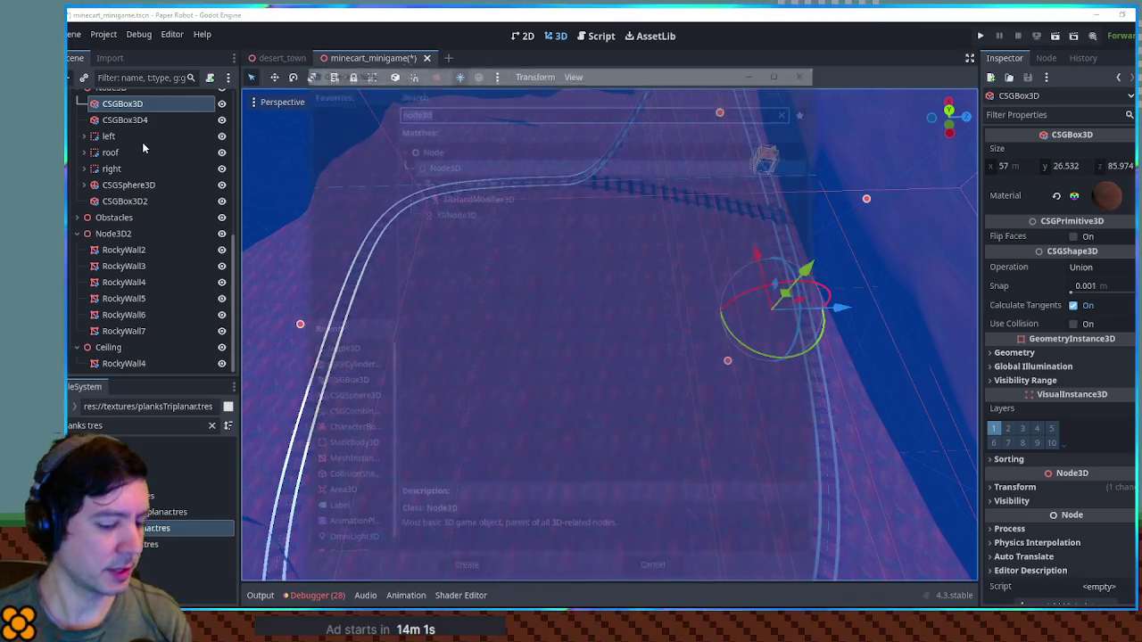
# Add a CSGPolygon3D child to CSGBox3D, paste the material, and move it toward the loop centre.
pyautogui.hotkey('ctrl', 'a')
pyautogui.write('csgpoly')
pyautogui.press('Return')
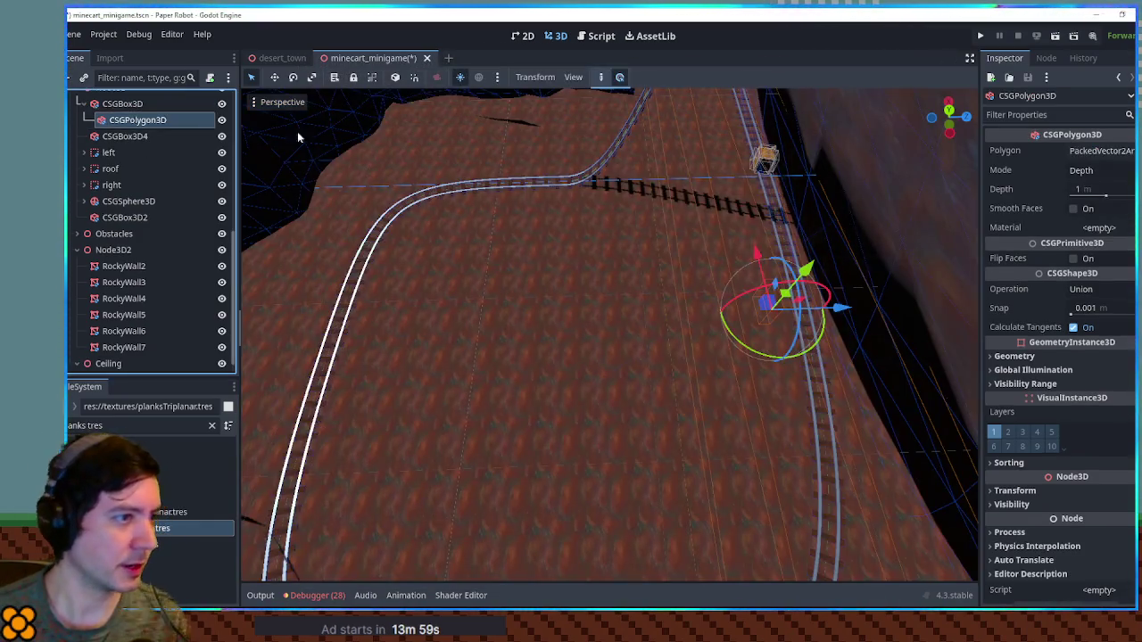
pyautogui.scroll(3, 730, 313)
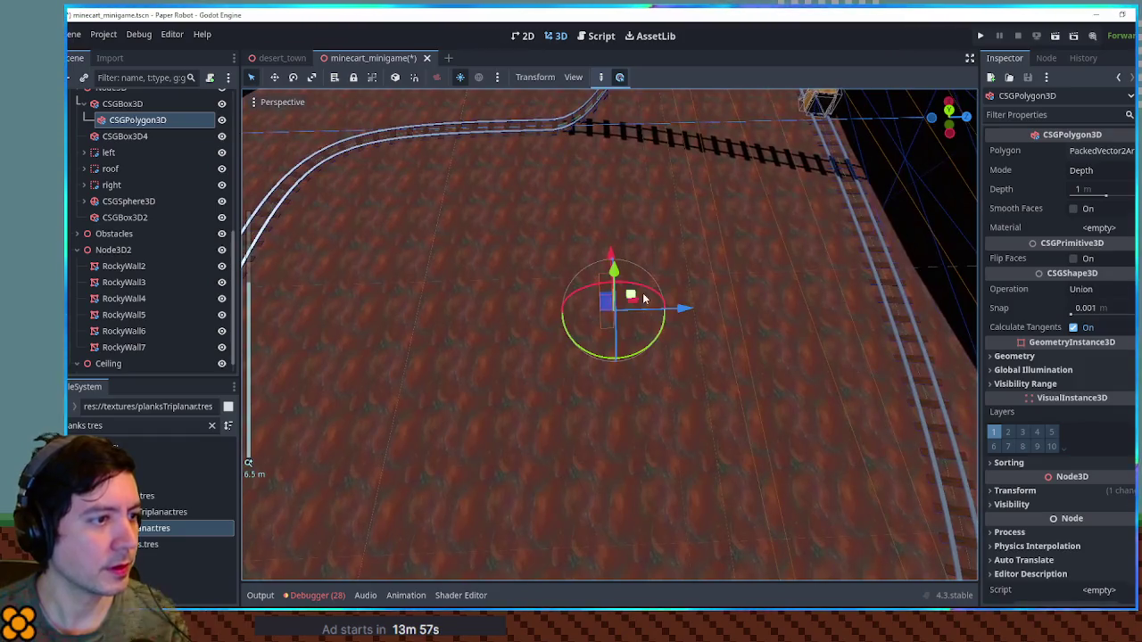
pyautogui.click(1119, 331)
pyautogui.scroll(3, 740, 306)
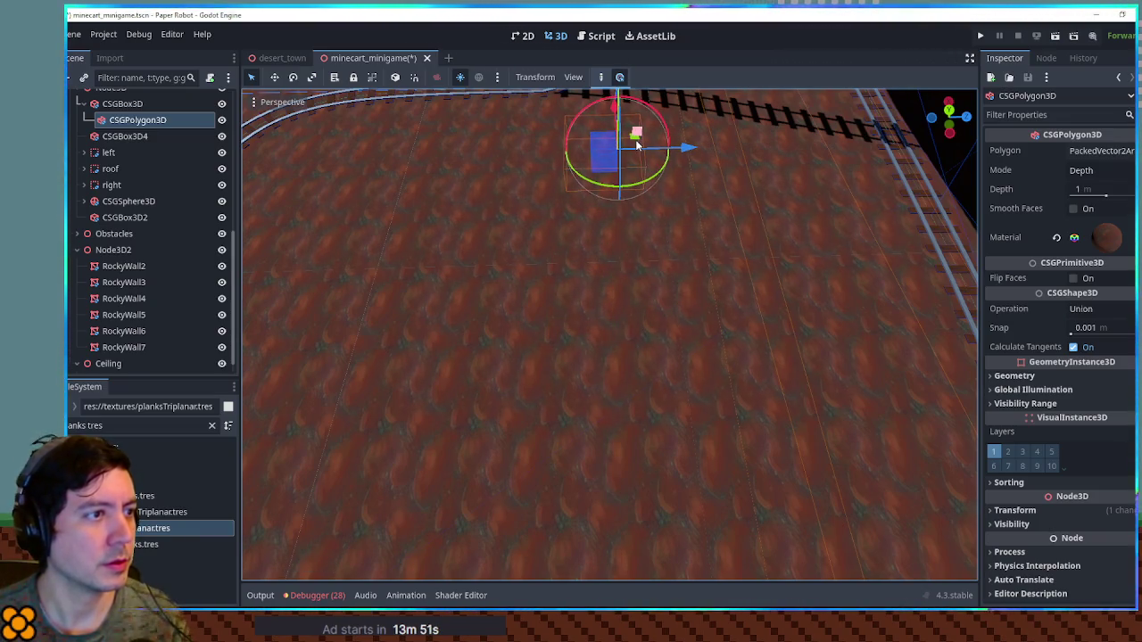
pyautogui.moveTo(636, 150)
pyautogui.mouseDown()
pyautogui.moveTo(574, 256)
pyautogui.moveTo(526, 290)
pyautogui.mouseUp()
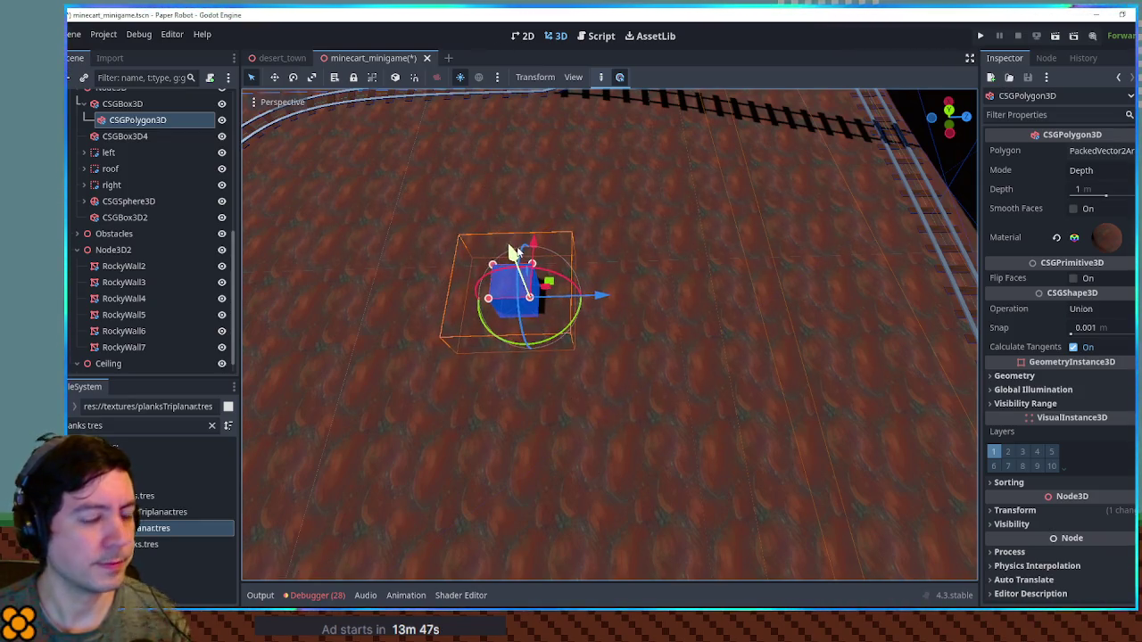
# Draw the hole outline from Top view, set Depth 10 and Subtraction, then run the game.
pyautogui.press('KP_7')
pyautogui.scroll(-5, 609, 227)
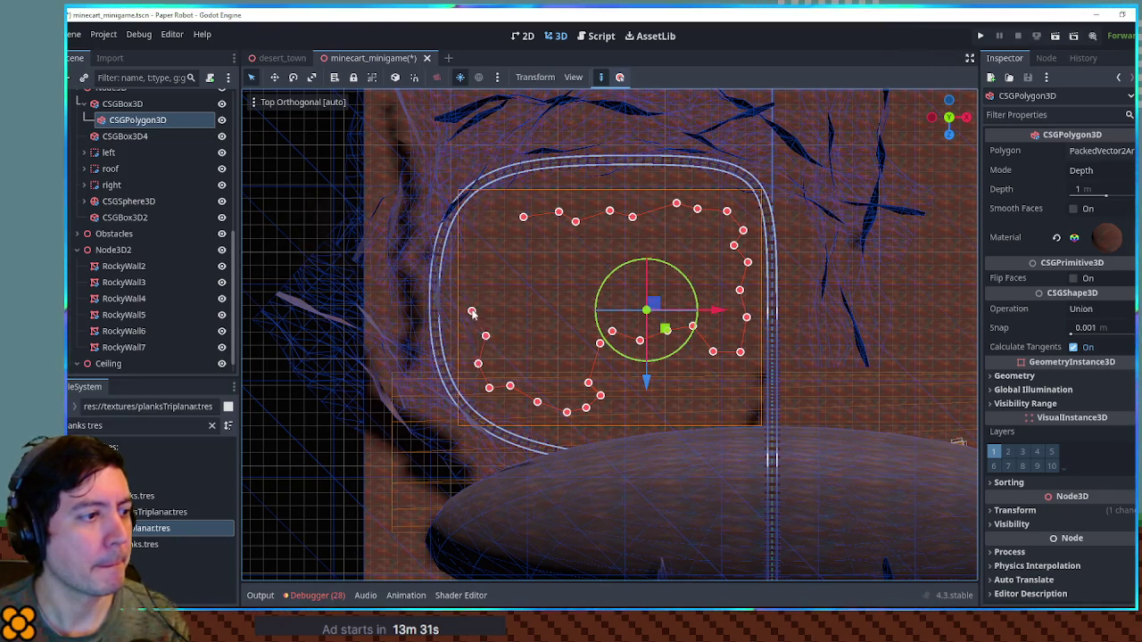
pyautogui.click(529, 195)
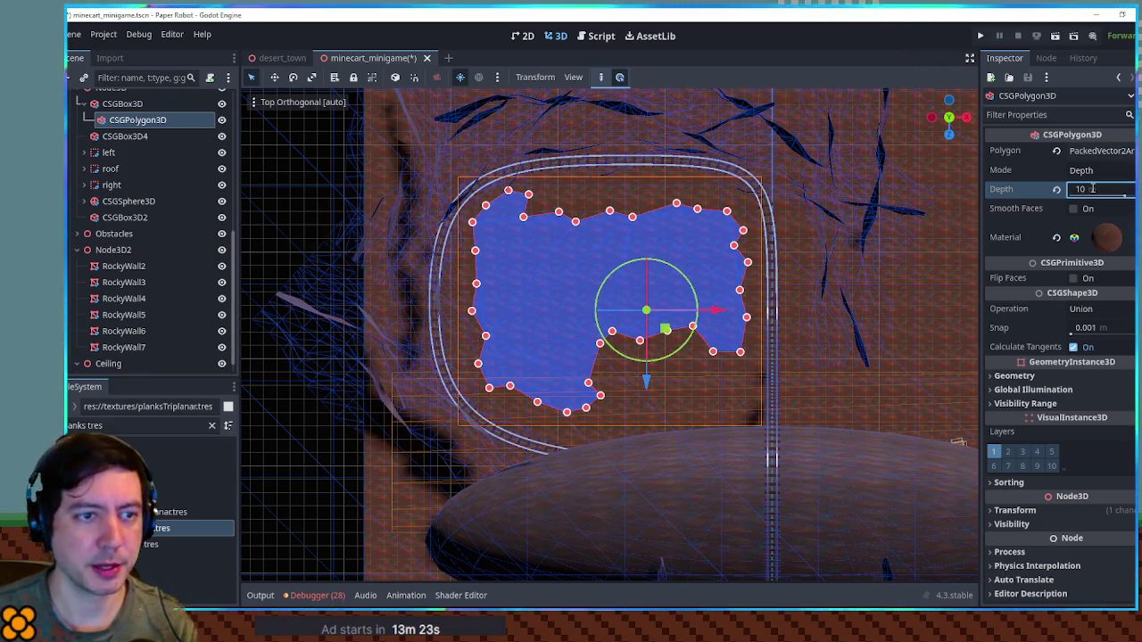
pyautogui.click(1092, 358)
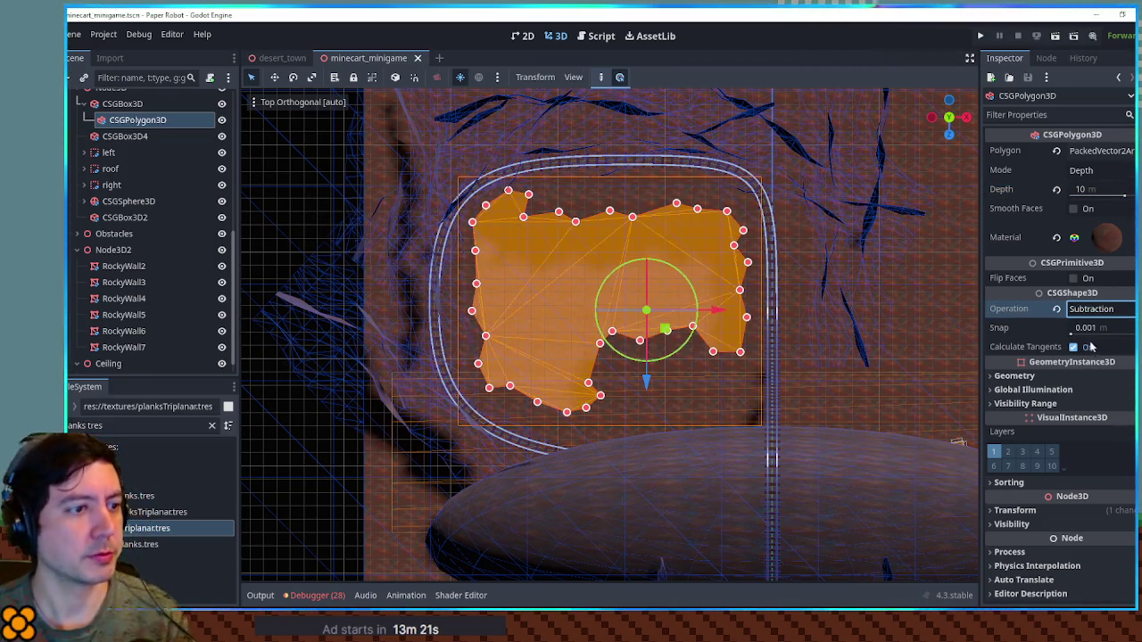
pyautogui.press('F6')
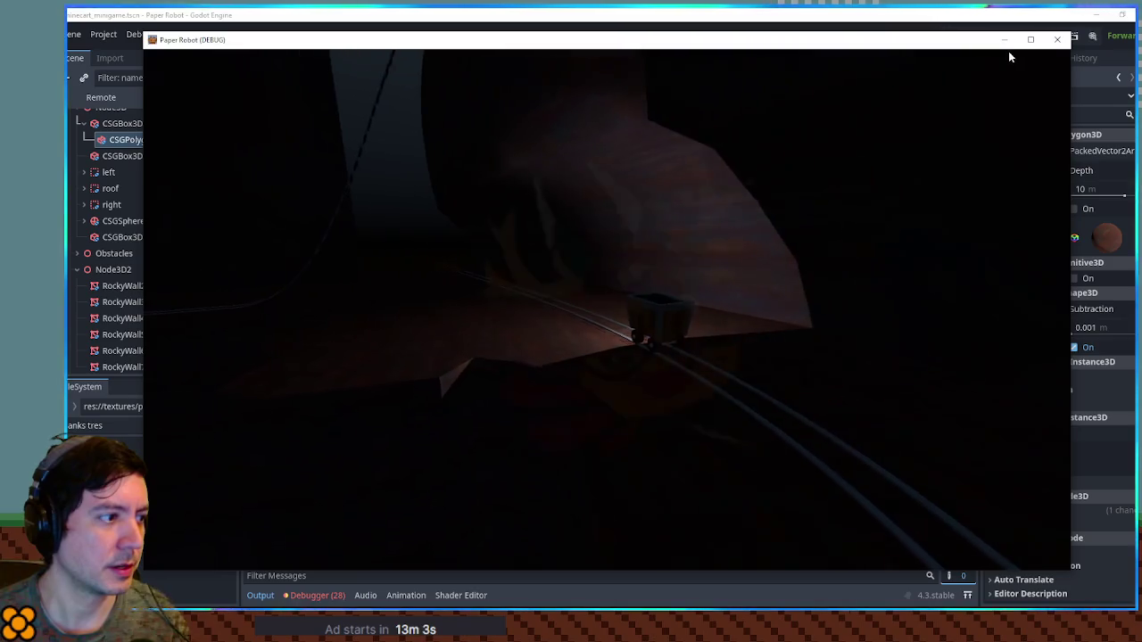
# Close the game and drag the hole polygon's top edge points upward.
pyautogui.click(1058, 39)
pyautogui.scroll(5, 653, 308)
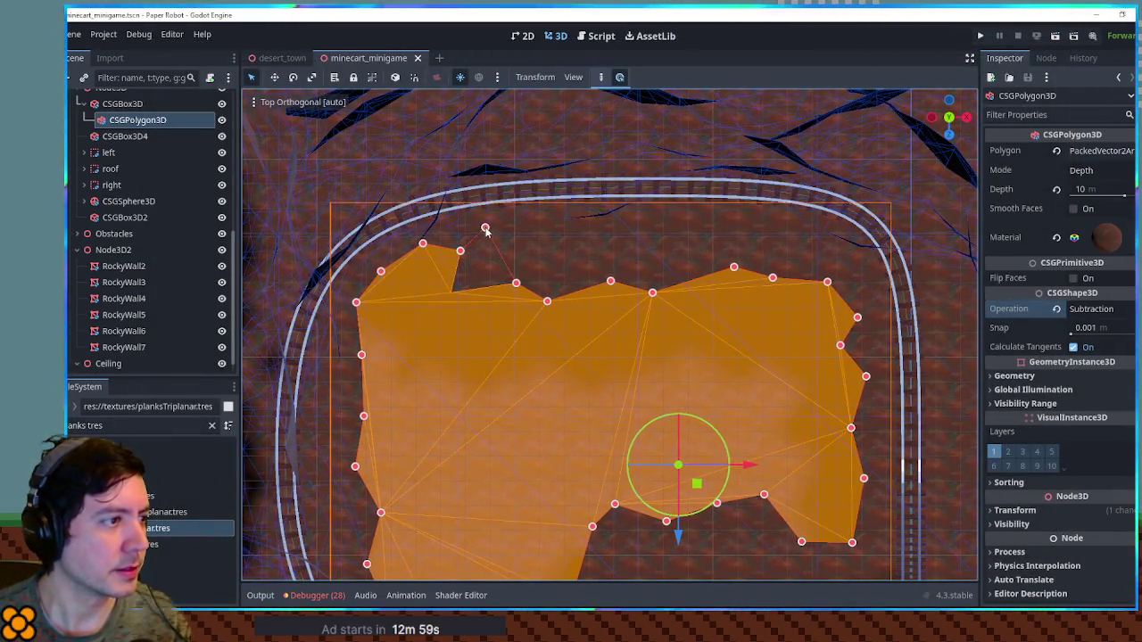
pyautogui.moveTo(483, 220); pyautogui.dragTo(483, 219)
pyautogui.moveTo(516, 283)
pyautogui.mouseDown()
pyautogui.moveTo(530, 237)
pyautogui.moveTo(583, 211)
pyautogui.mouseUp()
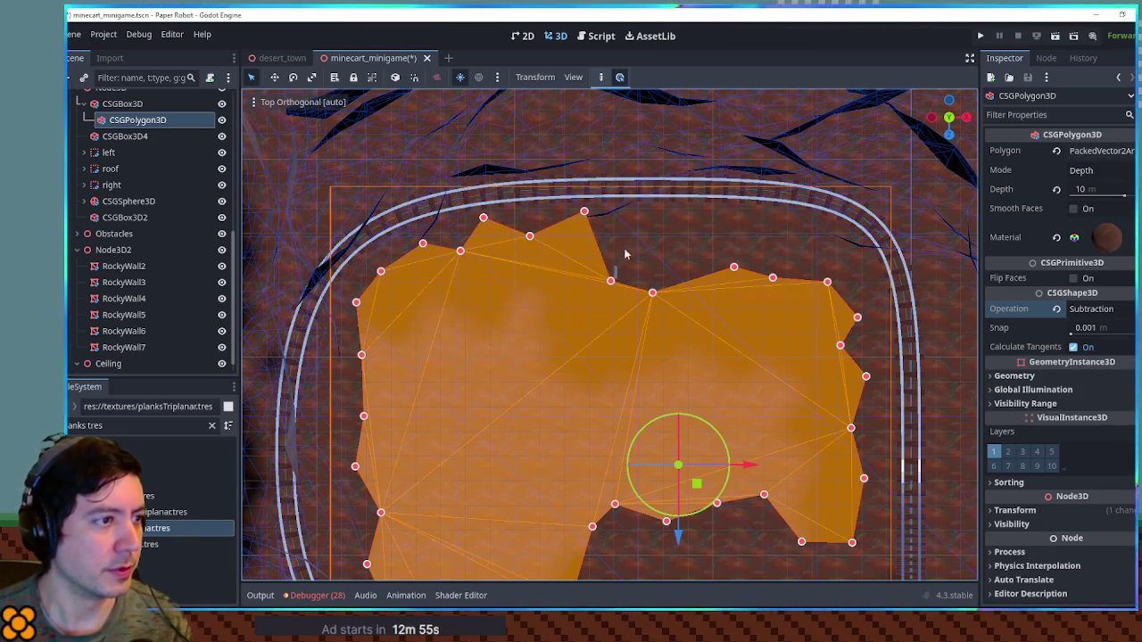
pyautogui.click(626, 266)
# Switch to Top view and select the hole-cutting CSGPolygon3D.
pyautogui.click(579, 292)
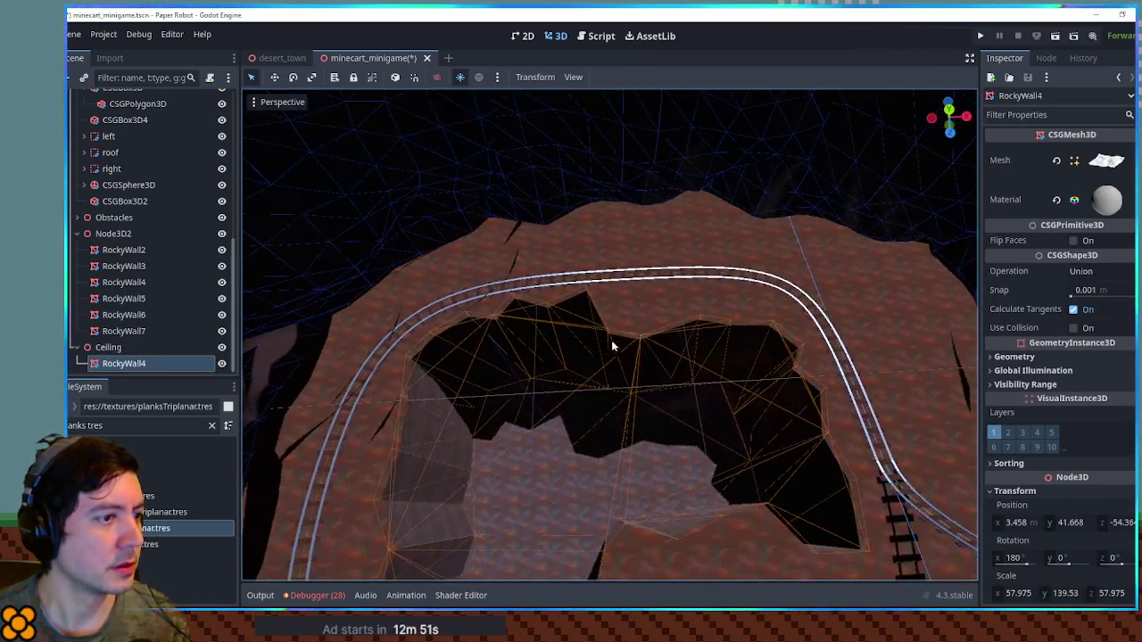
pyautogui.click(627, 331)
pyautogui.scroll(3, 149, 170)
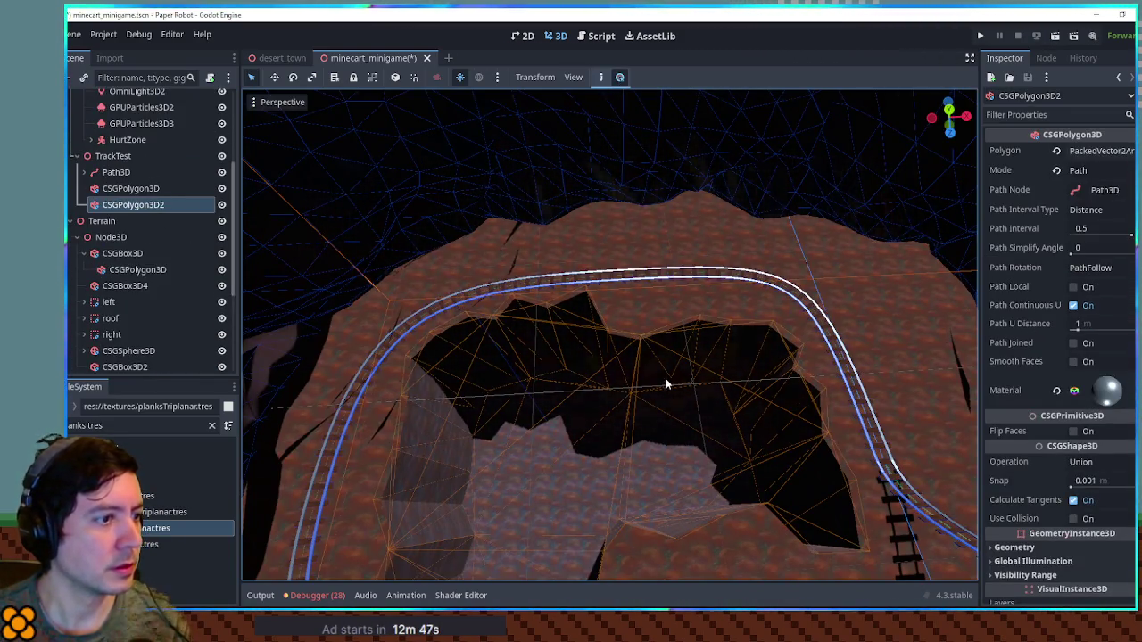
pyautogui.press('KP_7')
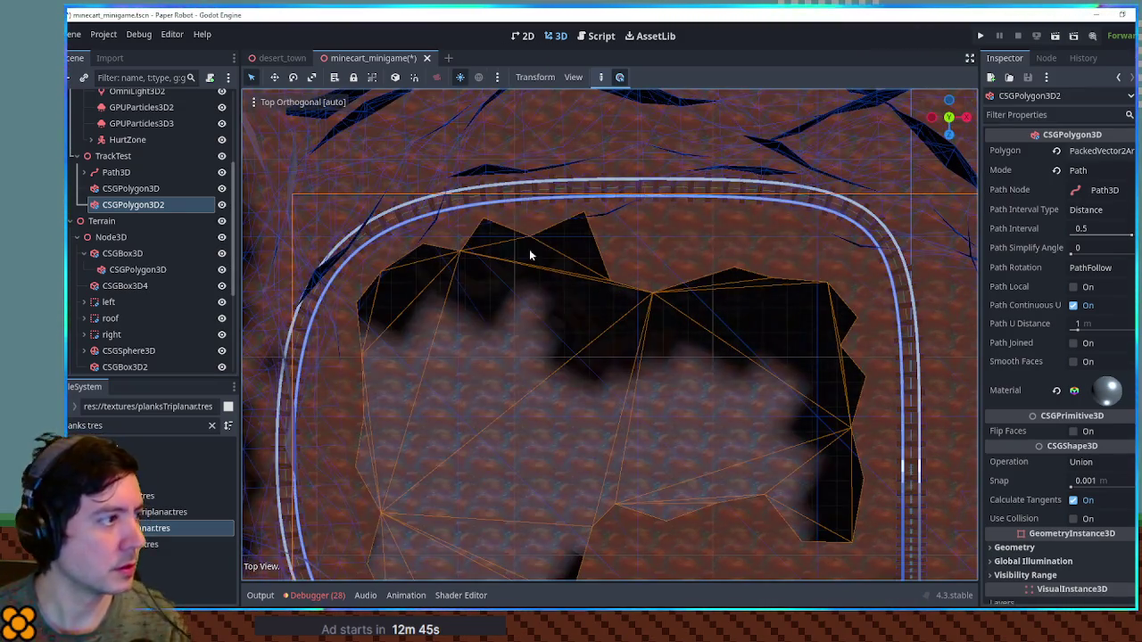
pyautogui.click(130, 188)
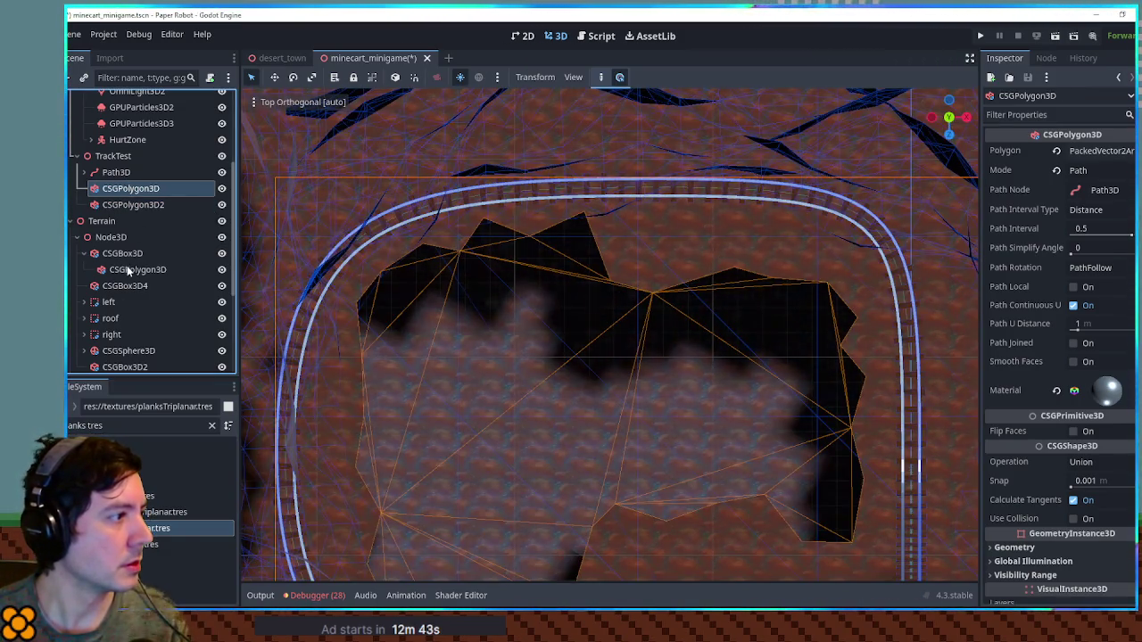
pyautogui.click(130, 270)
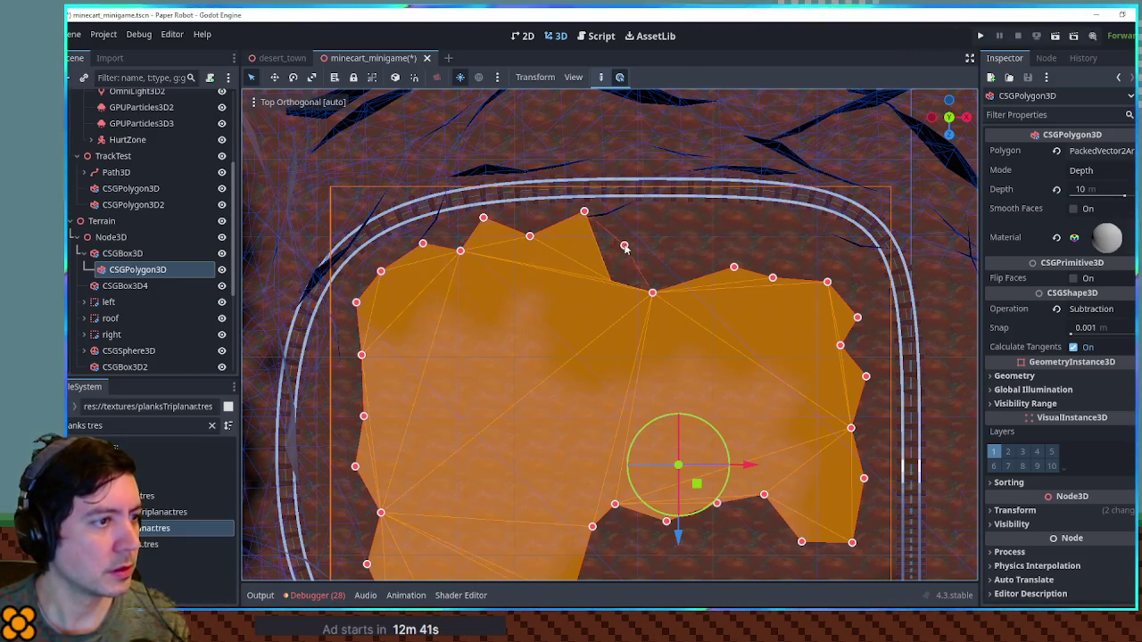
# Delete two extra vertices, pull a corner out to the track, and save.
pyautogui.rightClick(732, 266)
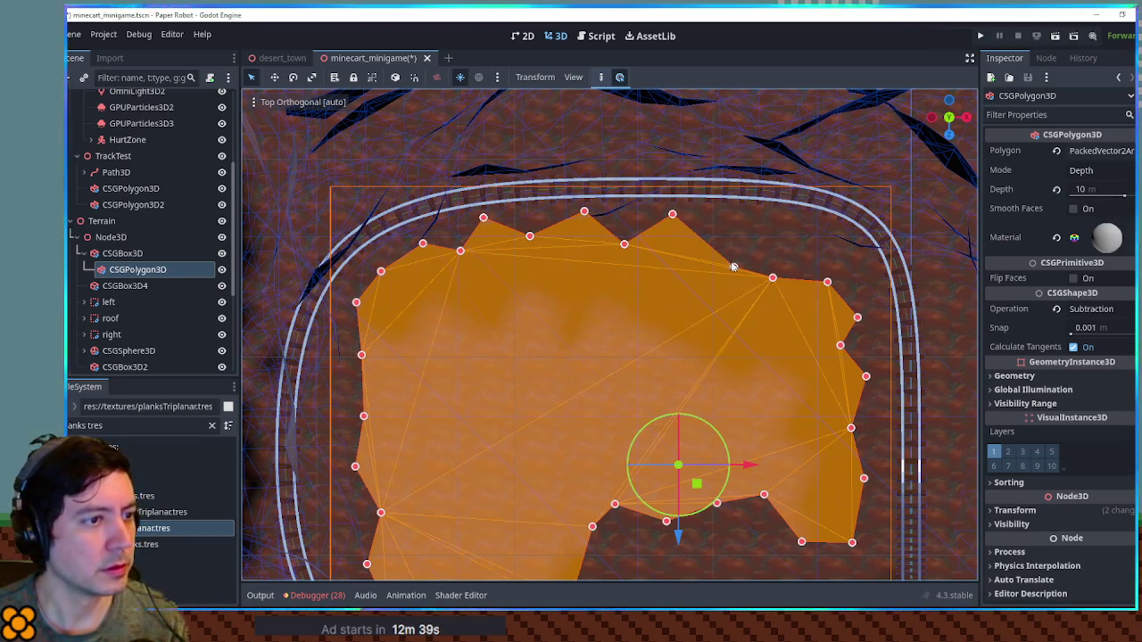
pyautogui.moveTo(804, 227); pyautogui.dragTo(852, 237)
pyautogui.rightClick(857, 316)
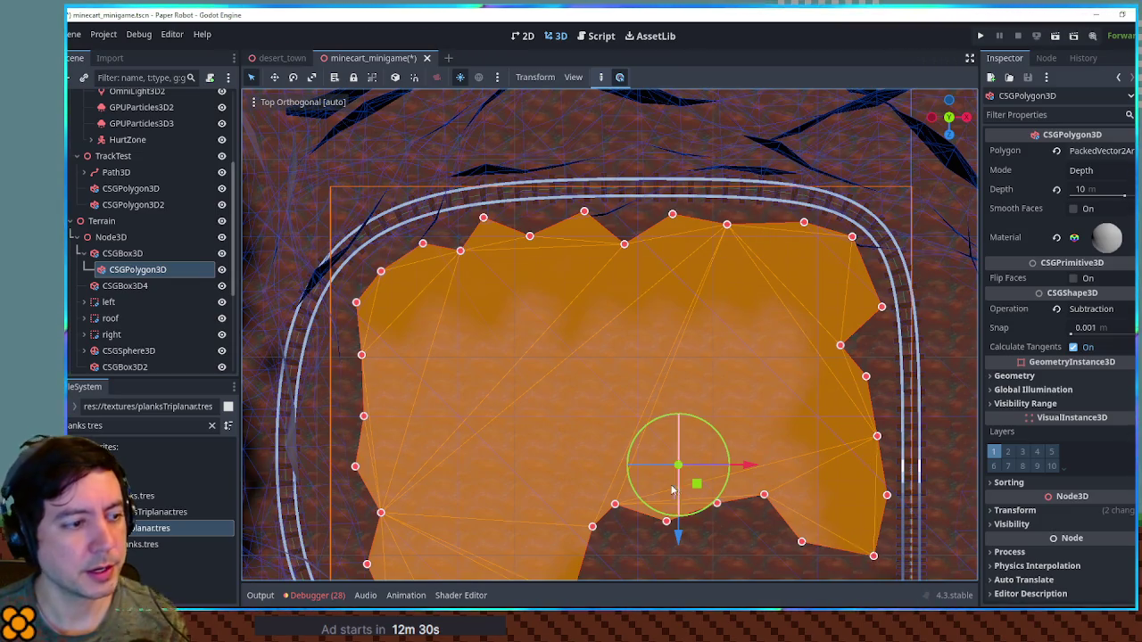
pyautogui.moveTo(622, 399); pyautogui.dragTo(765, 276)
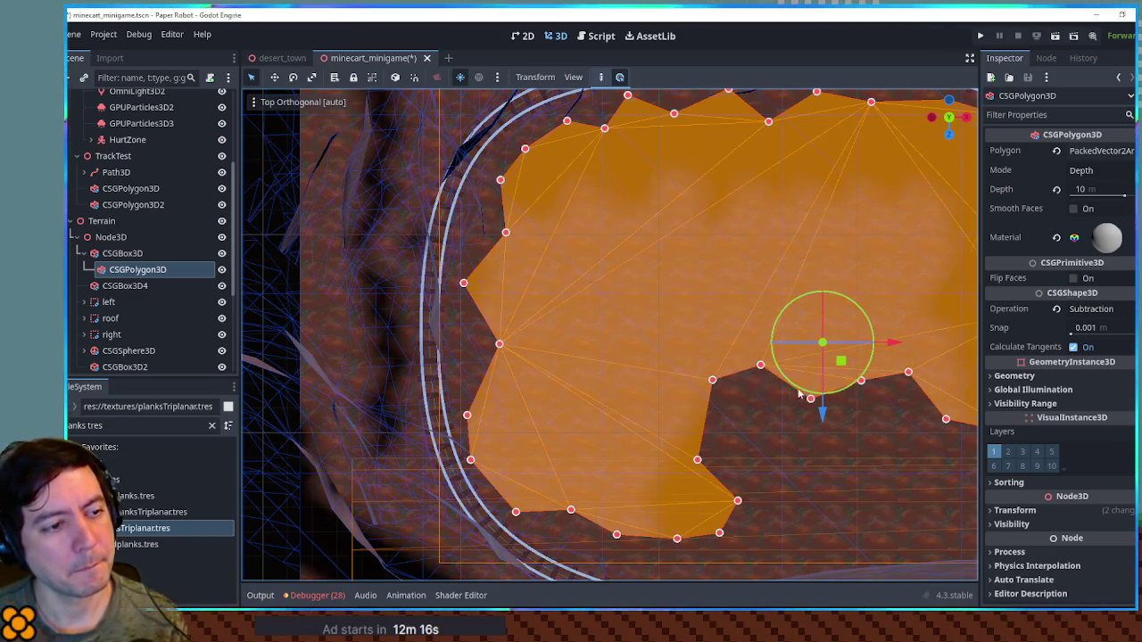
pyautogui.scroll(-3, 818, 398)
pyautogui.moveTo(657, 360)
pyautogui.mouseDown()
pyautogui.moveTo(697, 402)
pyautogui.moveTo(718, 454)
pyautogui.moveTo(611, 470)
pyautogui.mouseUp()
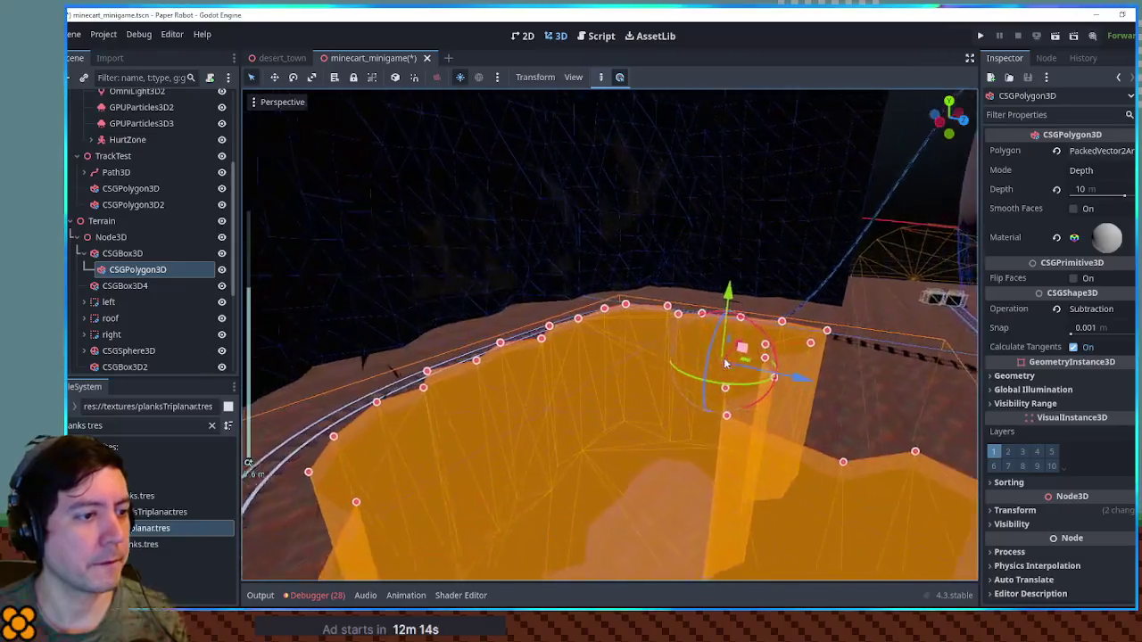
pyautogui.hotkey('ctrl', 's')
# Set the CSGPolygon3D Depth to 20, then 50, saving after each change.
pyautogui.scroll(-20, 616, 473)
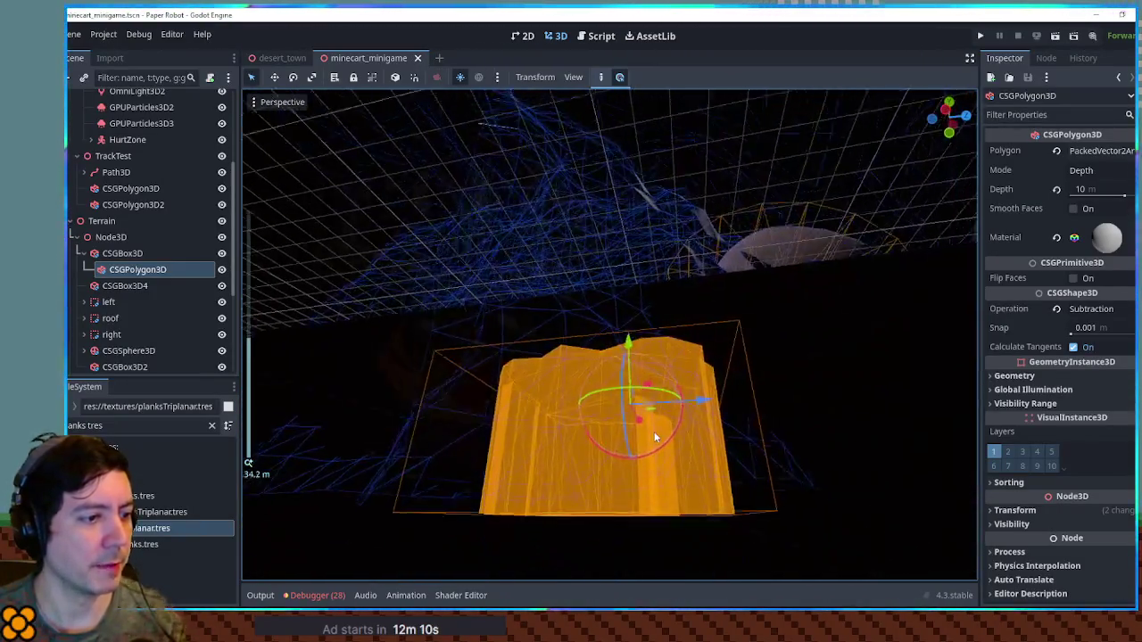
pyautogui.click(1075, 190)
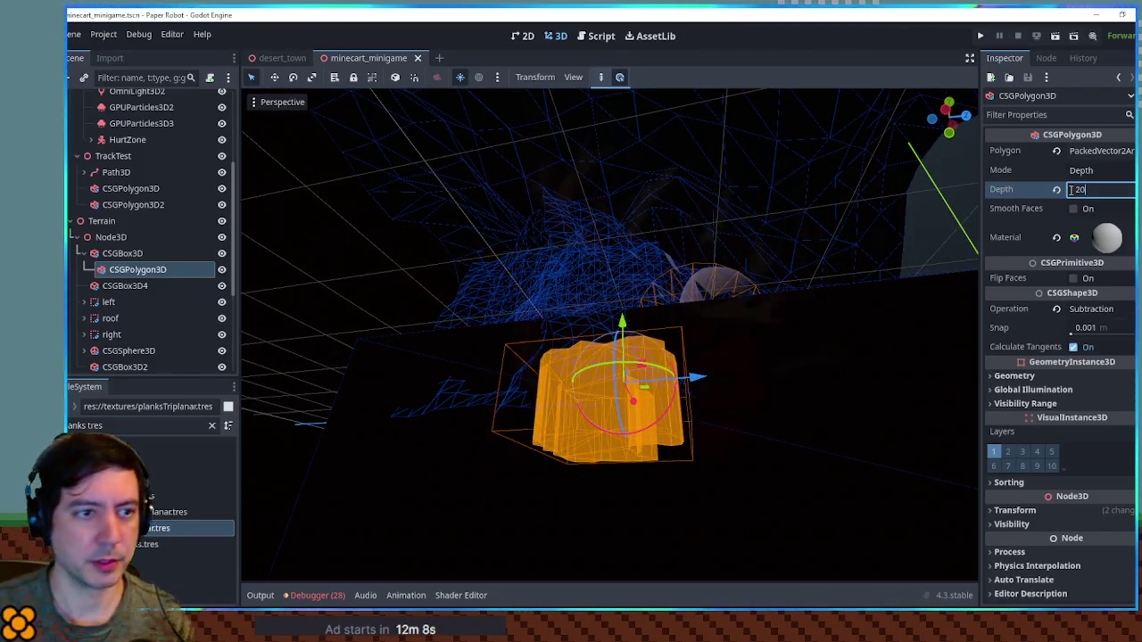
pyautogui.press('Return')
pyautogui.hotkey('ctrl', 's')
pyautogui.scroll(-15, 714, 357)
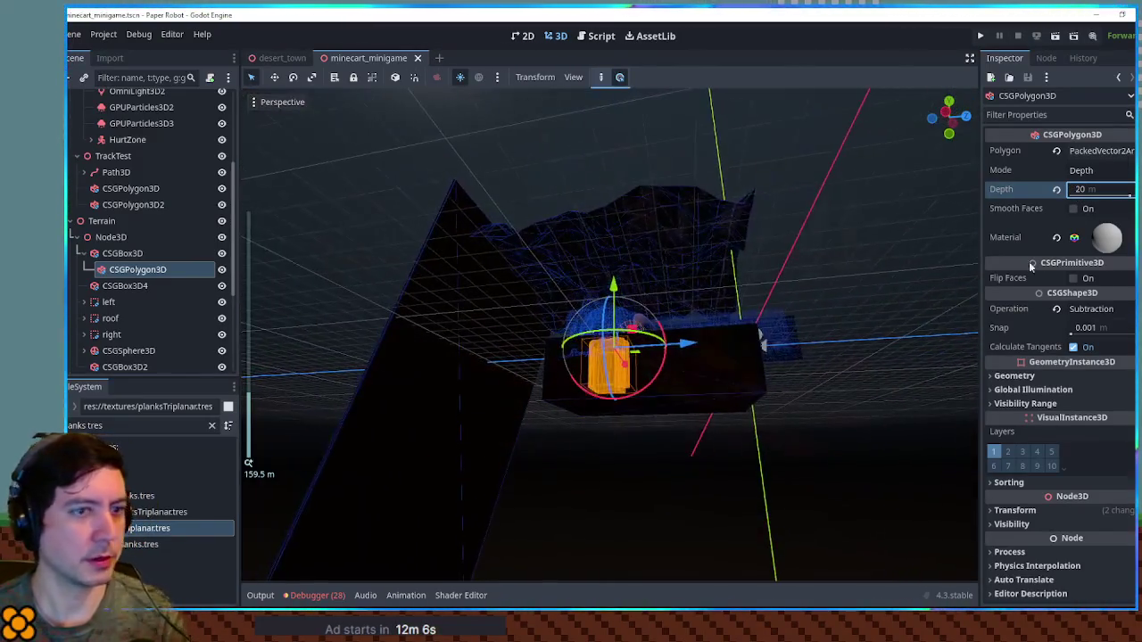
pyautogui.write('50')
pyautogui.press('Return')
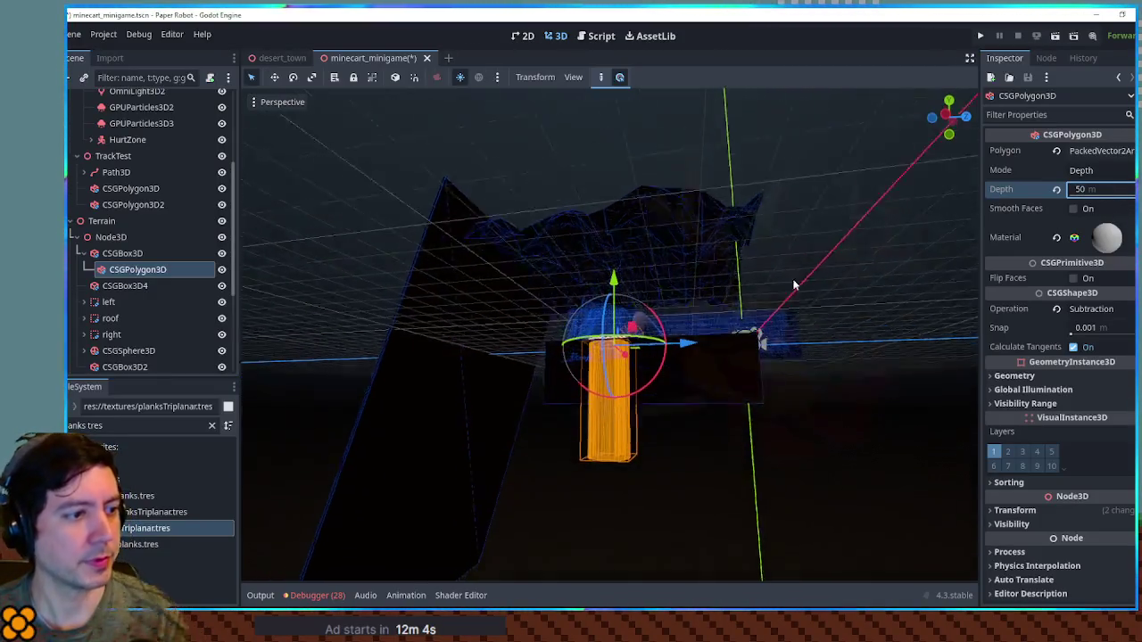
pyautogui.hotkey('ctrl', 's')
# Test-run the game, close it, and clear the polygon selection.
pyautogui.press('F6')
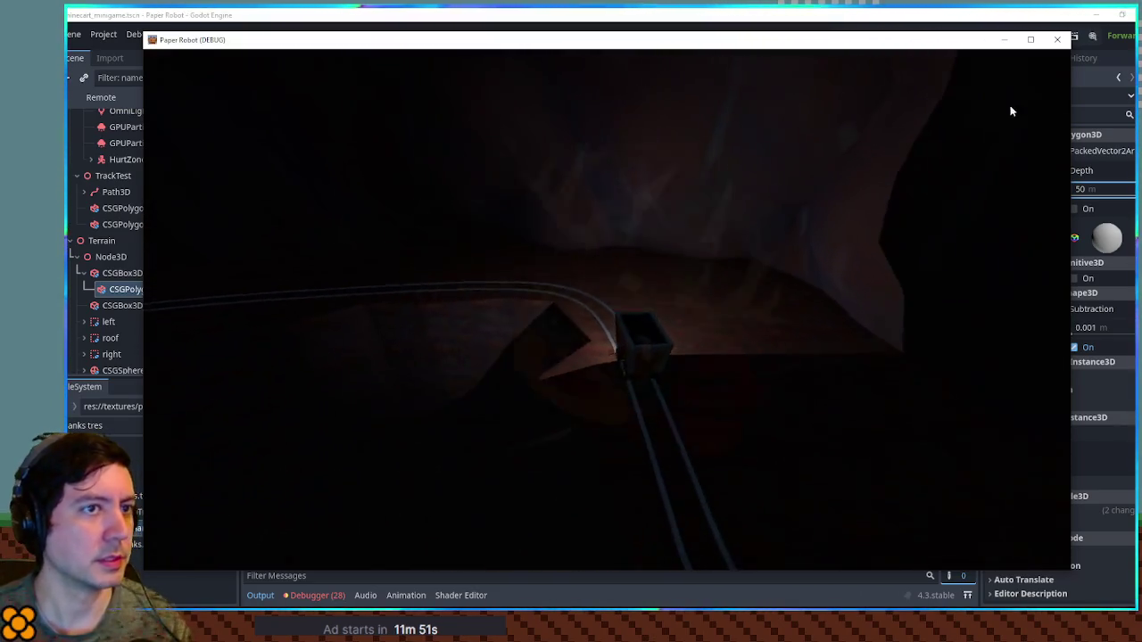
pyautogui.click(1058, 39)
pyautogui.click(875, 347)
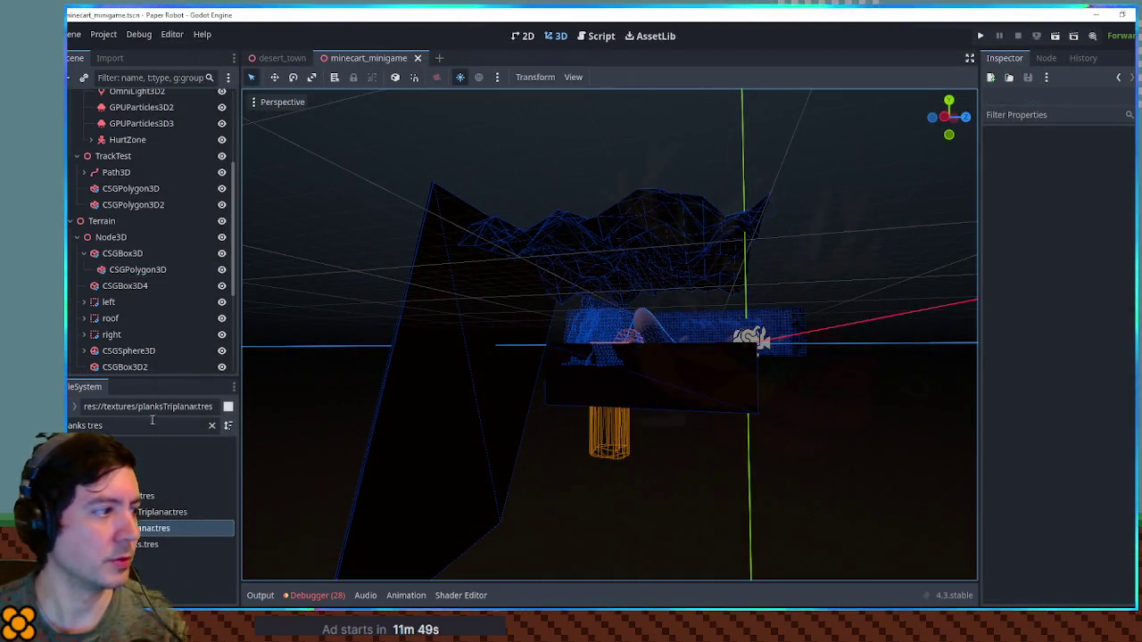
# Add a CSGBox3D under Node3D and stretch it into a broad 29 × 1 × 25 m slab.
pyautogui.click(103, 425)
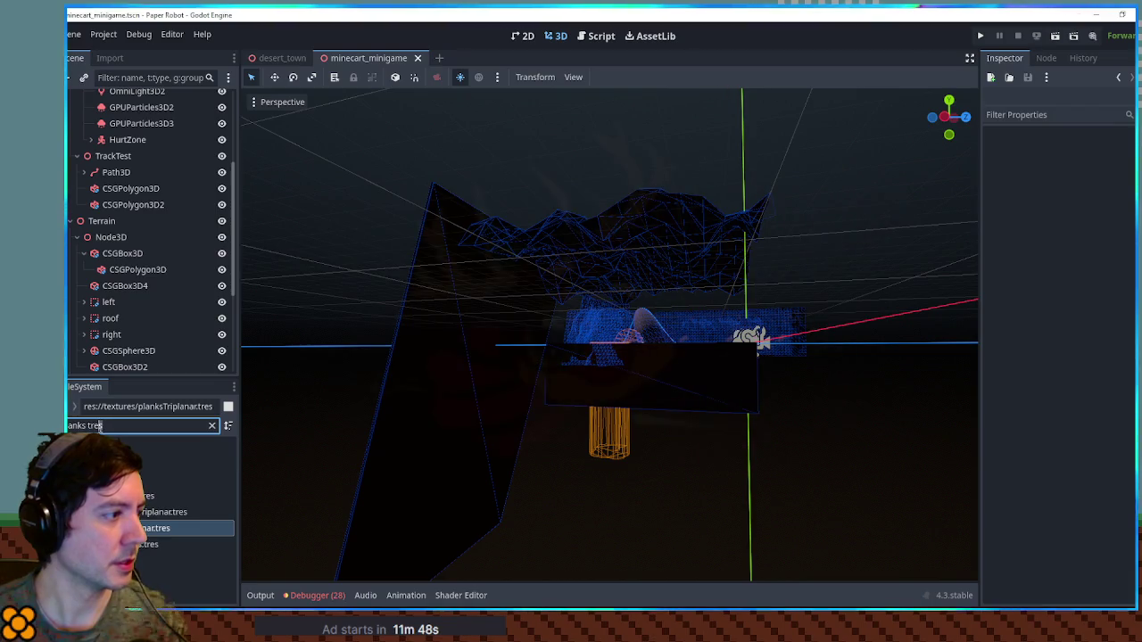
pyautogui.click(117, 240)
pyautogui.hotkey('ctrl', 'a')
pyautogui.write('csg')
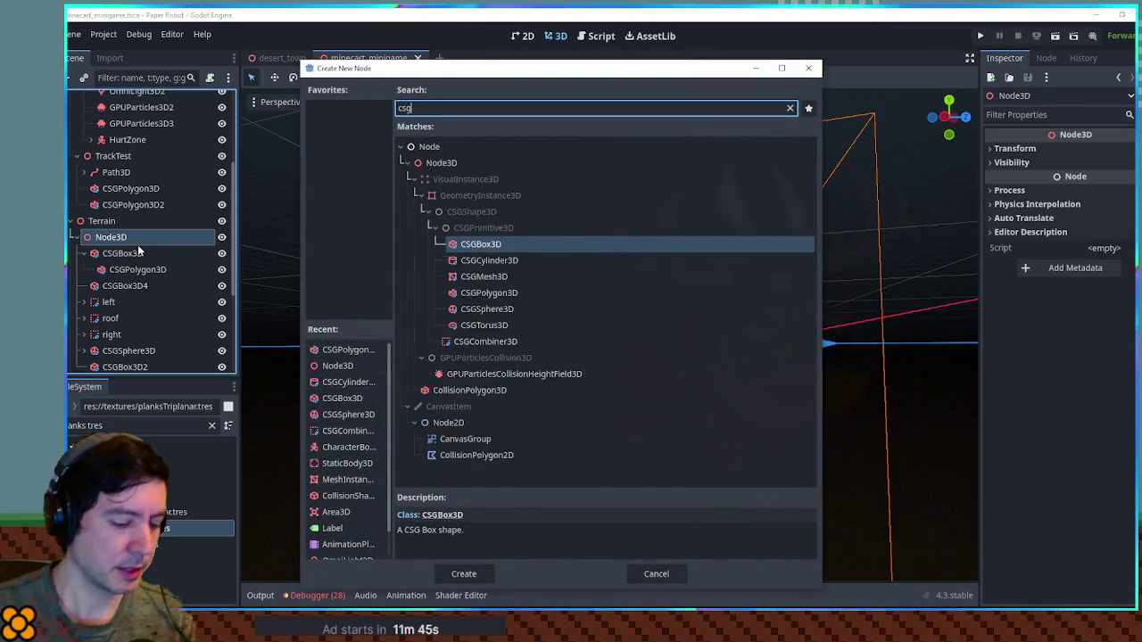
pyautogui.press('Return')
pyautogui.moveTo(775, 340)
pyautogui.mouseDown()
pyautogui.moveTo(656, 469)
pyautogui.moveTo(625, 394)
pyautogui.mouseUp()
pyautogui.press('KP_7')
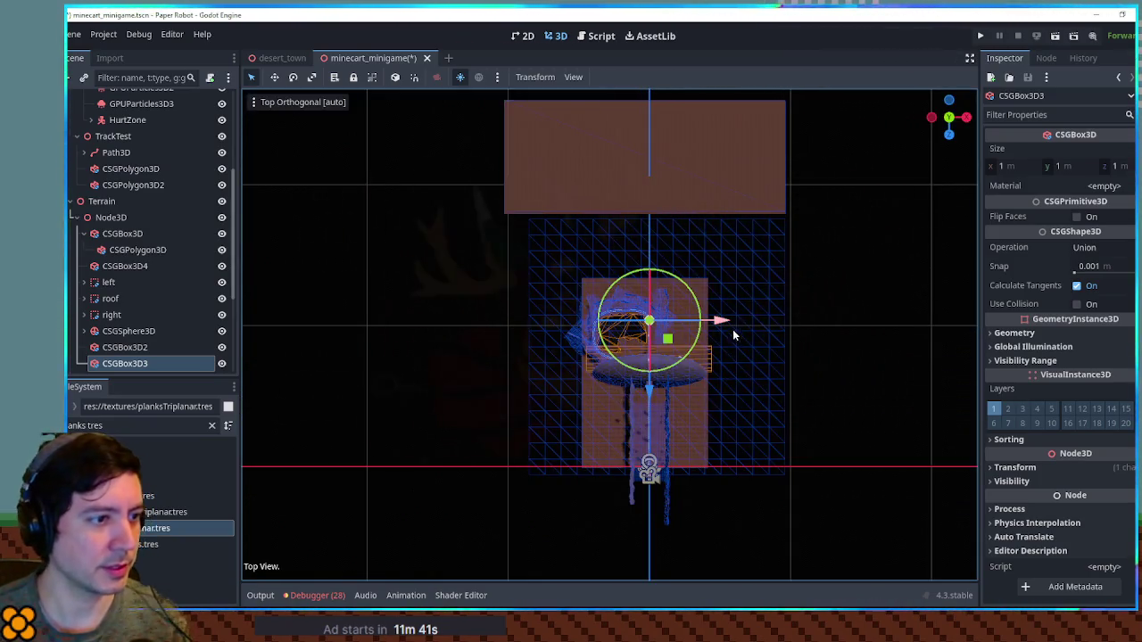
pyautogui.scroll(5, 671, 344)
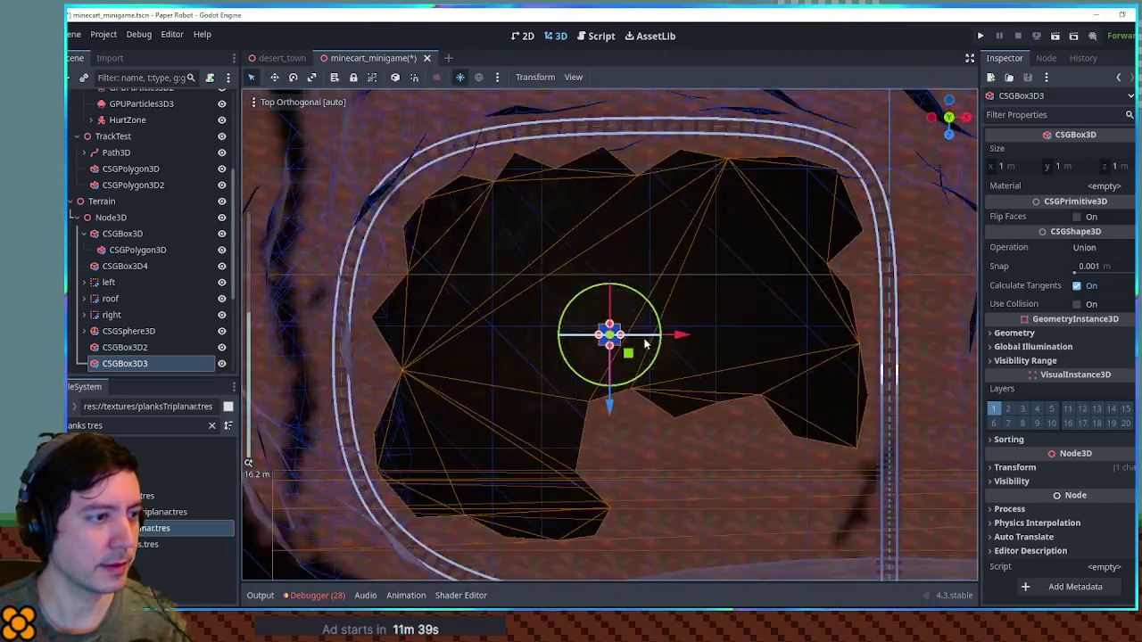
pyautogui.moveTo(621, 336)
pyautogui.mouseDown()
pyautogui.moveTo(879, 335)
pyautogui.moveTo(922, 349)
pyautogui.mouseUp()
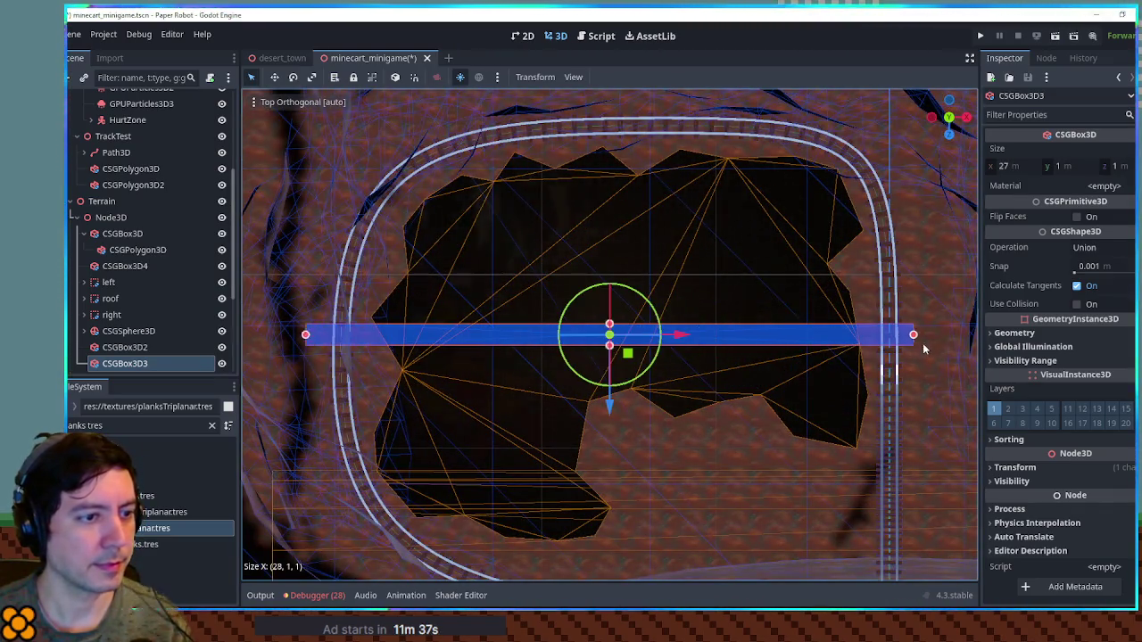
pyautogui.moveTo(612, 328); pyautogui.dragTo(628, 64)
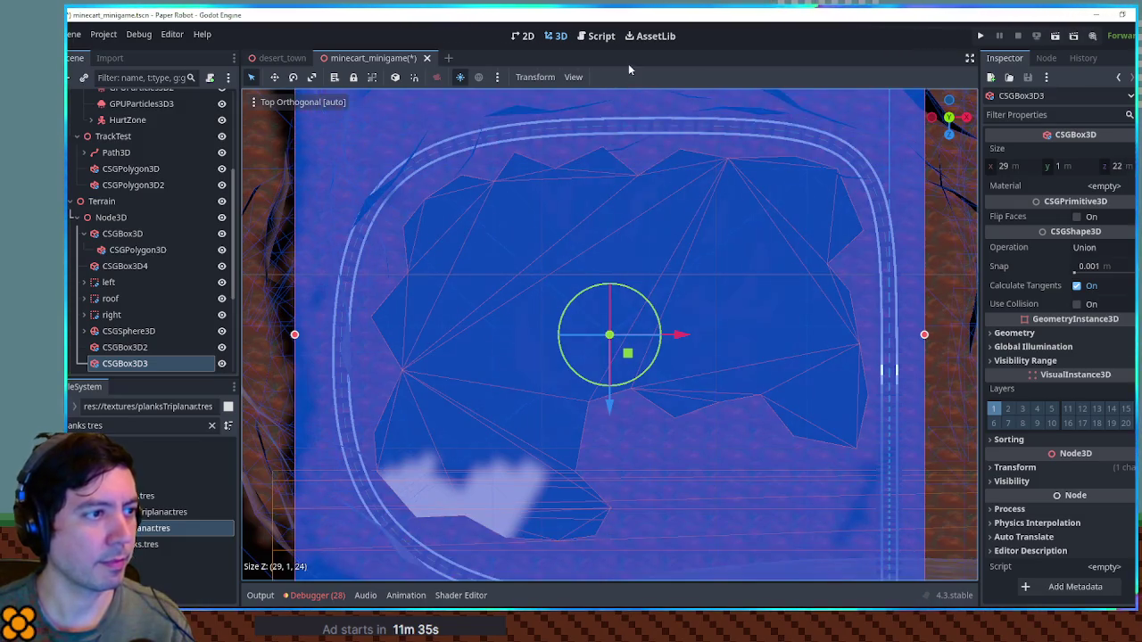
pyautogui.press('KP_1')
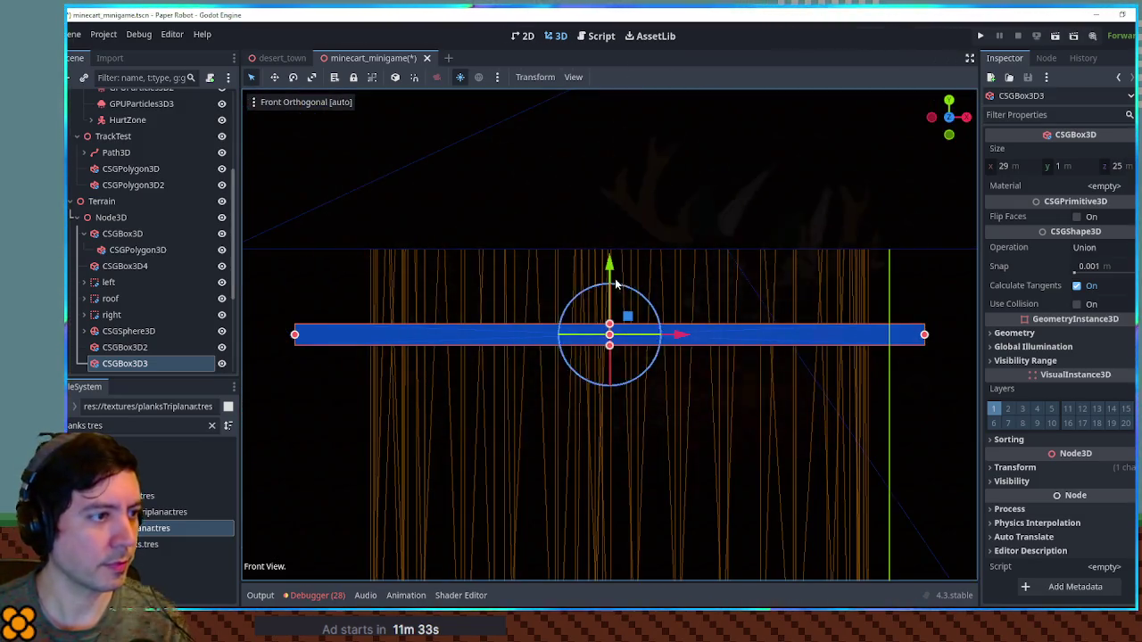
pyautogui.scroll(-4, 616, 223)
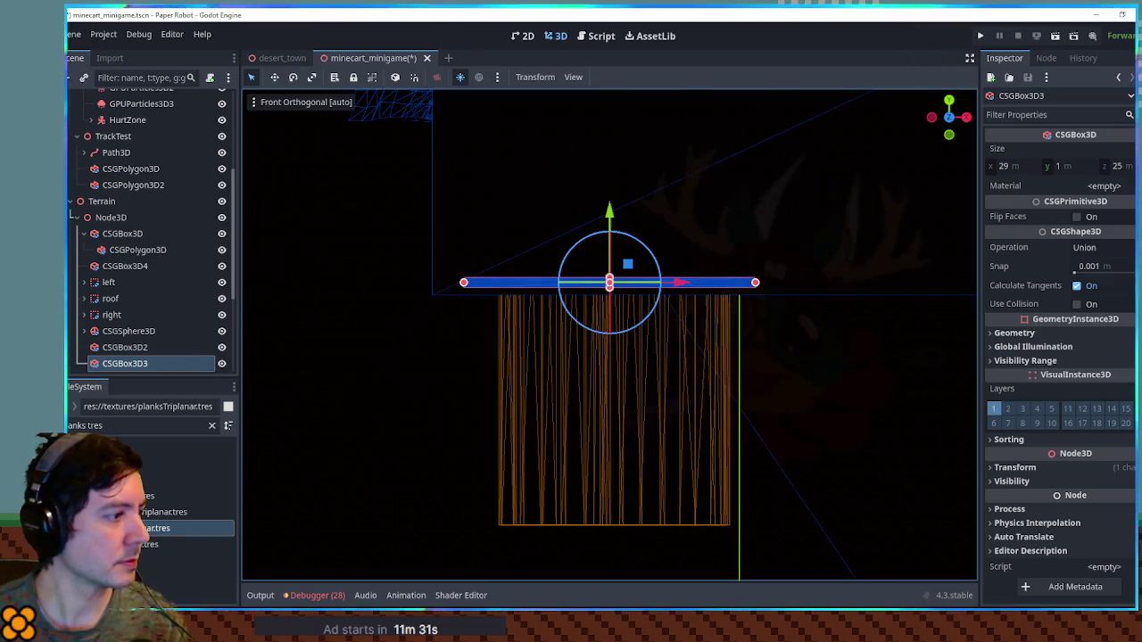
# Give the box the black.tres material and test-run the game.
pyautogui.click(134, 431)
pyautogui.hotkey('ctrl', 'a')
pyautogui.write('ack')
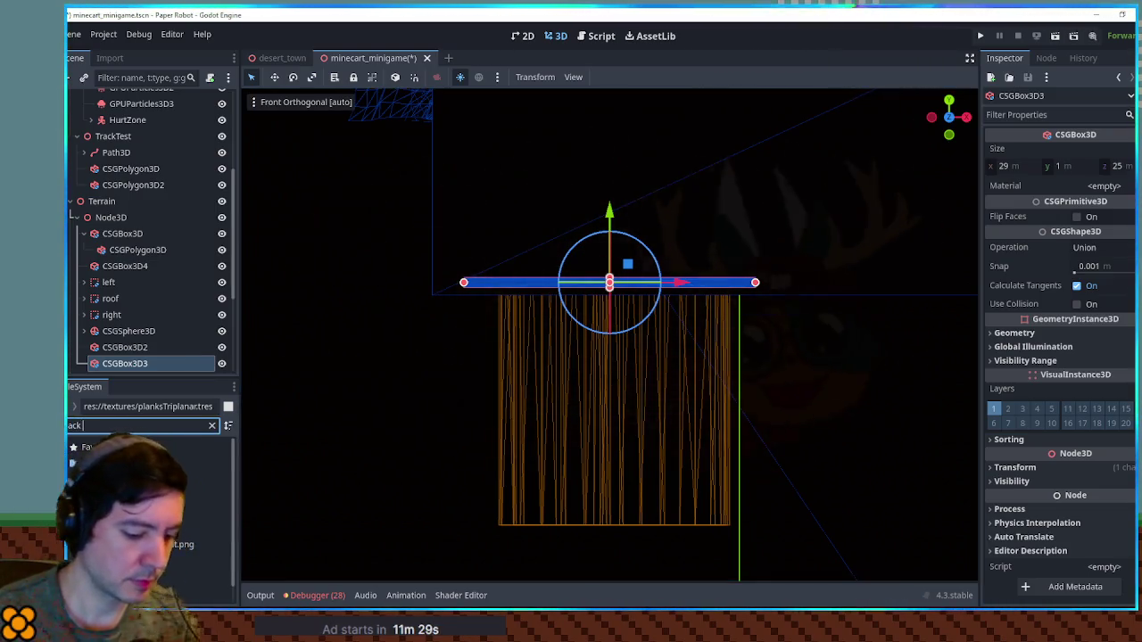
pyautogui.moveTo(178, 511)
pyautogui.mouseDown()
pyautogui.moveTo(1077, 286)
pyautogui.moveTo(1104, 186)
pyautogui.mouseUp()
pyautogui.moveTo(995, 237); pyautogui.dragTo(740, 344)
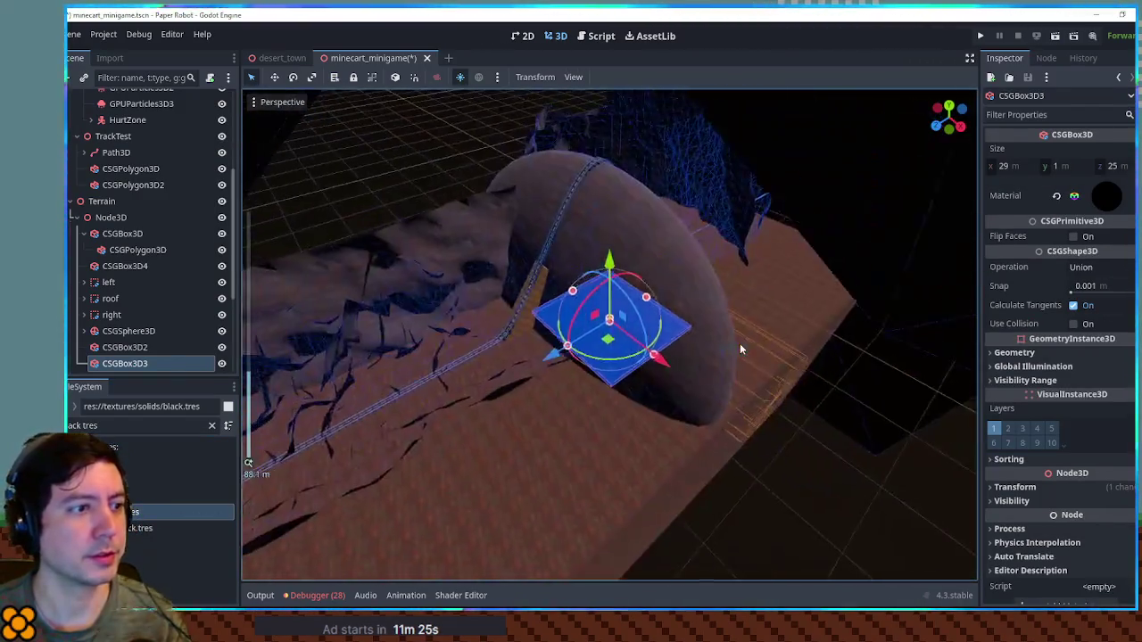
pyautogui.press('F6')
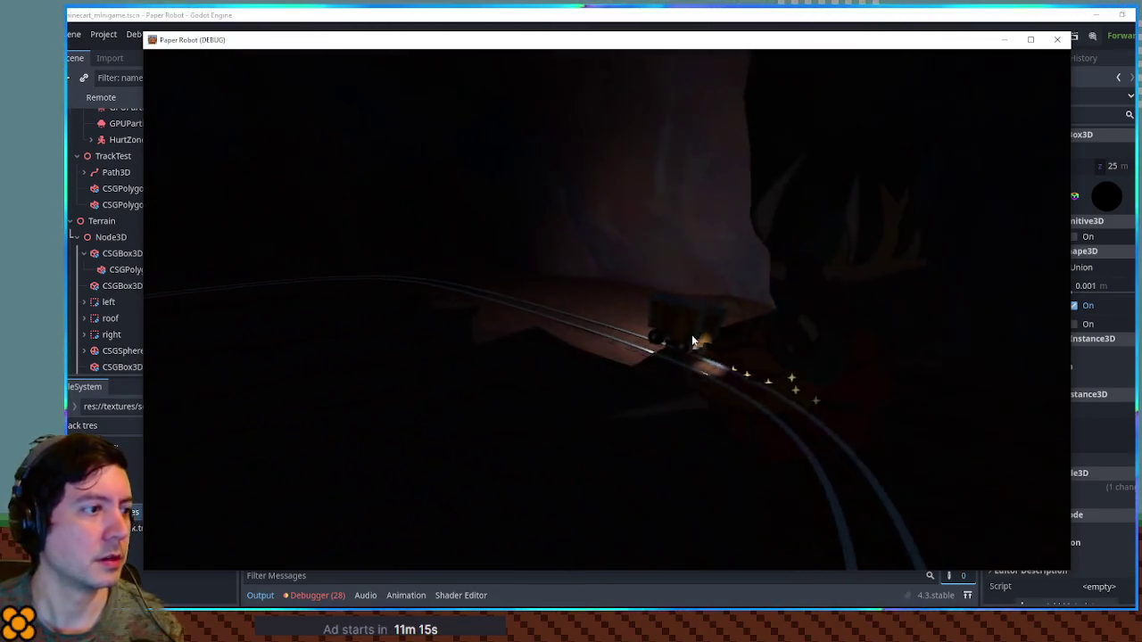
pyautogui.click(1058, 39)
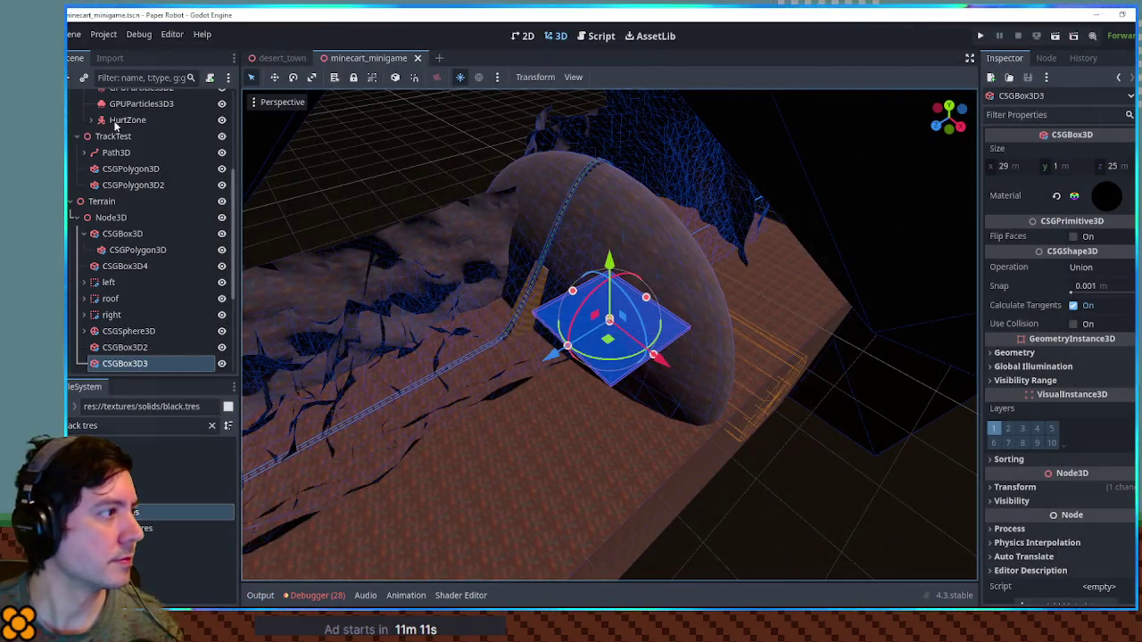
pyautogui.scroll(5, 125, 169)
# Enable Volumetric Fog in the Environment_Mines_2 scene, save it, and test the minecart scene in-game.
pyautogui.click(83, 120)
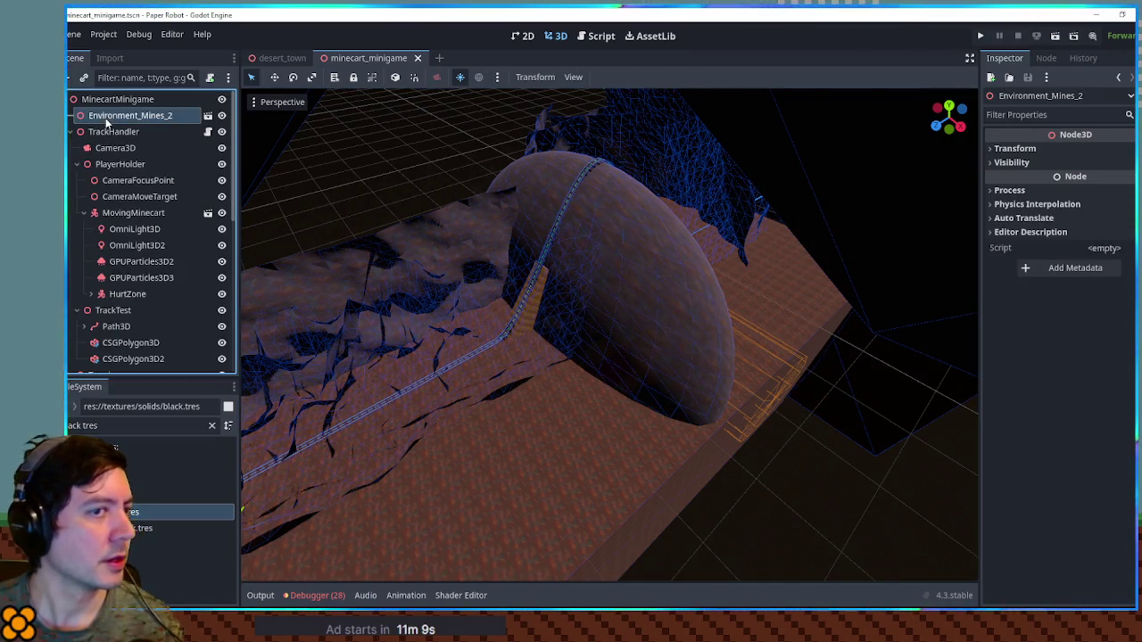
pyautogui.click(208, 116)
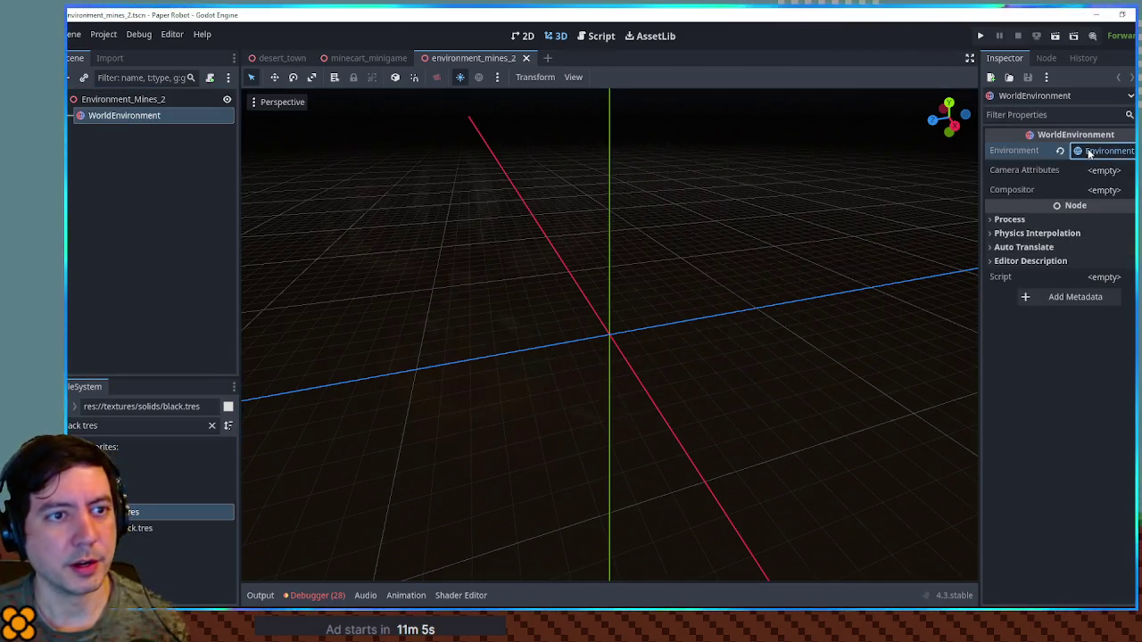
pyautogui.click(1080, 151)
pyautogui.click(1026, 321)
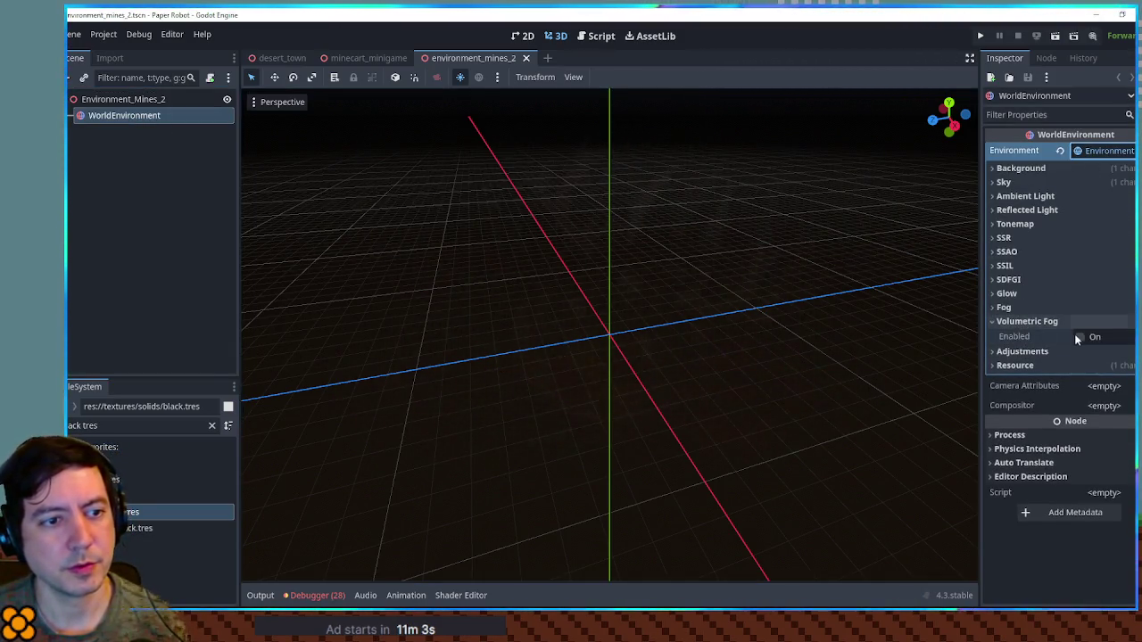
pyautogui.click(1077, 336)
pyautogui.hotkey('ctrl', 's')
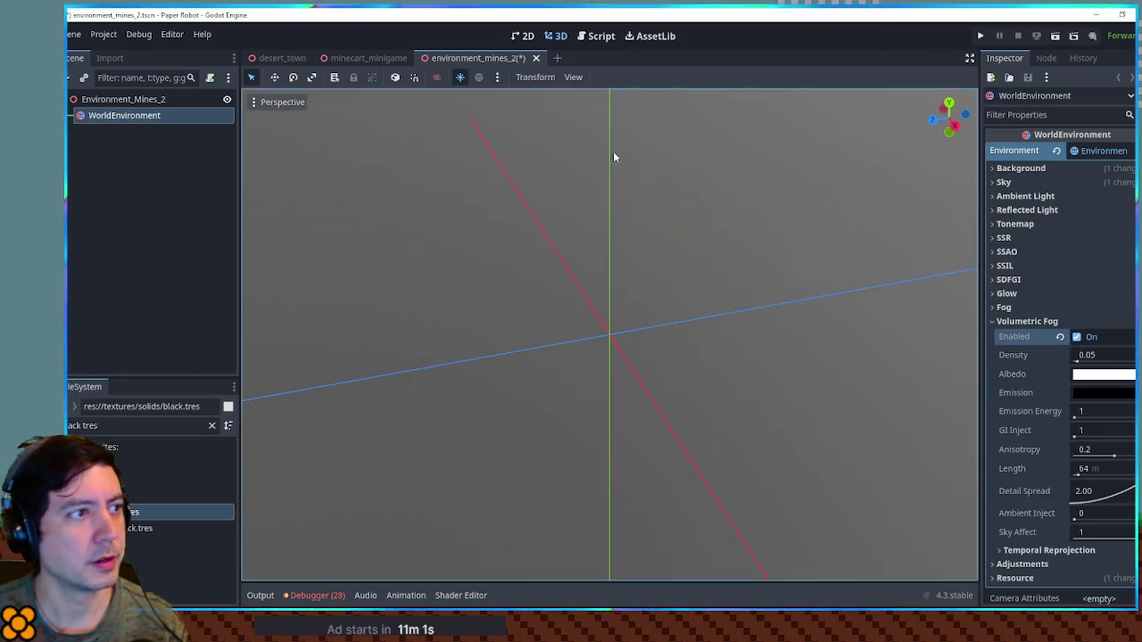
pyautogui.click(380, 60)
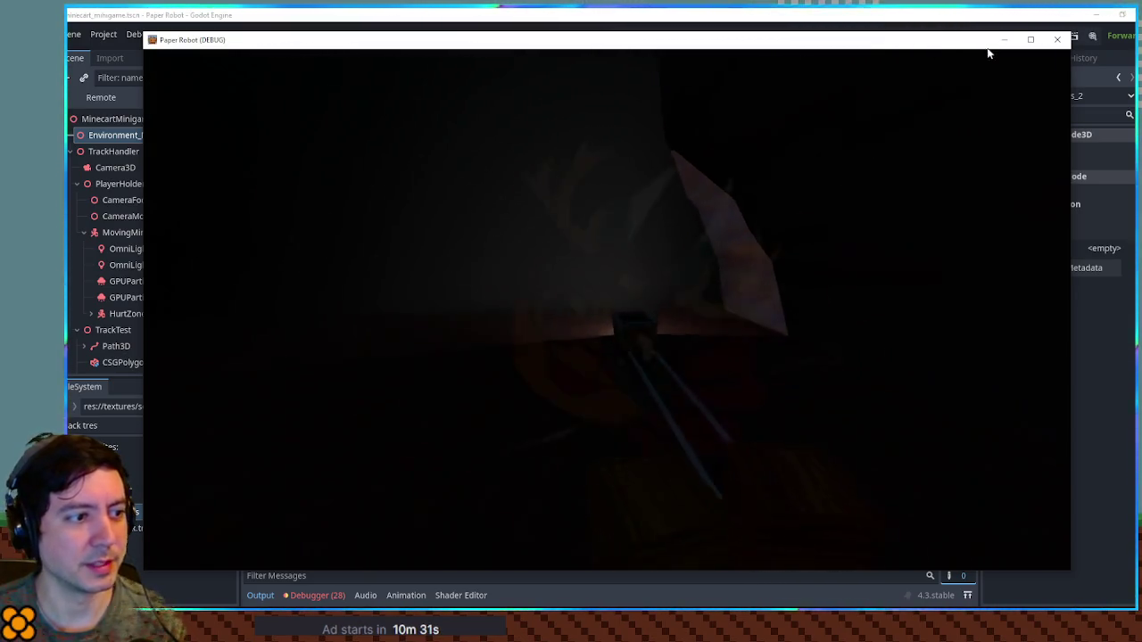
pyautogui.click(1057, 39)
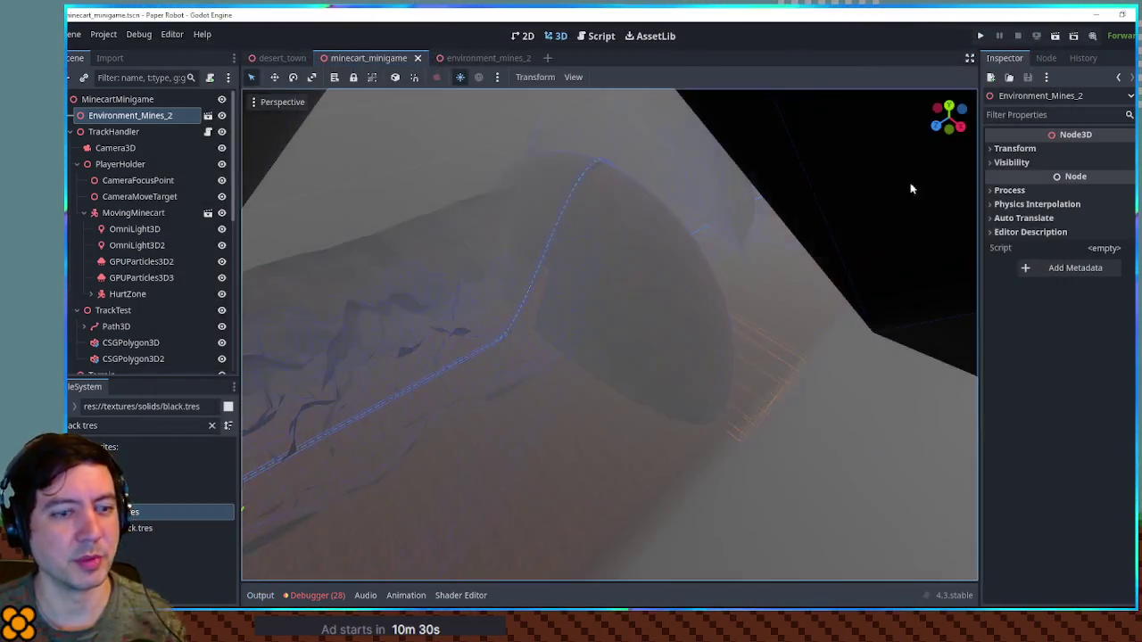
# Duplicate environment_mines_2.tscn, then turn volumetric fog back off in Environment_Mines_2 and save.
pyautogui.click(494, 59)
pyautogui.tripleClick(112, 425)
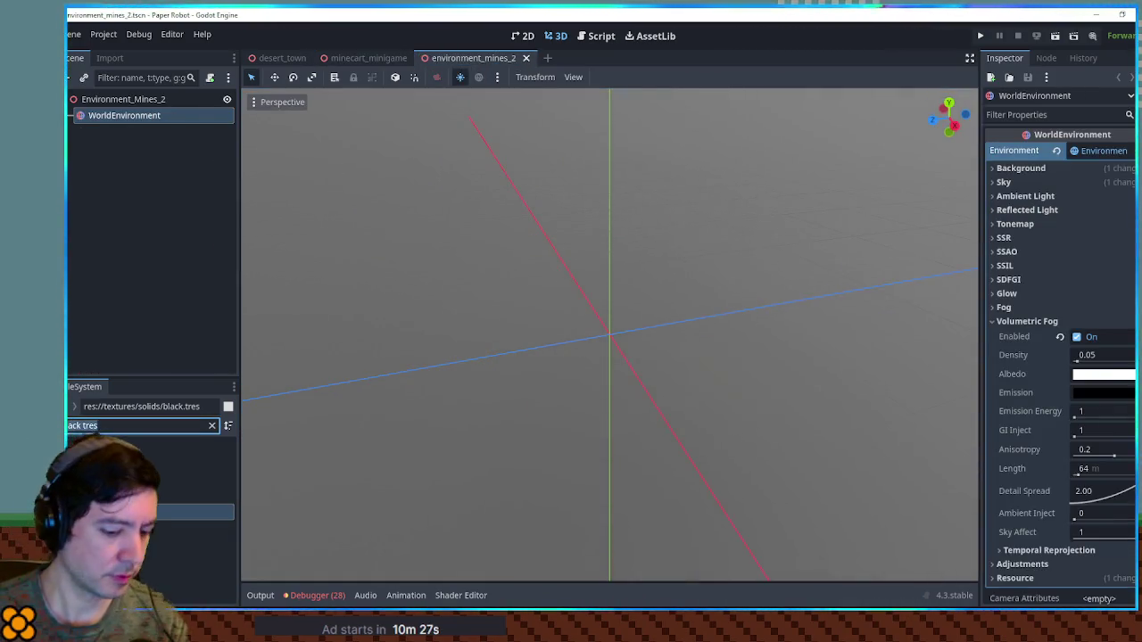
pyautogui.write('env mines')
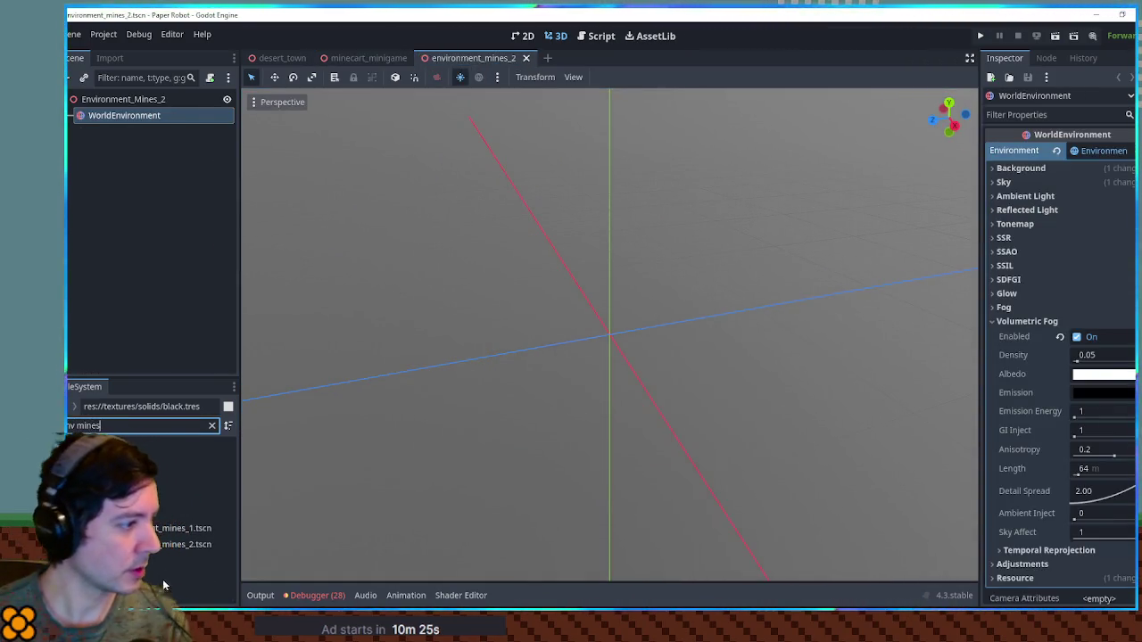
pyautogui.click(179, 544)
pyautogui.hotkey('ctrl', 'd')
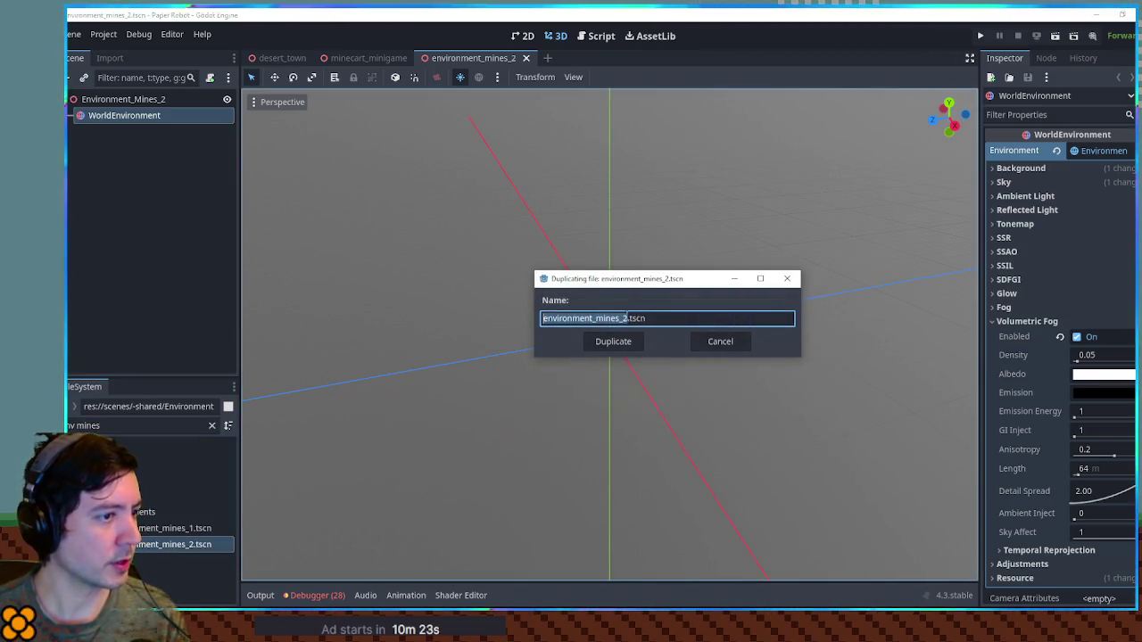
pyautogui.click(613, 341)
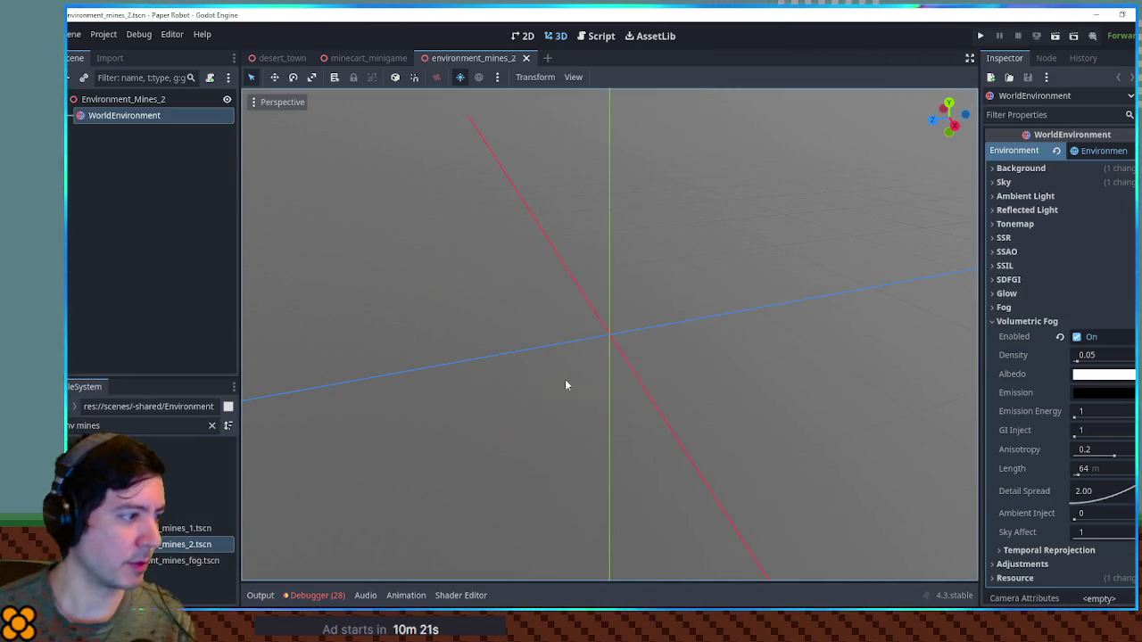
pyautogui.click(1077, 337)
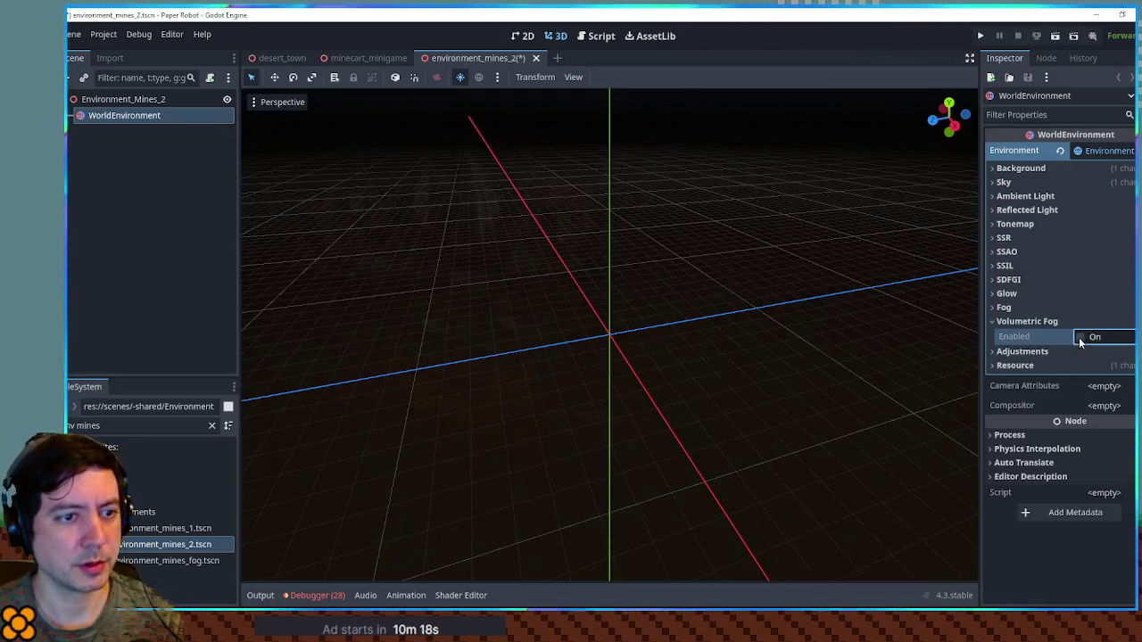
pyautogui.hotkey('ctrl', 's')
pyautogui.click(527, 58)
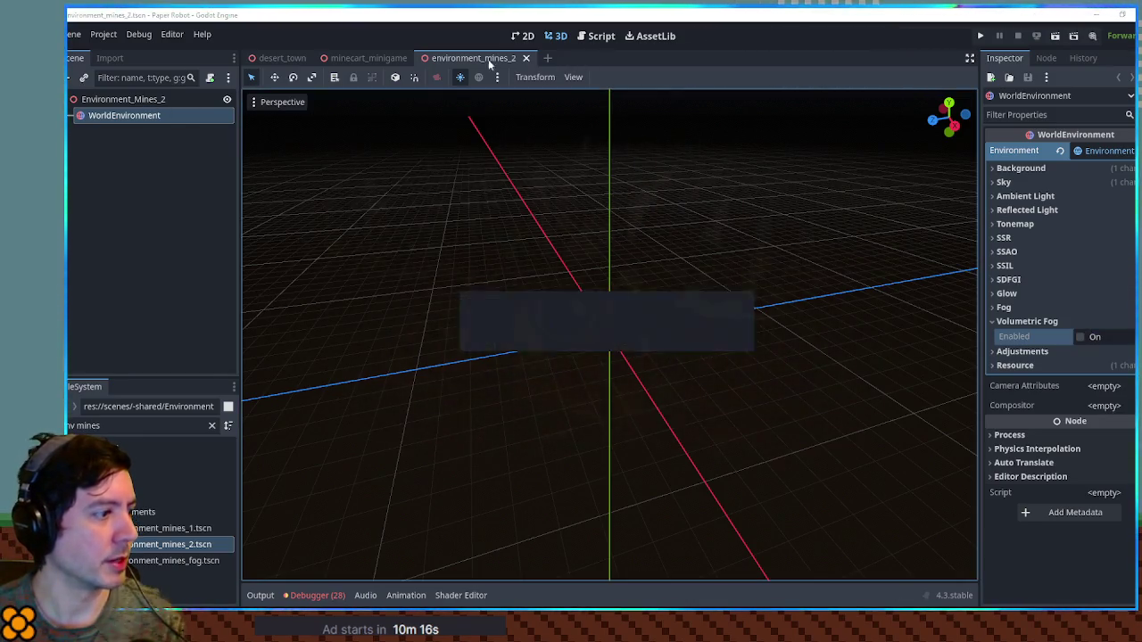
# Rename the root of environment_mines_fog.tscn to Environment_Mines_Fog.
pyautogui.doubleClick(174, 560)
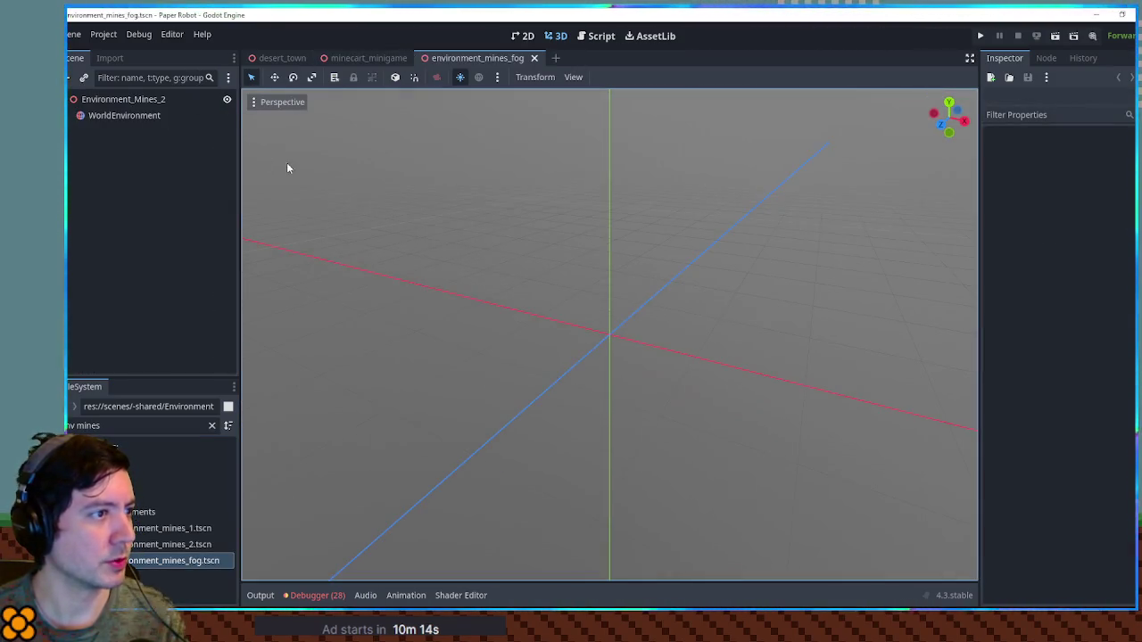
pyautogui.doubleClick(161, 99)
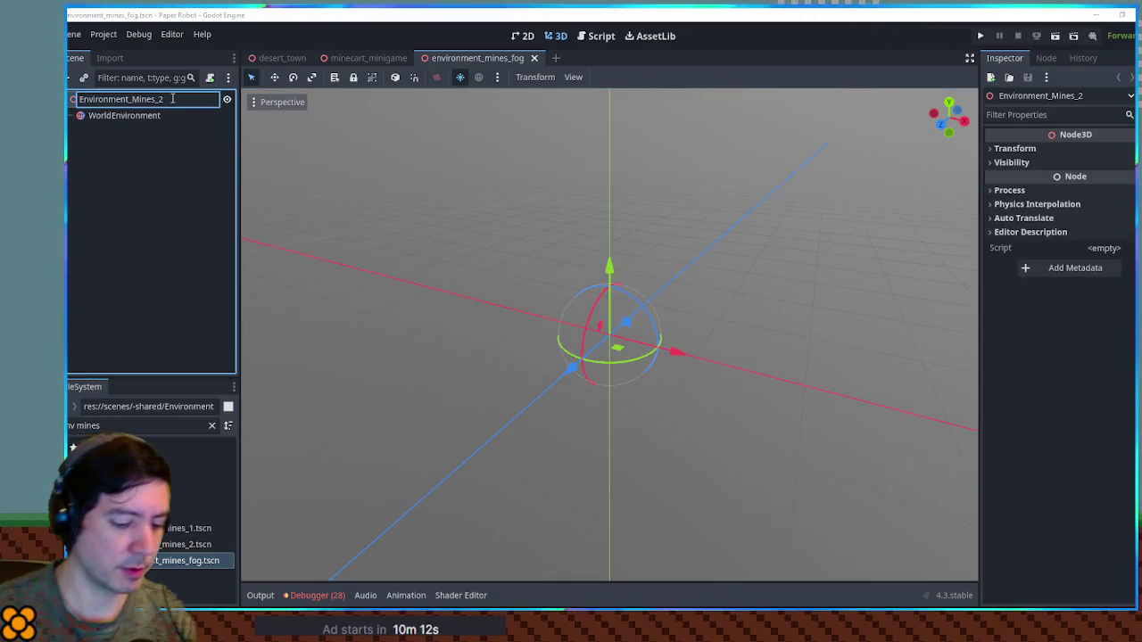
pyautogui.write('Fog')
pyautogui.press('Return')
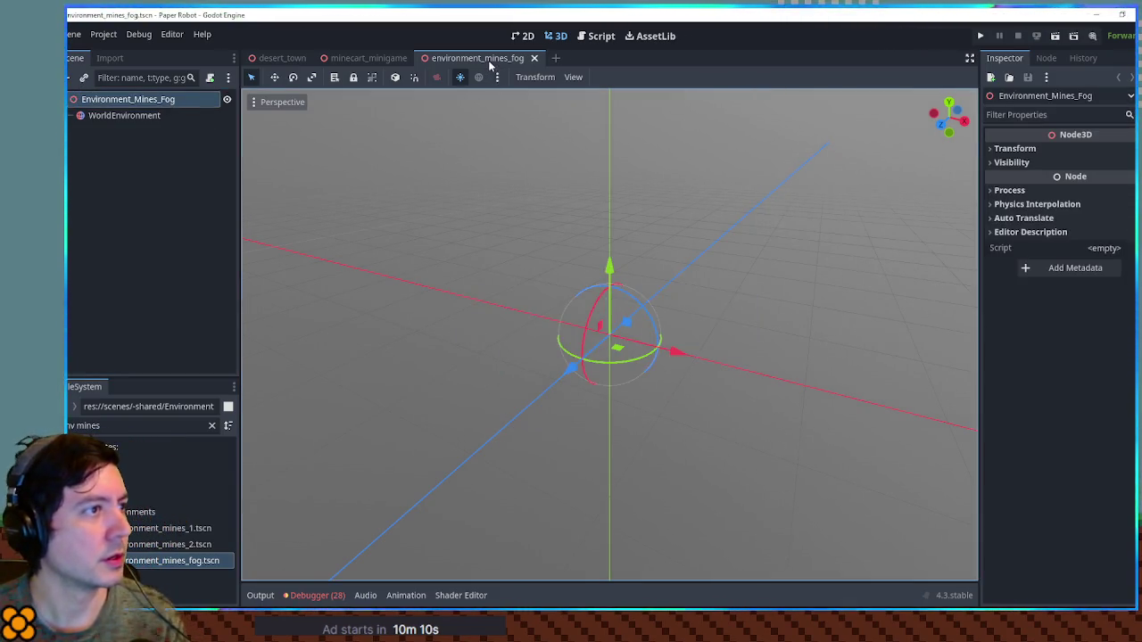
pyautogui.middleClick(489, 63)
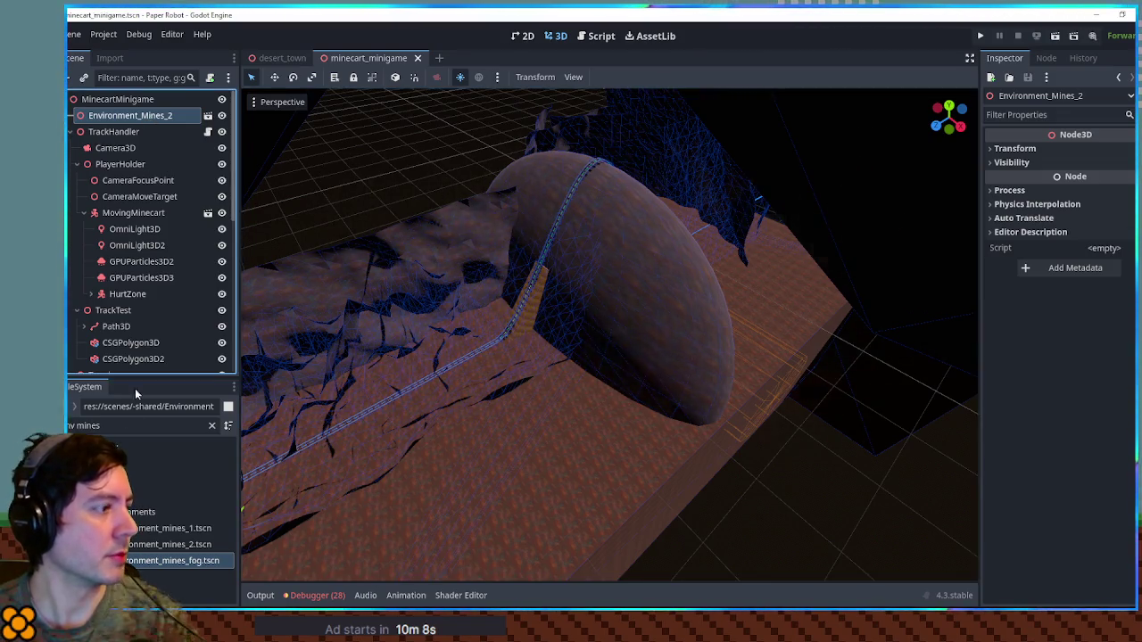
# Replace the Environment_Mines_2 node in the minigame with the environment_mines_fog scene.
pyautogui.press('Delete')
pyautogui.press('Return')
pyautogui.moveTo(176, 560)
pyautogui.mouseDown()
pyautogui.moveTo(125, 125)
pyautogui.moveTo(112, 99)
pyautogui.mouseUp()
pyautogui.press('w')
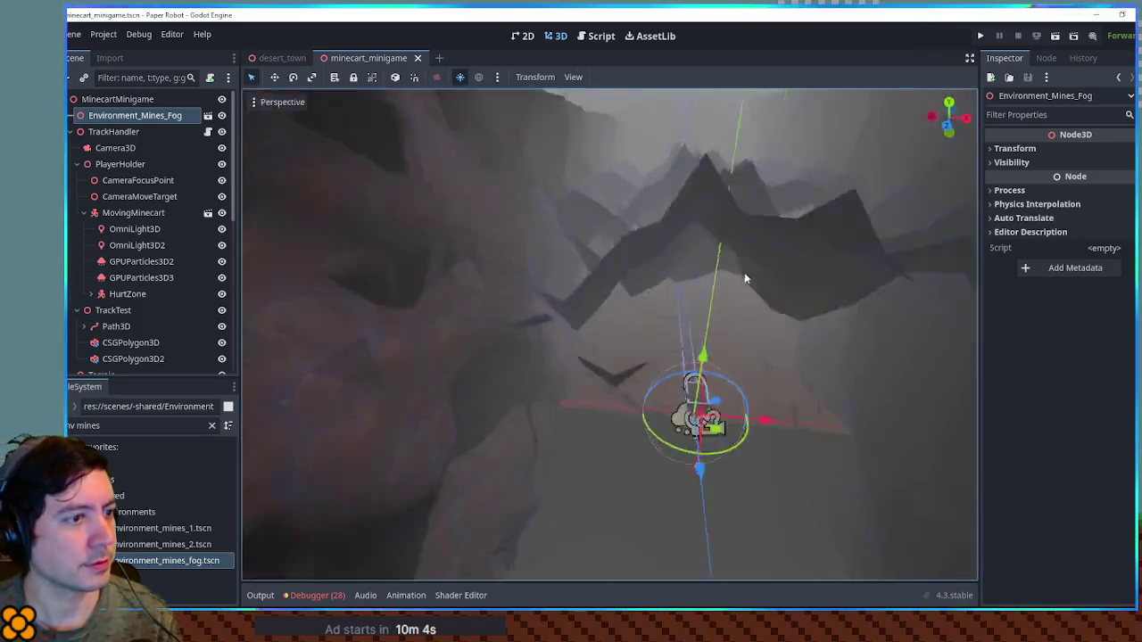
pyautogui.scroll(2, 740, 274)
pyautogui.press('w')
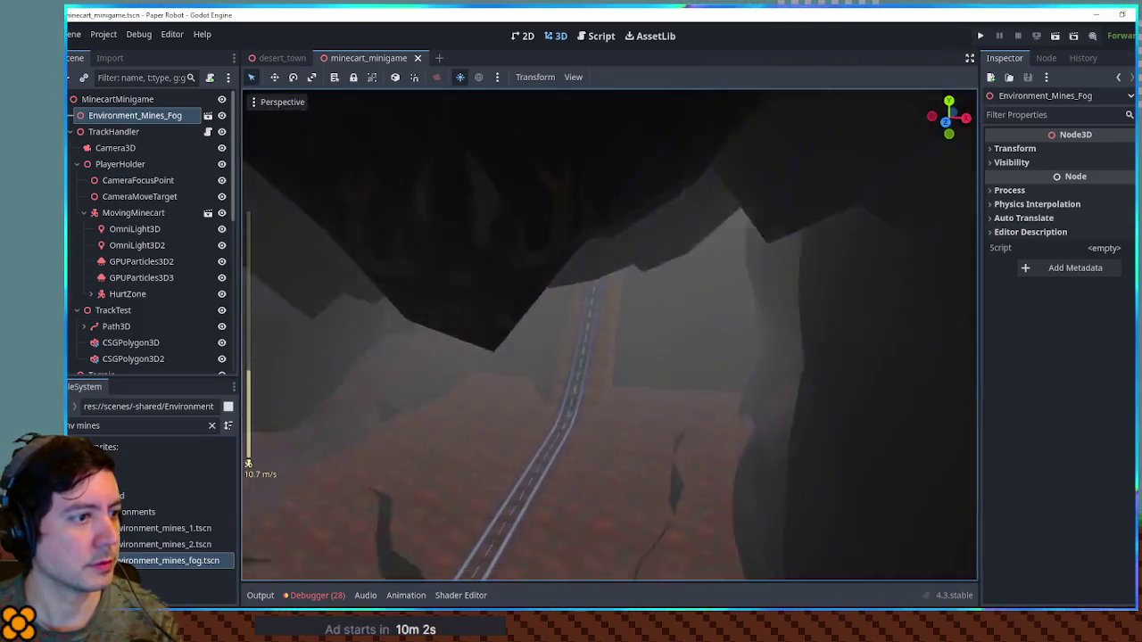
pyautogui.press('w')
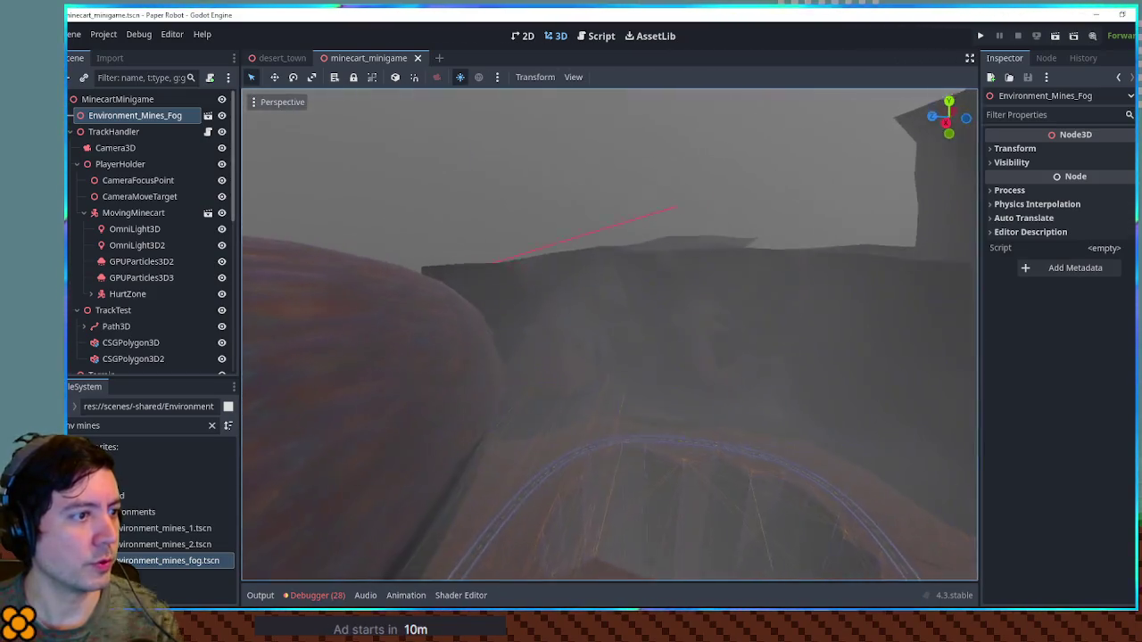
pyautogui.press('w')
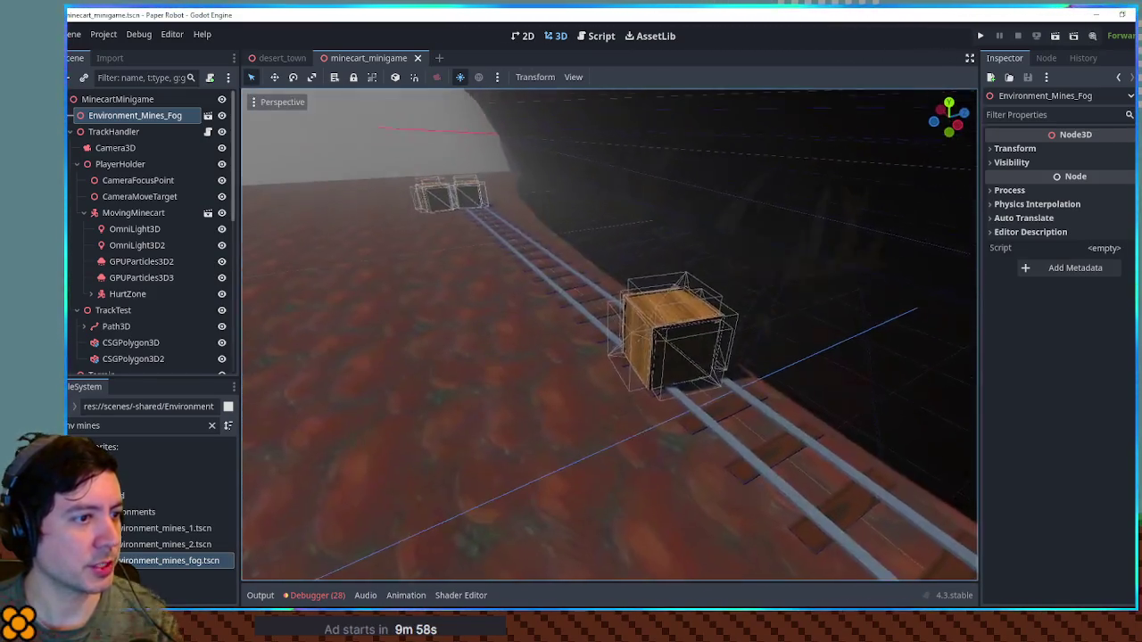
pyautogui.click(100, 426)
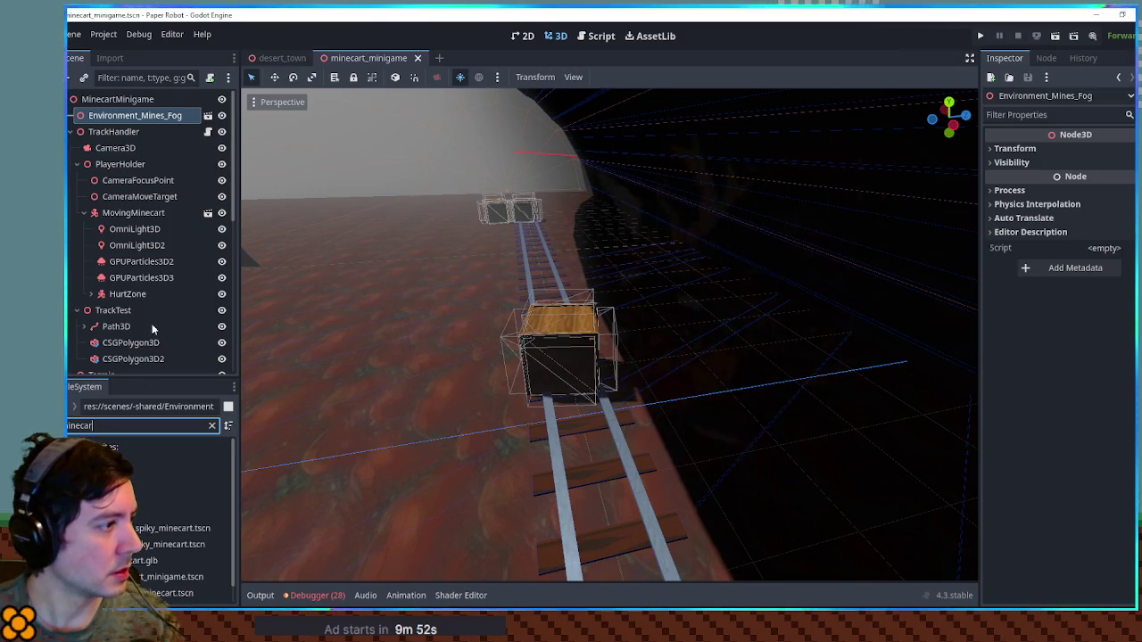
pyautogui.scroll(-5, 204, 255)
pyautogui.moveTo(140, 558)
pyautogui.mouseDown()
pyautogui.moveTo(479, 466)
pyautogui.moveTo(543, 383)
pyautogui.moveTo(368, 390)
pyautogui.mouseUp()
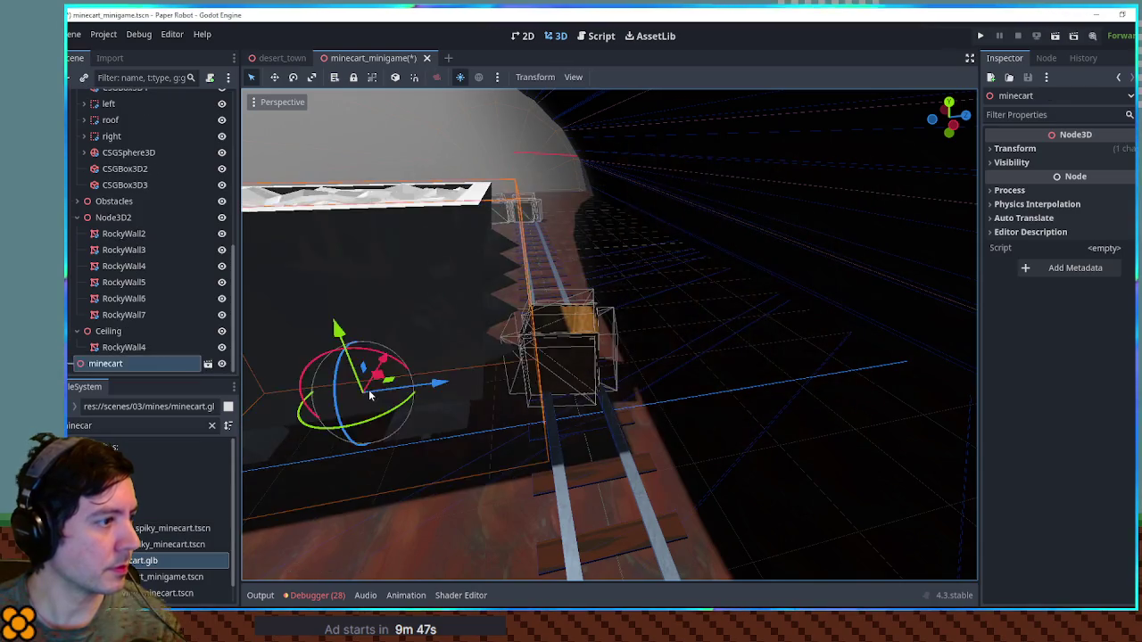
pyautogui.hotkey('ctrl', 'z')
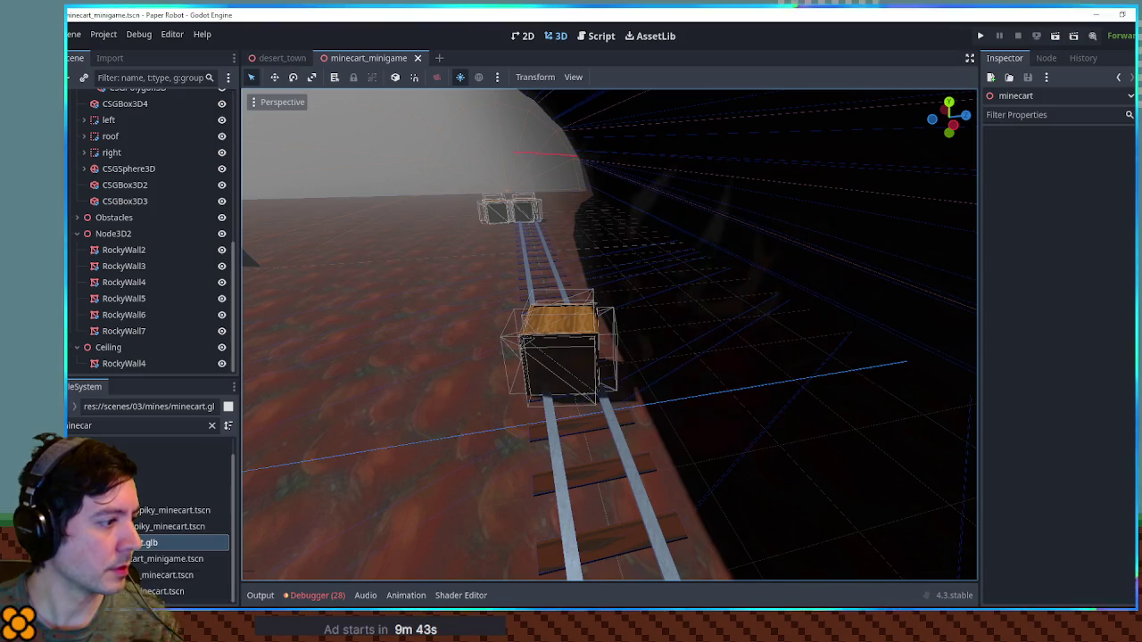
# Open moving_minecart.tscn and select its ModelContainer node.
pyautogui.doubleClick(140, 575)
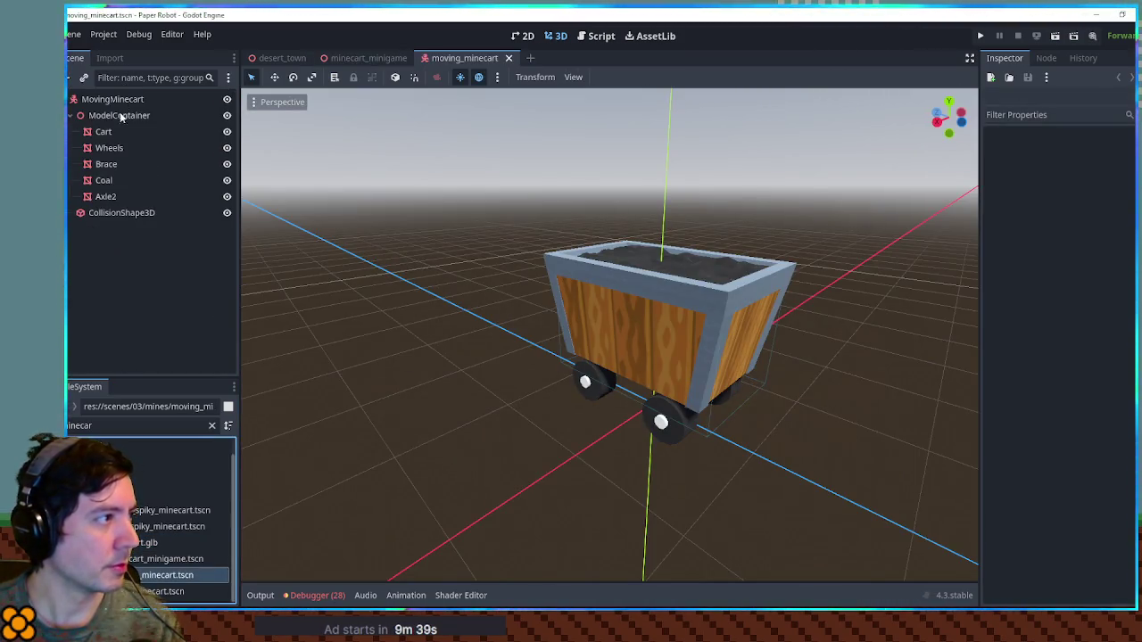
pyautogui.click(114, 116)
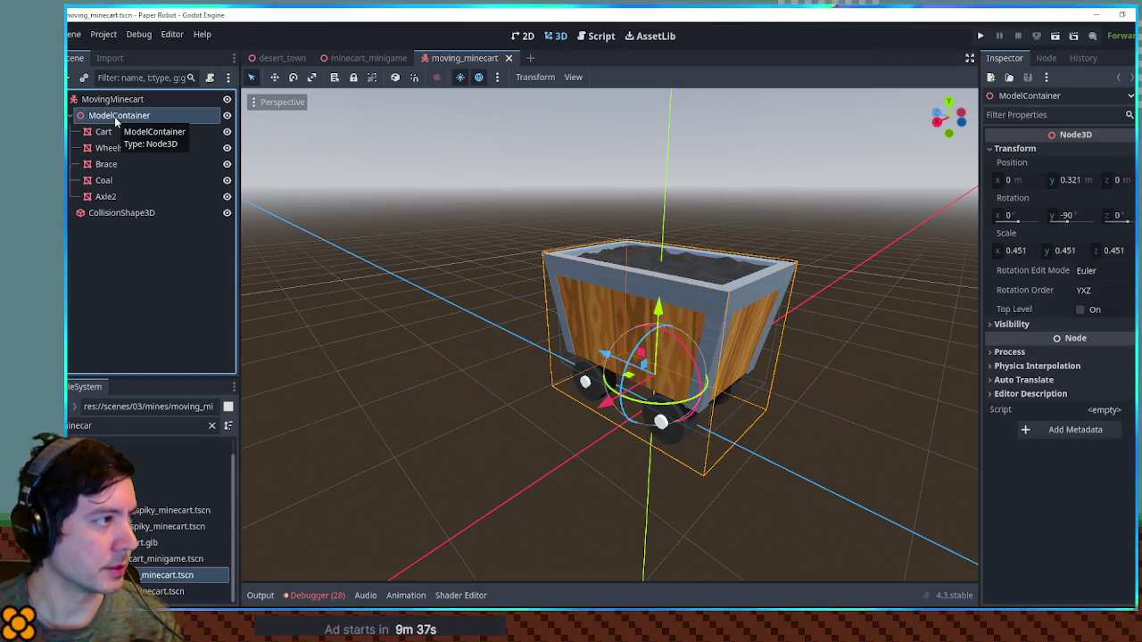
pyautogui.doubleClick(98, 116)
pyautogui.click(71, 116)
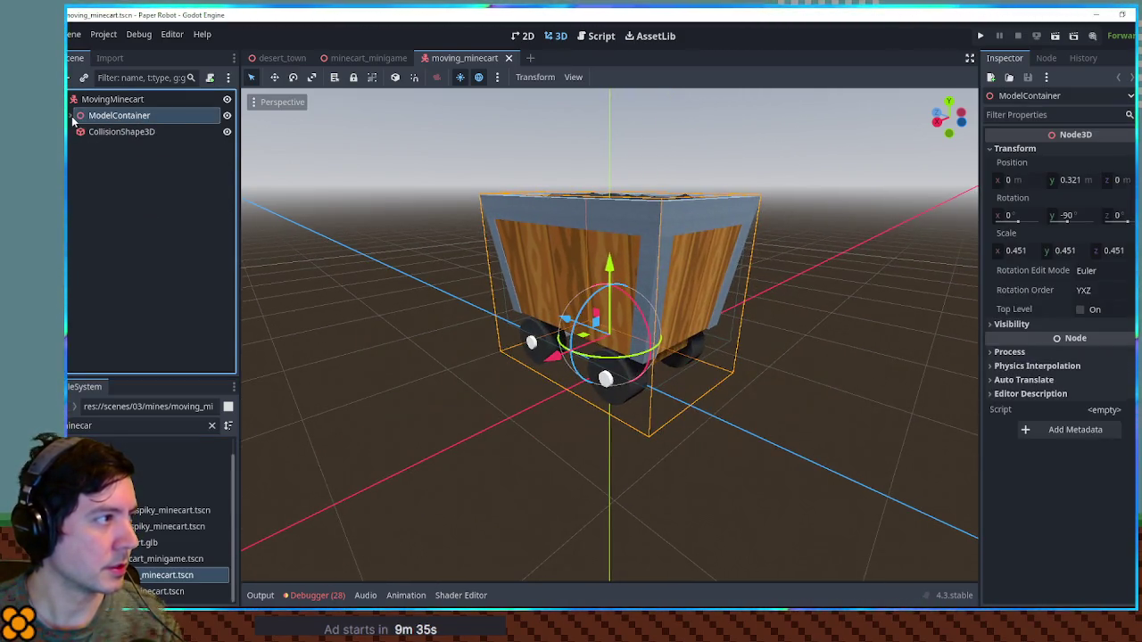
# Save the ModelContainer branch as minecartModel.tscn in scenes/03/mines and close moving_minecart.
pyautogui.rightClick(136, 118)
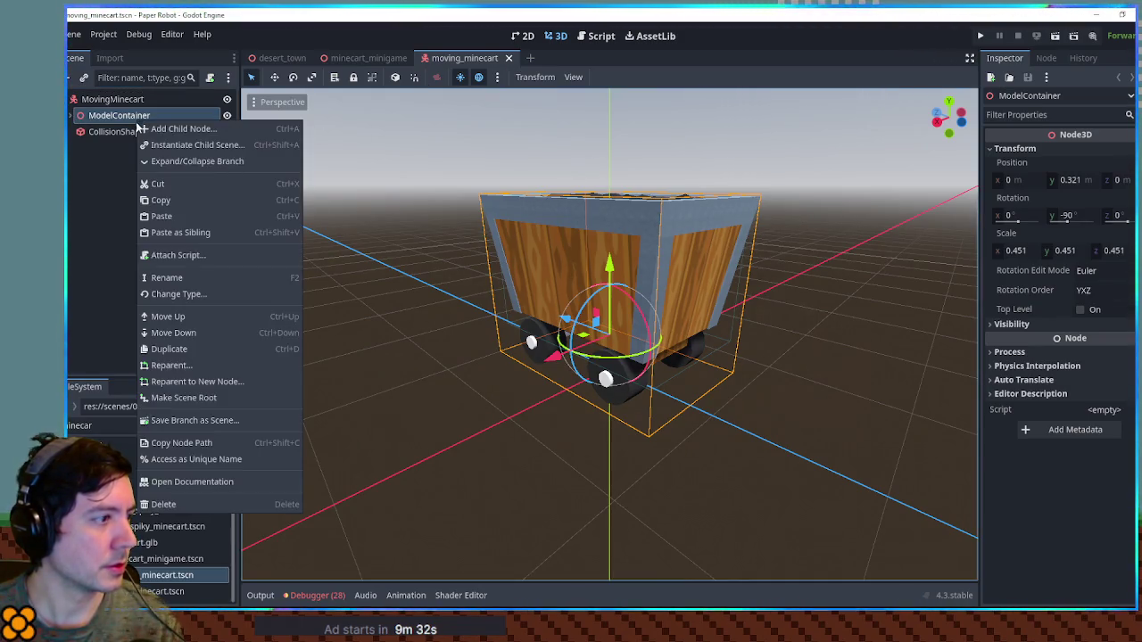
pyautogui.click(190, 419)
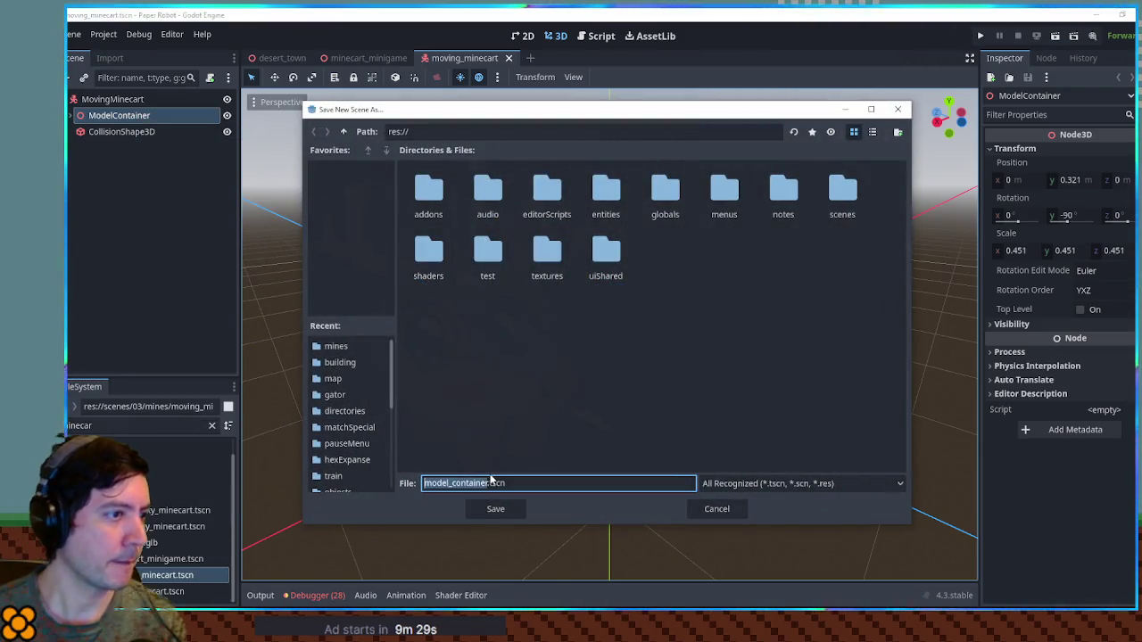
pyautogui.doubleClick(842, 190)
pyautogui.doubleClick(604, 190)
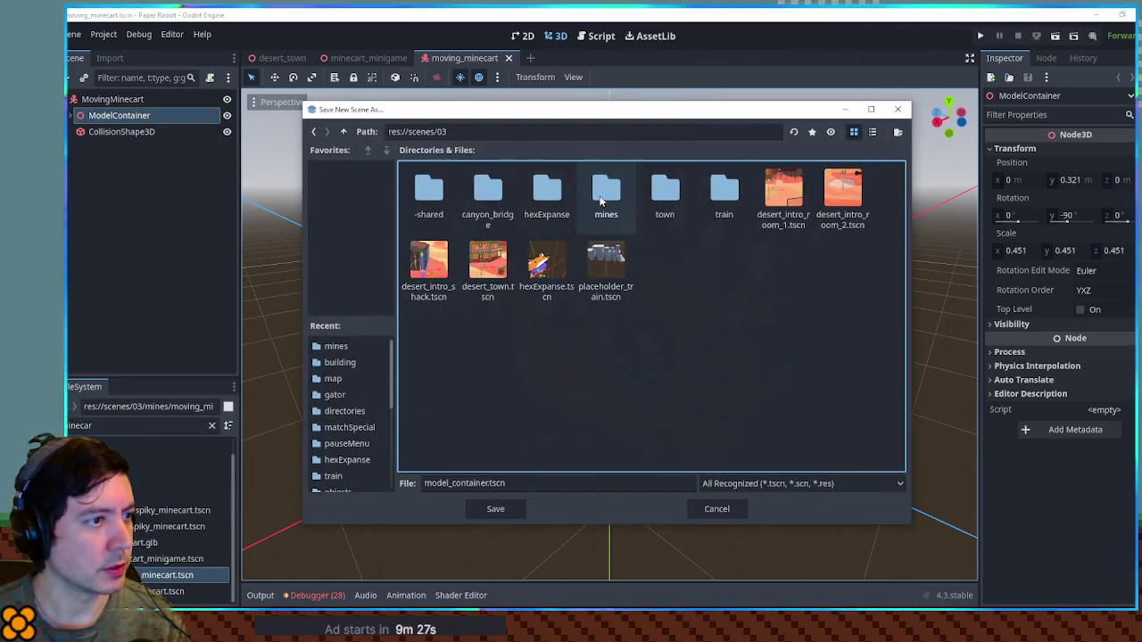
pyautogui.tripleClick(462, 484)
pyautogui.write('minecartModel')
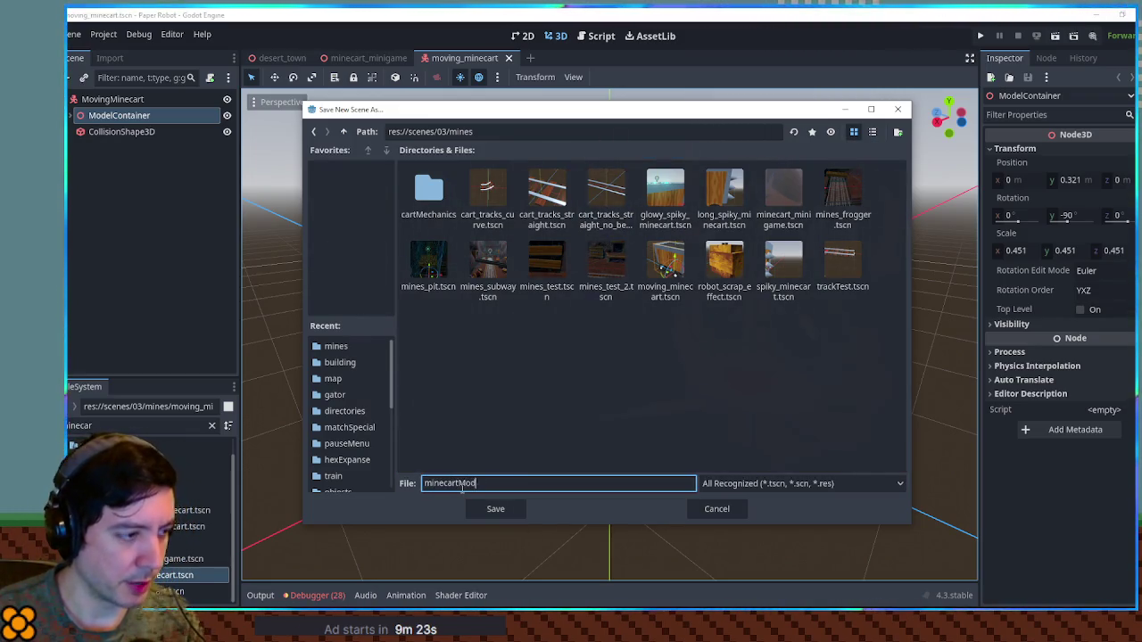
pyautogui.press('Return')
pyautogui.hotkey('ctrl', 's')
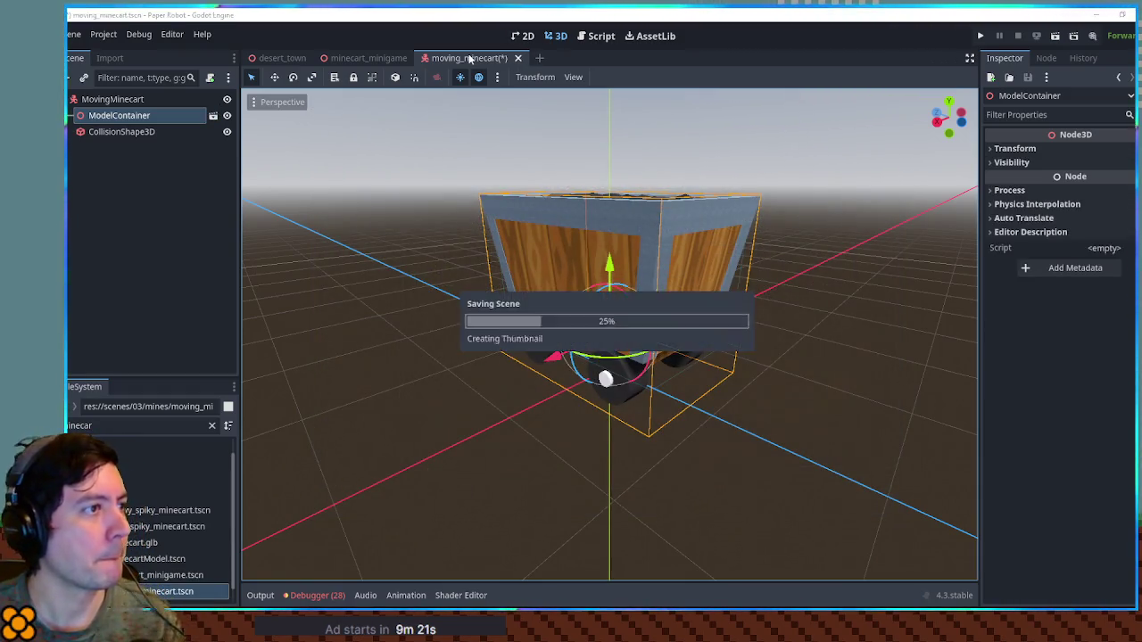
pyautogui.click(508, 58)
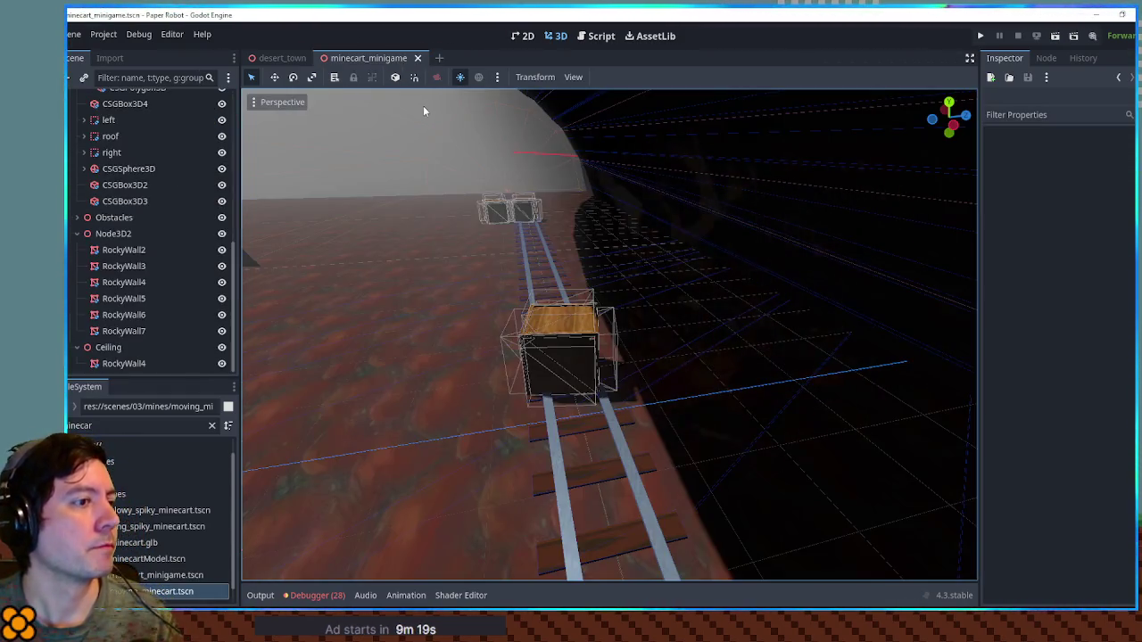
# Instance minecartModel.tscn under the first StaticCrate in the Obstacles group.
pyautogui.click(568, 364)
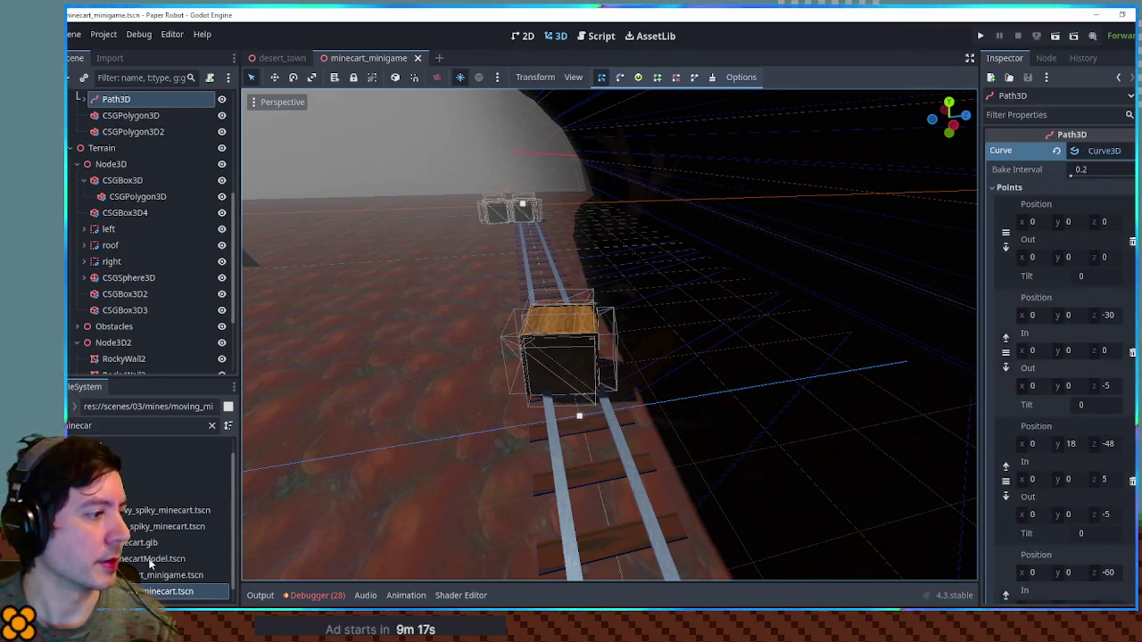
pyautogui.moveTo(153, 565)
pyautogui.mouseDown()
pyautogui.moveTo(181, 405)
pyautogui.moveTo(169, 424)
pyautogui.moveTo(178, 535)
pyautogui.mouseUp()
pyautogui.scroll(-3, 177, 327)
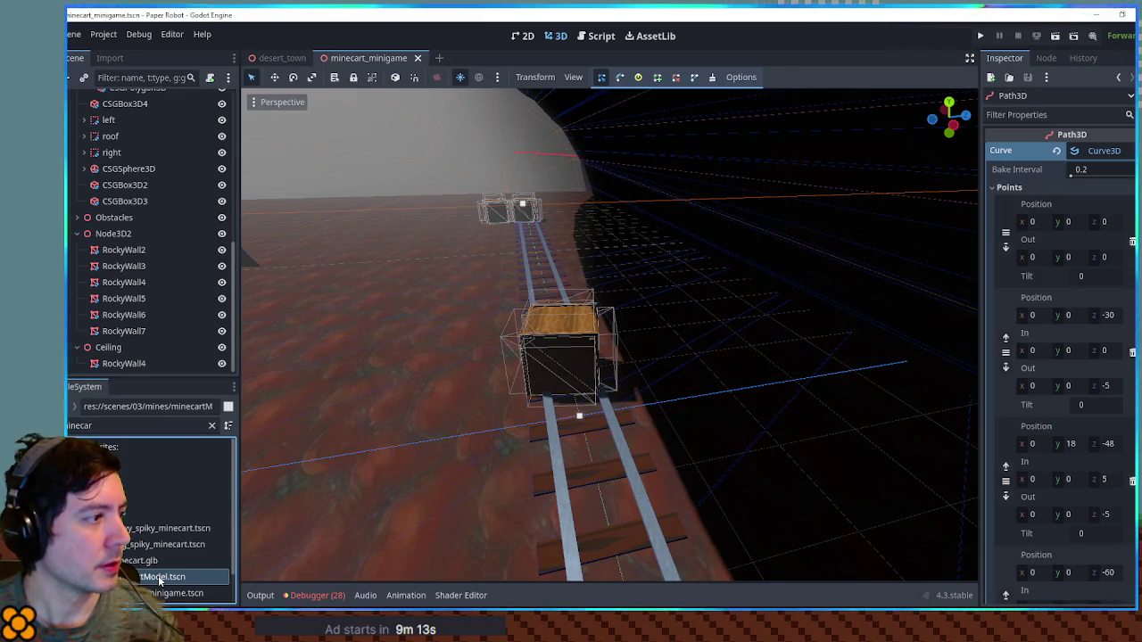
pyautogui.click(77, 217)
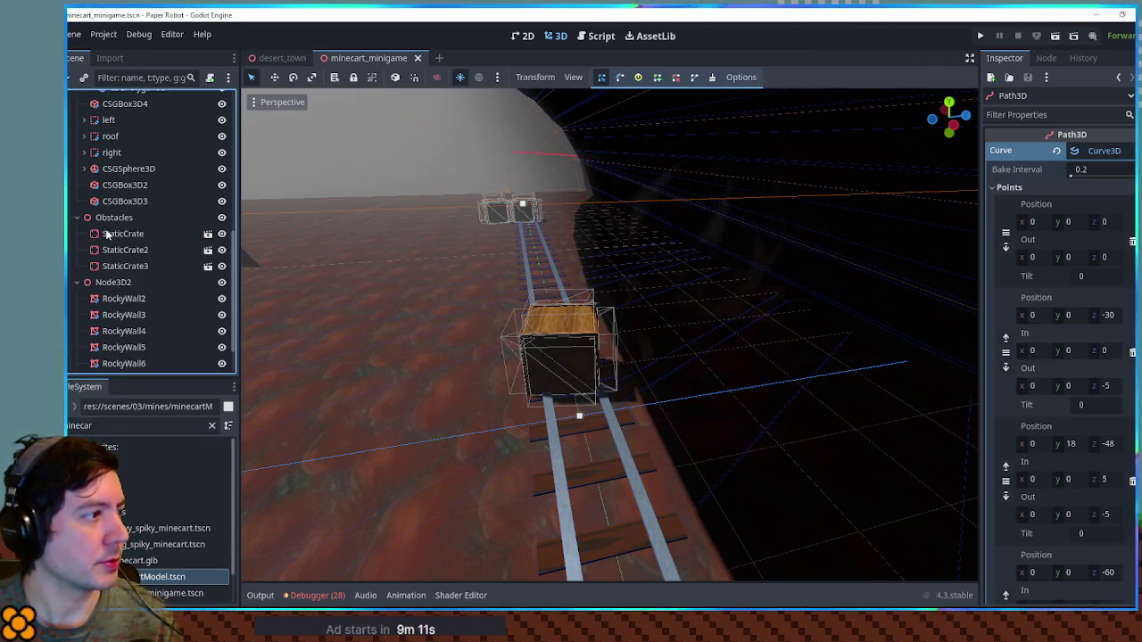
pyautogui.click(113, 217)
pyautogui.moveTo(165, 582)
pyautogui.mouseDown()
pyautogui.moveTo(169, 336)
pyautogui.moveTo(140, 214)
pyautogui.mouseUp()
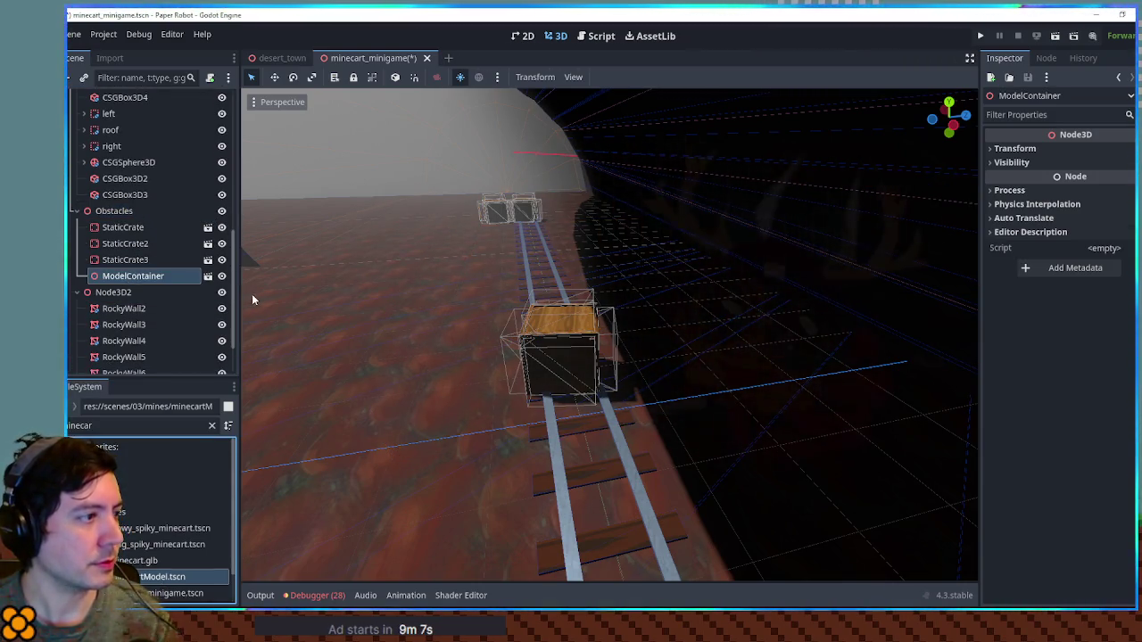
pyautogui.hotkey('ctrl', 'z')
pyautogui.moveTo(169, 585)
pyautogui.mouseDown()
pyautogui.moveTo(128, 268)
pyautogui.moveTo(134, 229)
pyautogui.mouseUp()
# Rotate the minecart model about -89 degrees around its Y axis.
pyautogui.moveTo(601, 337); pyautogui.dragTo(526, 323)
pyautogui.moveTo(585, 390); pyautogui.dragTo(546, 384)
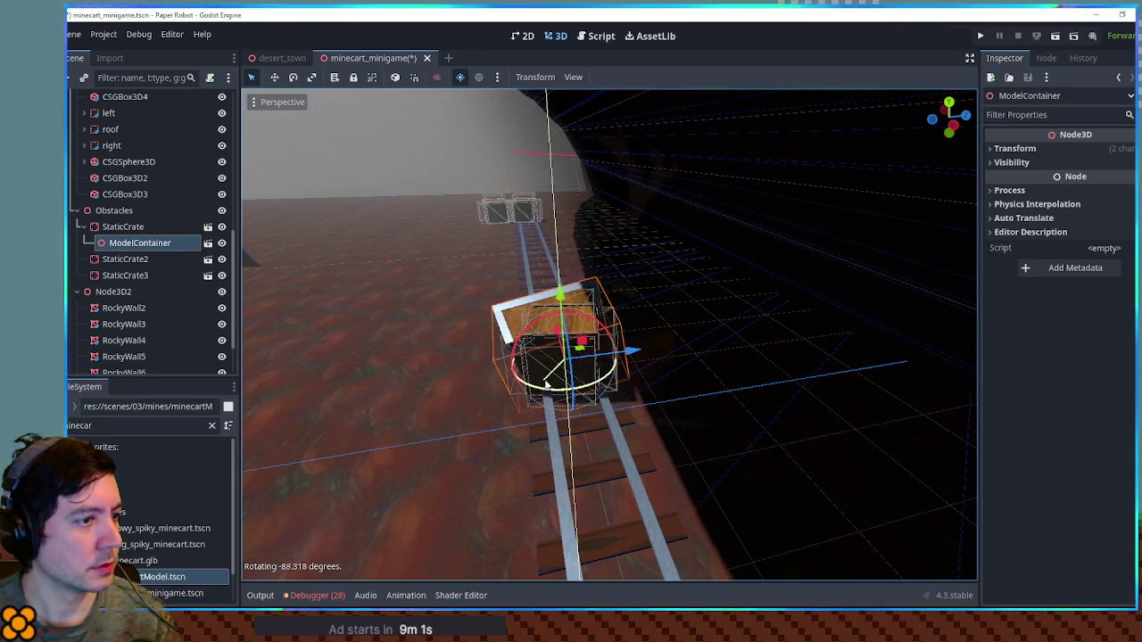
pyautogui.moveTo(557, 332); pyautogui.dragTo(649, 371)
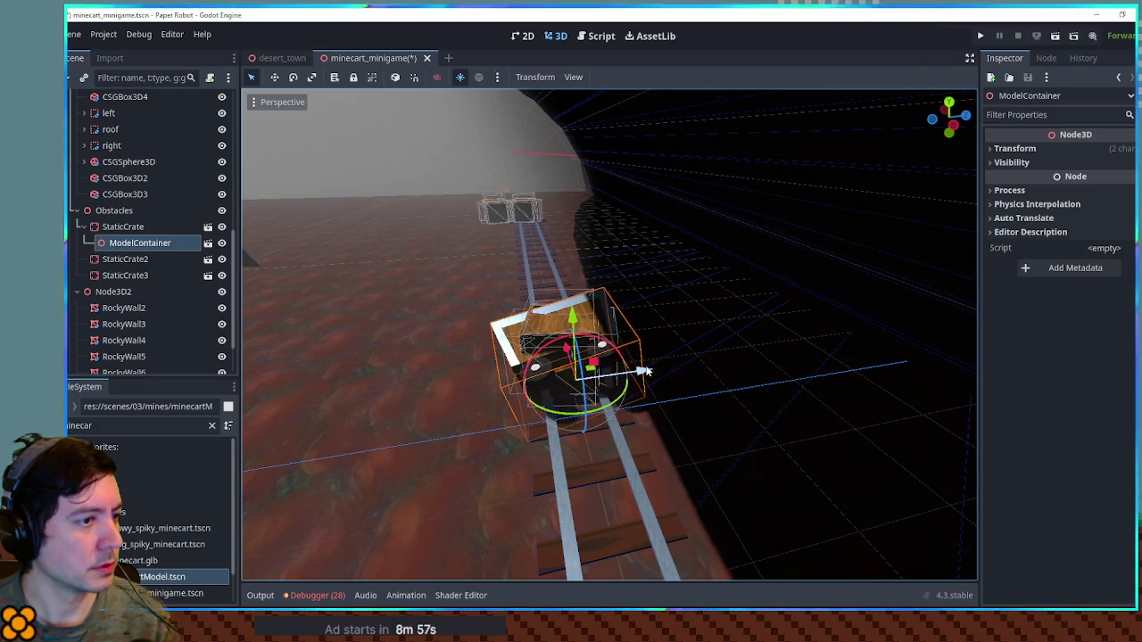
pyautogui.click(131, 227)
pyautogui.hotkey('ctrl', 'a')
# Add a CSGBox3D with collision enabled to the crate, then hide the blue box.
pyautogui.write('csgbox')
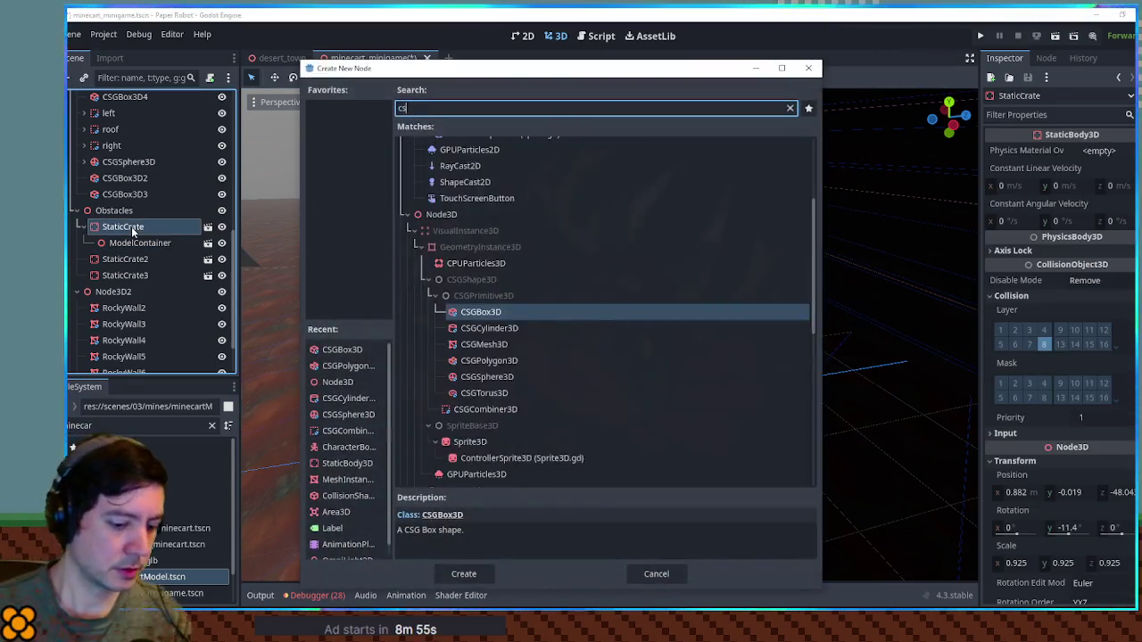
pyautogui.press('Return')
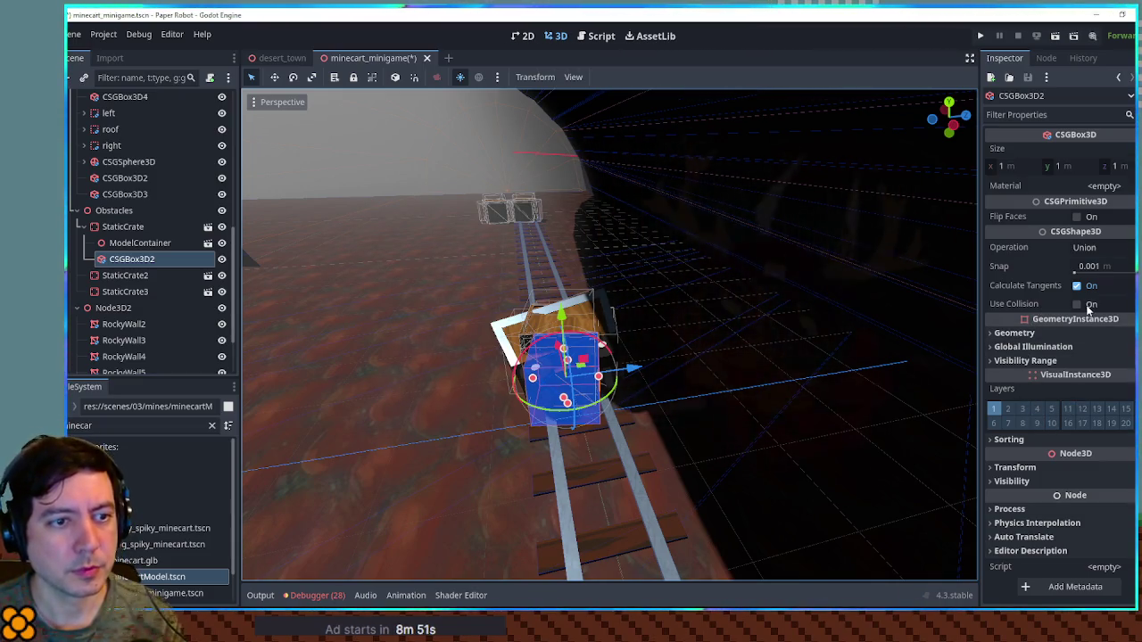
pyautogui.click(1077, 305)
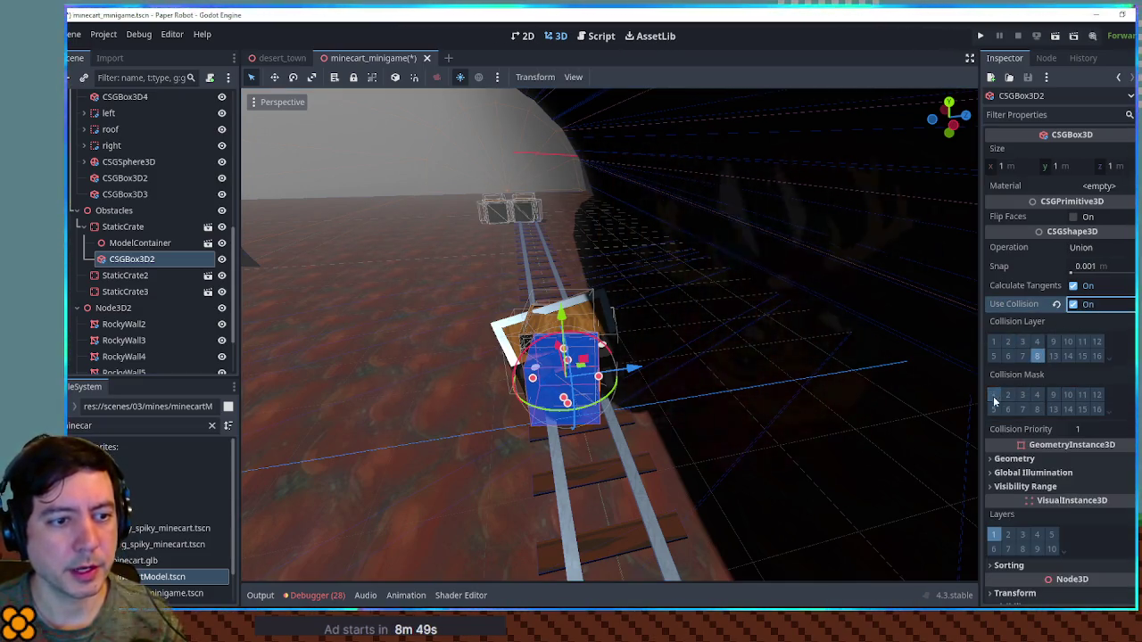
pyautogui.scroll(5, 637, 367)
pyautogui.press('f')
pyautogui.scroll(3, 676, 376)
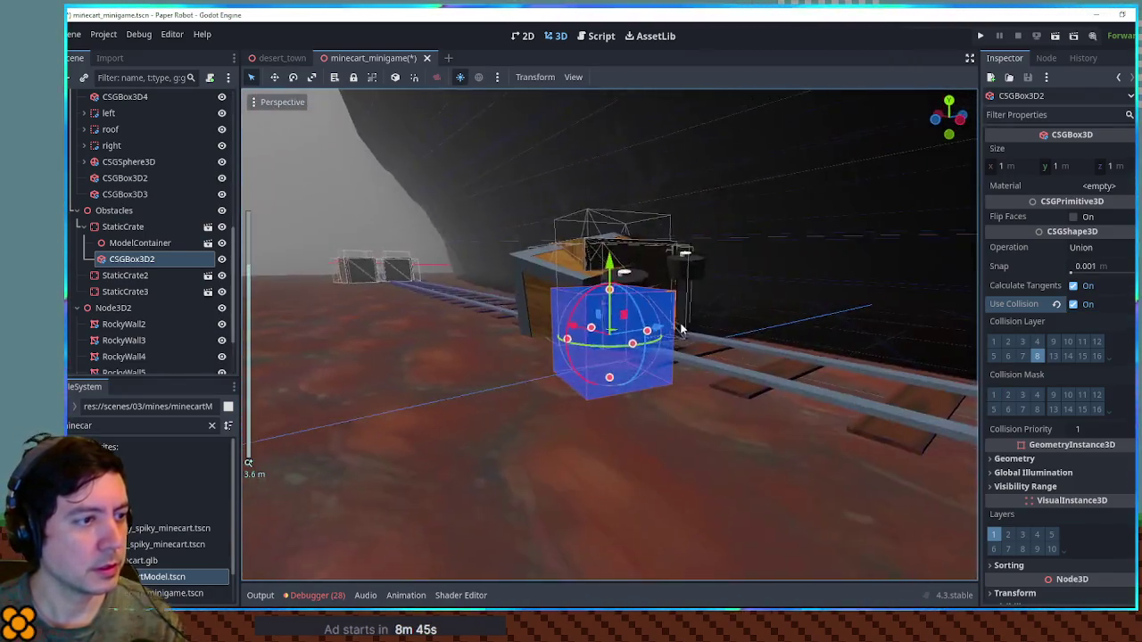
pyautogui.moveTo(609, 295)
pyautogui.mouseDown()
pyautogui.moveTo(605, 336)
pyautogui.moveTo(655, 337)
pyautogui.mouseUp()
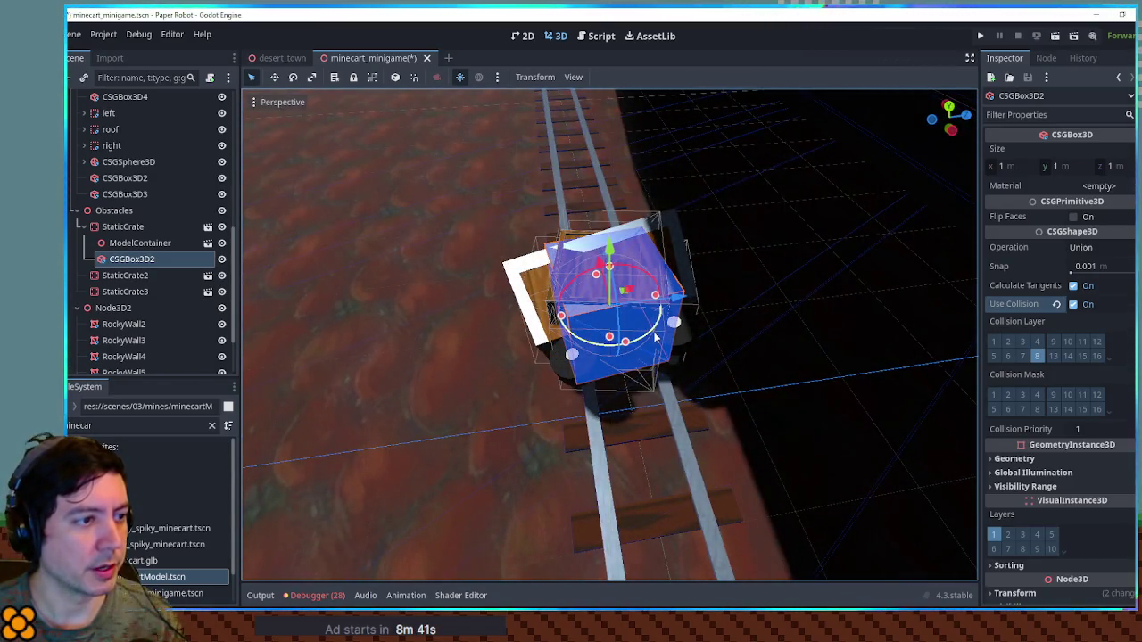
pyautogui.click(222, 261)
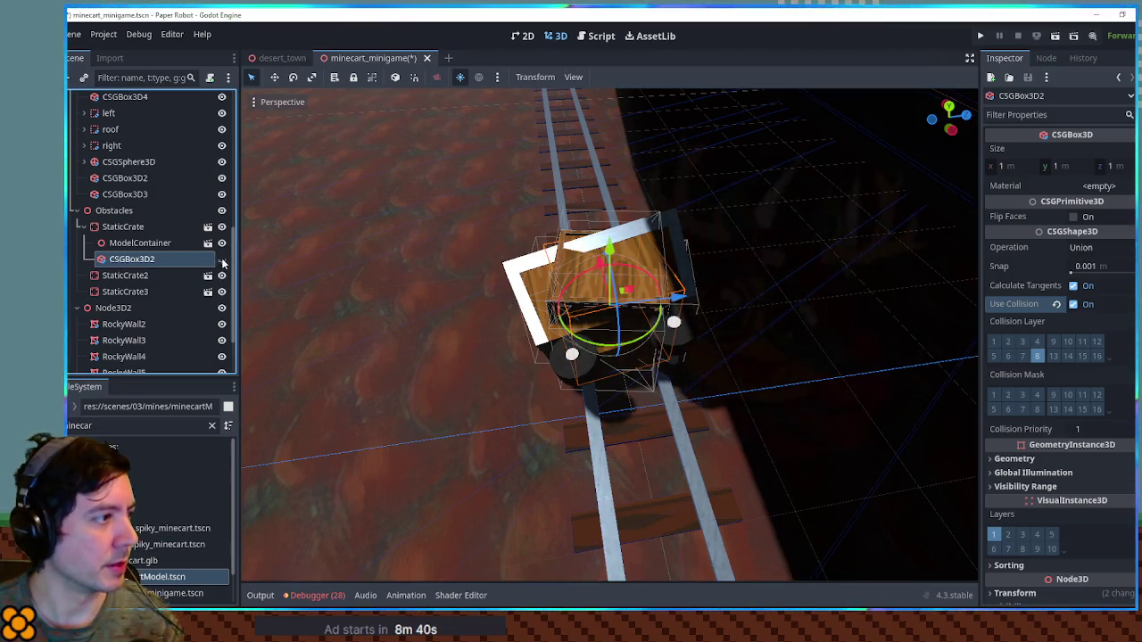
# Add a new Node3D and place it directly under Obstacles.
pyautogui.click(113, 211)
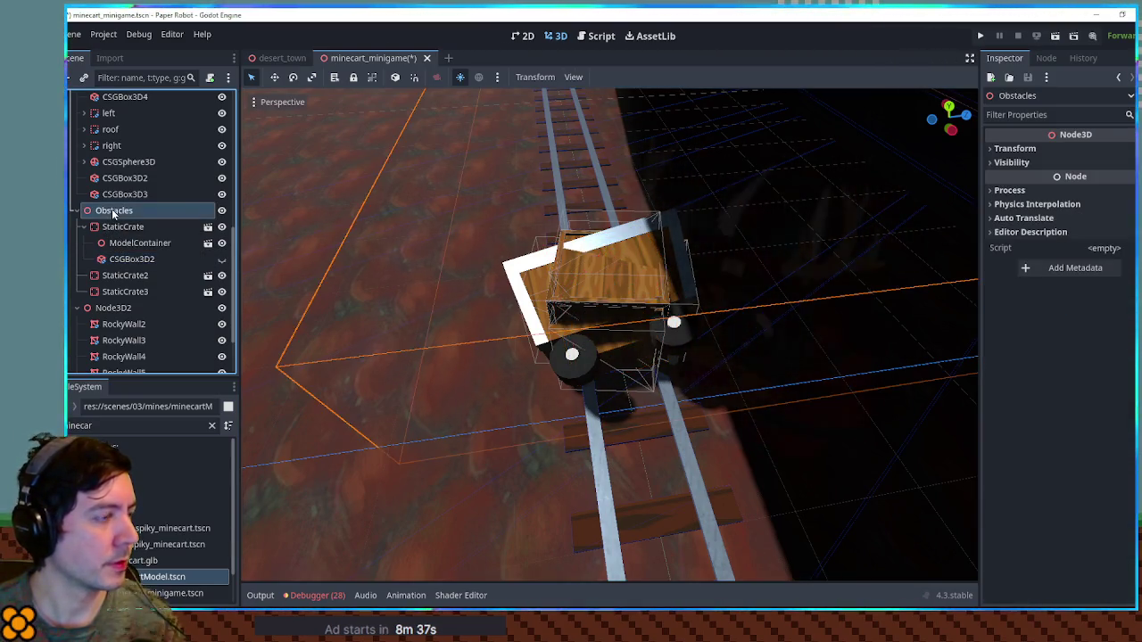
pyautogui.click(117, 227)
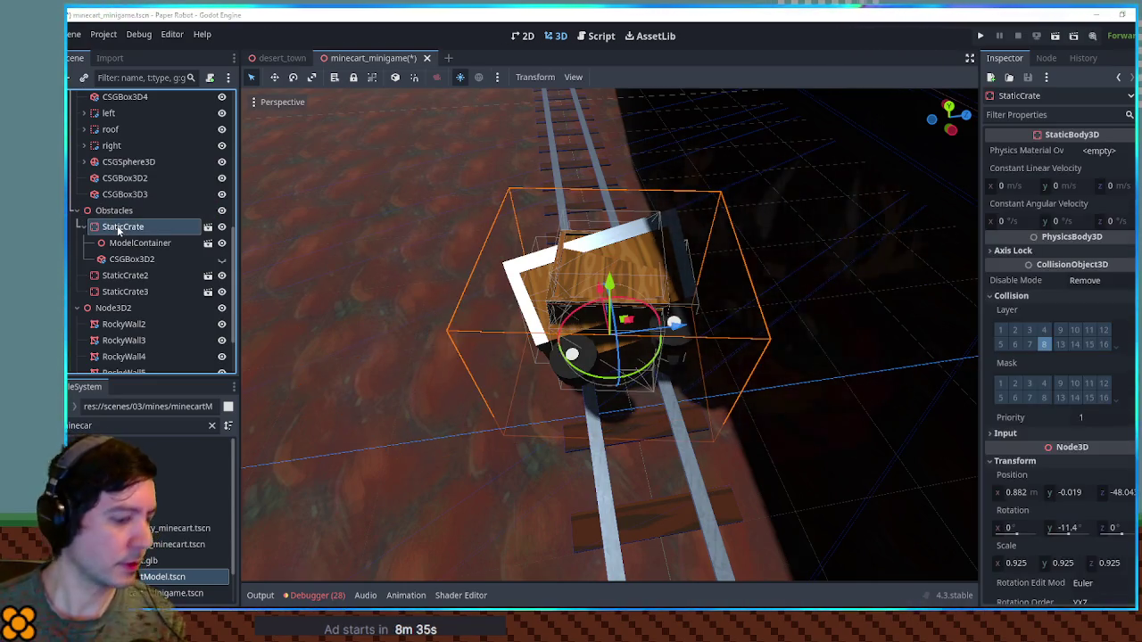
pyautogui.hotkey('ctrl', 'a')
pyautogui.write('nd')
pyautogui.press('BackSpace')
pyautogui.press('BackSpace')
pyautogui.write('node3d')
pyautogui.press('Return')
pyautogui.moveTo(125, 275); pyautogui.dragTo(131, 227)
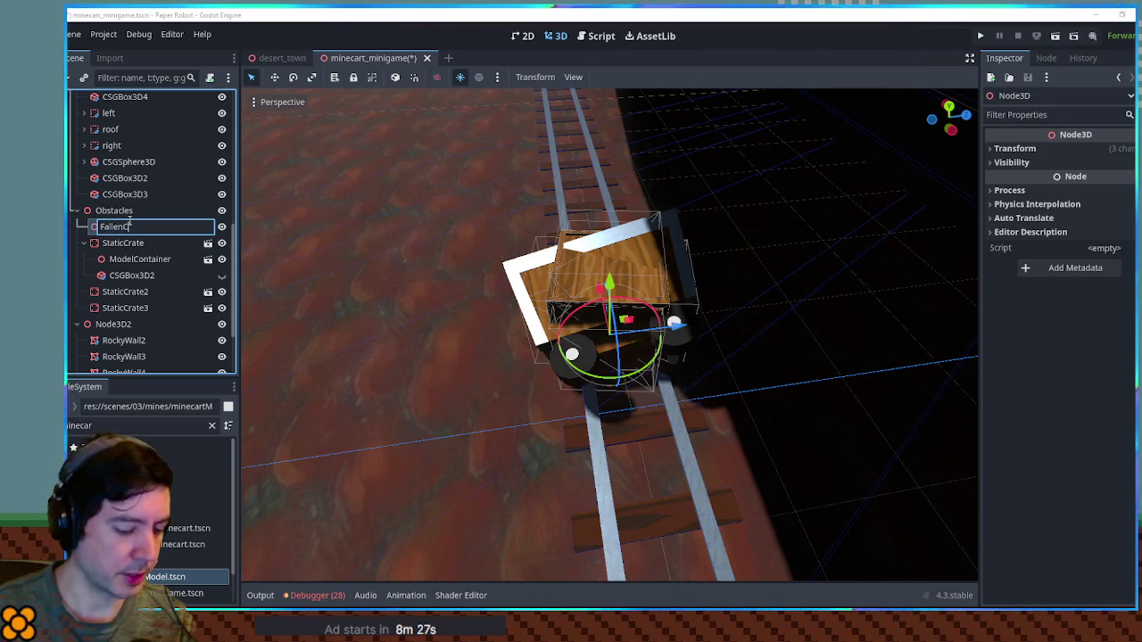
# Move ModelContainer and CSGBox3D2 under FallenCart and delete the three StaticCrate nodes.
pyautogui.click(128, 259)
pyautogui.keyDown('ctrl'); pyautogui.click(128, 275); pyautogui.keyUp('ctrl')
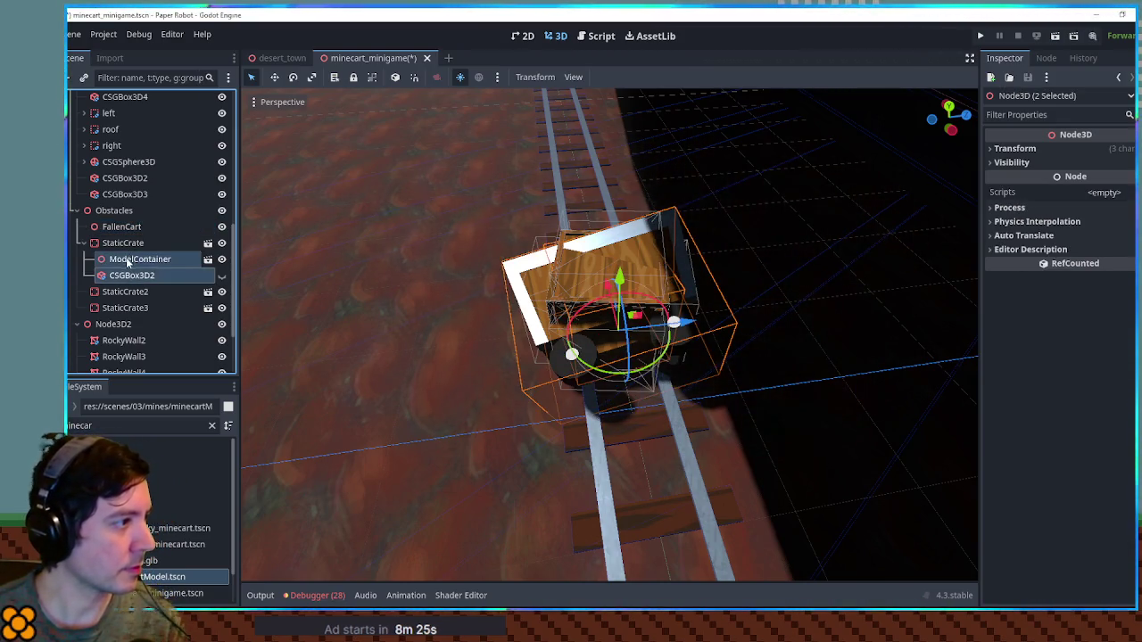
pyautogui.moveTo(130, 255); pyautogui.dragTo(125, 229)
pyautogui.click(122, 276)
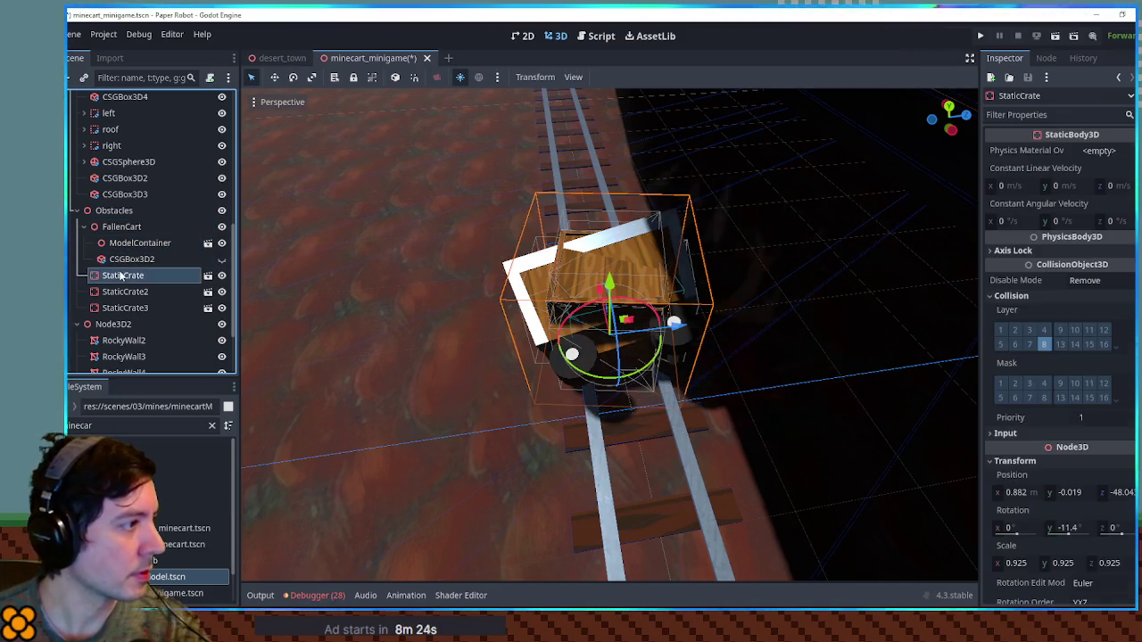
pyautogui.keyDown('shift'); pyautogui.click(130, 307); pyautogui.keyUp('shift')
pyautogui.press('Delete')
pyautogui.press('Return')
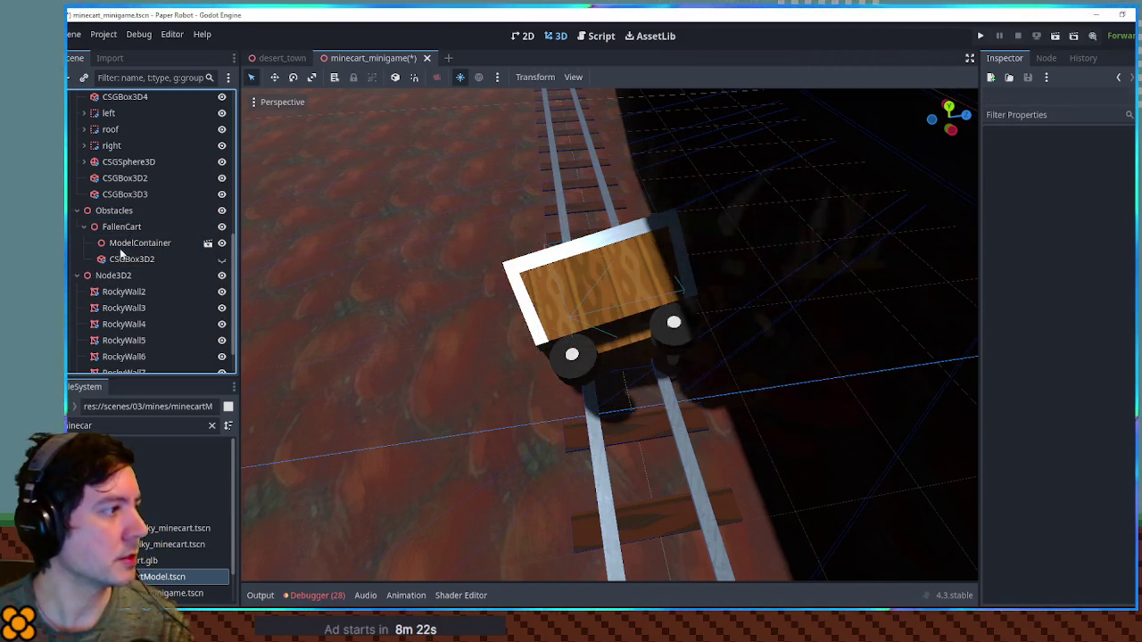
# Duplicate FallenCart as FallenCart2 and move it further up the rails.
pyautogui.click(116, 227)
pyautogui.scroll(-3, 610, 335)
pyautogui.hotkey('ctrl', 'd')
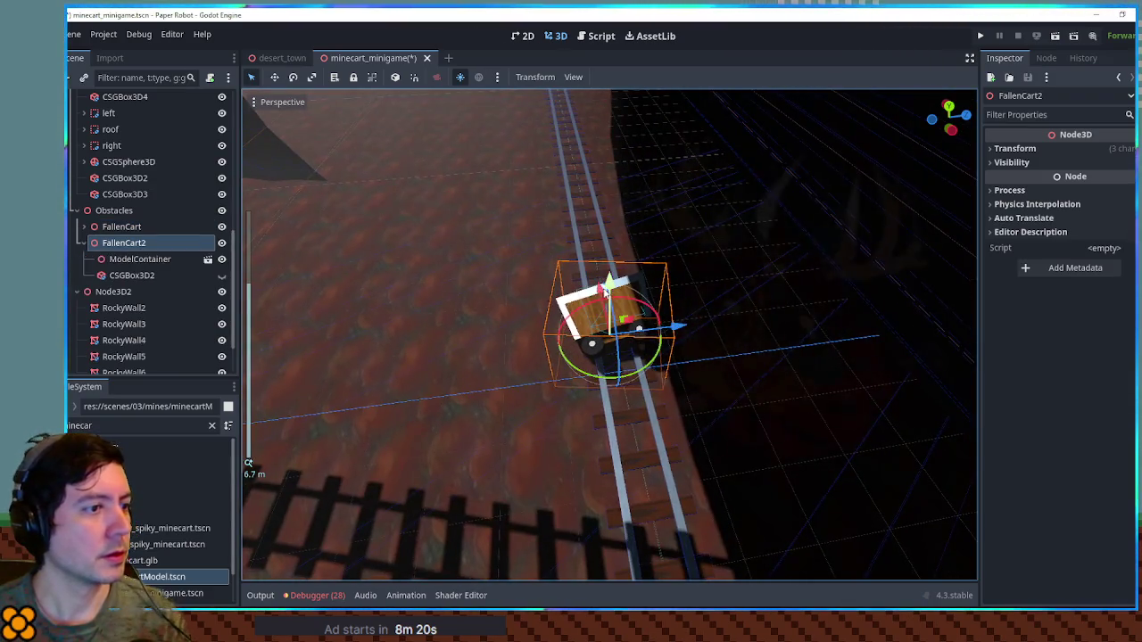
pyautogui.moveTo(594, 292); pyautogui.dragTo(557, 125)
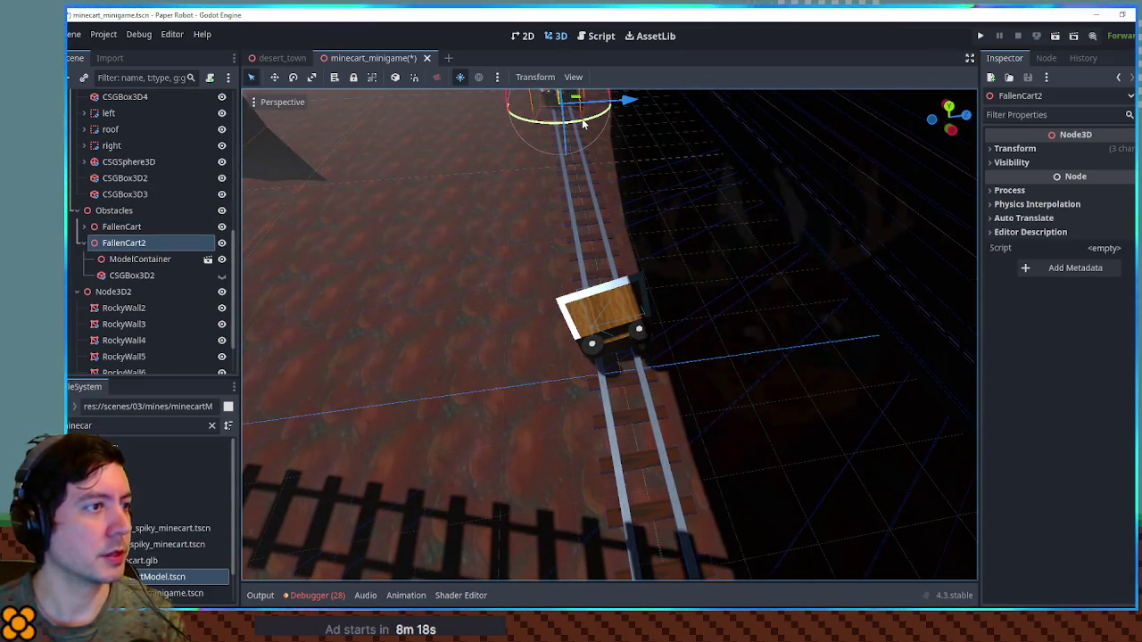
pyautogui.press('f')
pyautogui.scroll(2, 662, 260)
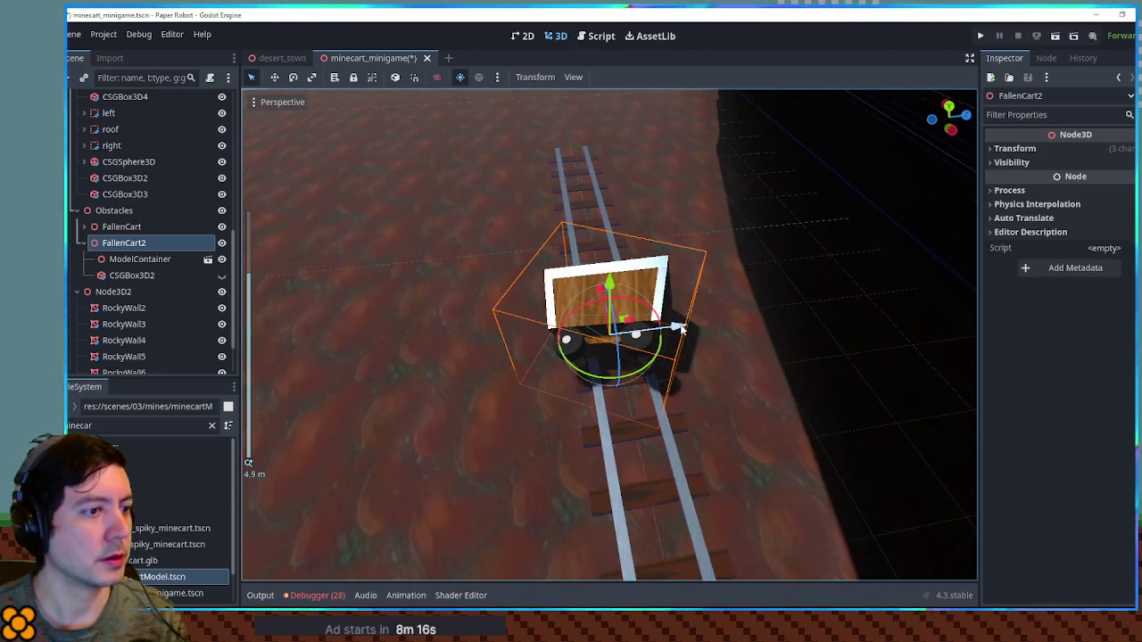
pyautogui.scroll(-5, 590, 288)
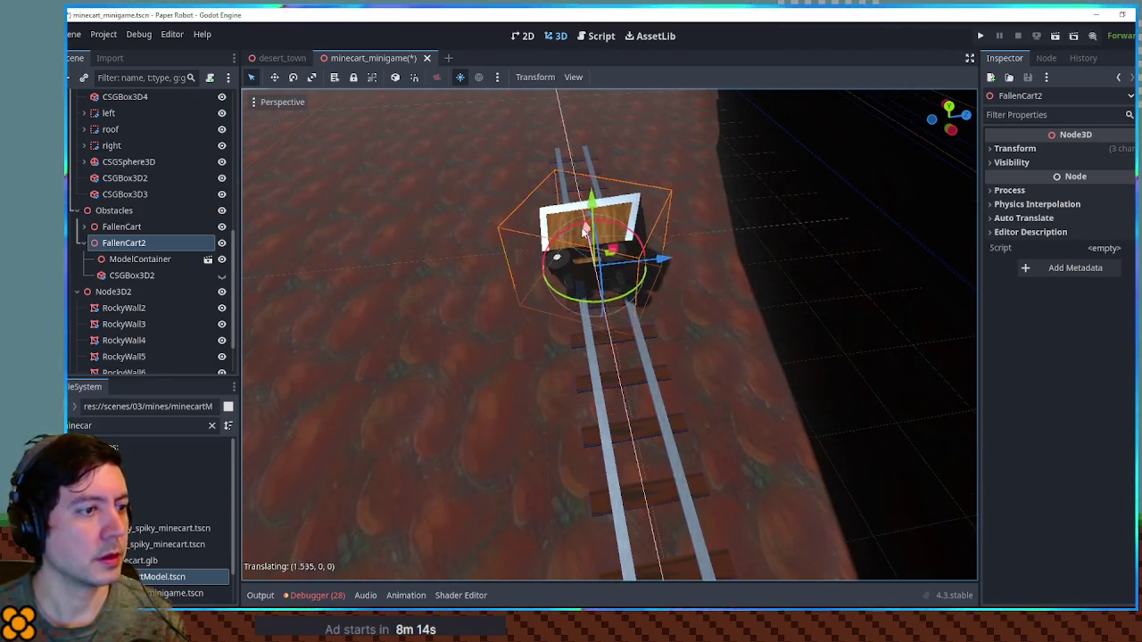
pyautogui.scroll(-4, 633, 336)
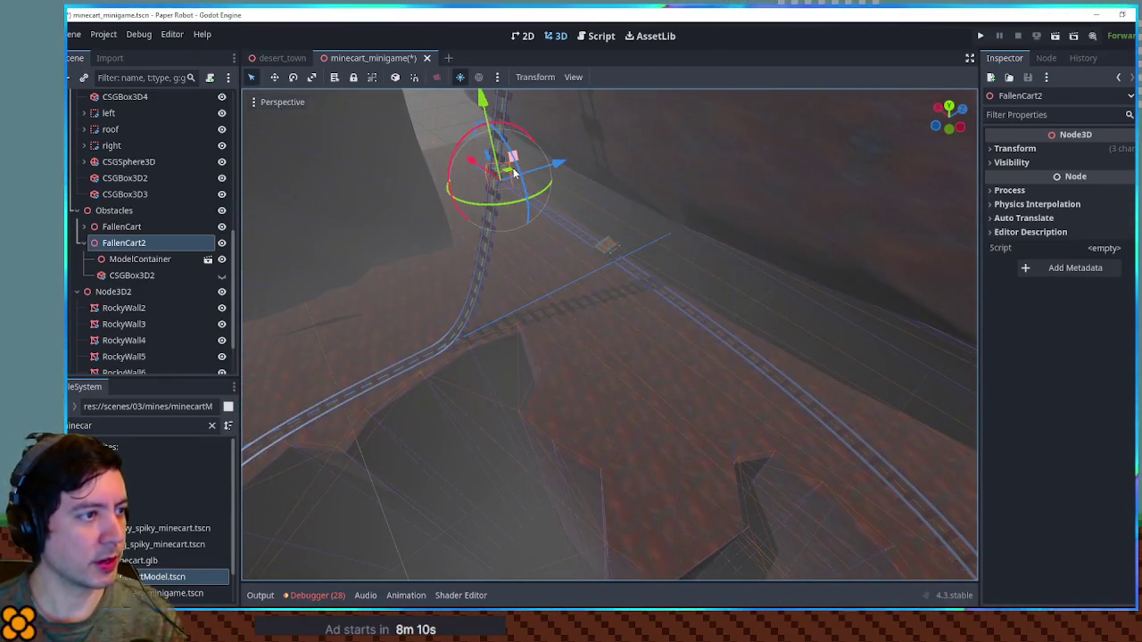
# Duplicate it again as FallenCart3, place it on another stretch of track, and save.
pyautogui.hotkey('ctrl', 'd')
pyautogui.moveTo(508, 179)
pyautogui.mouseDown()
pyautogui.moveTo(816, 388)
pyautogui.moveTo(416, 378)
pyautogui.moveTo(321, 347)
pyautogui.mouseUp()
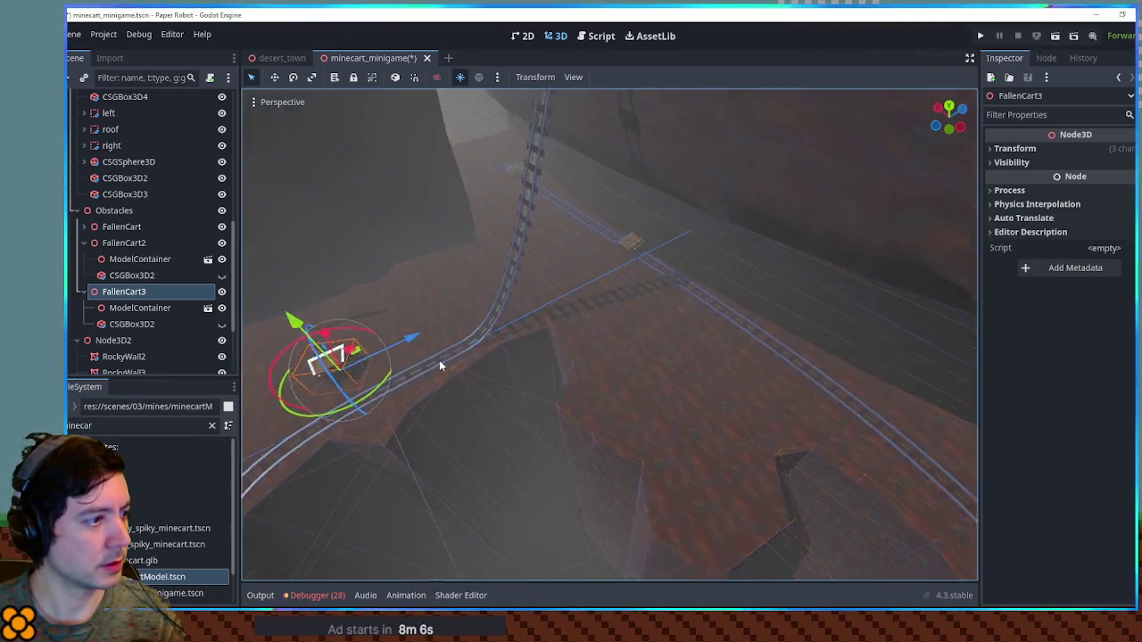
pyautogui.moveTo(565, 319)
pyautogui.mouseDown()
pyautogui.moveTo(461, 395)
pyautogui.moveTo(550, 390)
pyautogui.moveTo(602, 354)
pyautogui.moveTo(469, 342)
pyautogui.moveTo(683, 342)
pyautogui.moveTo(724, 362)
pyautogui.moveTo(709, 382)
pyautogui.moveTo(590, 338)
pyautogui.mouseUp()
pyautogui.hotkey('ctrl', 's')
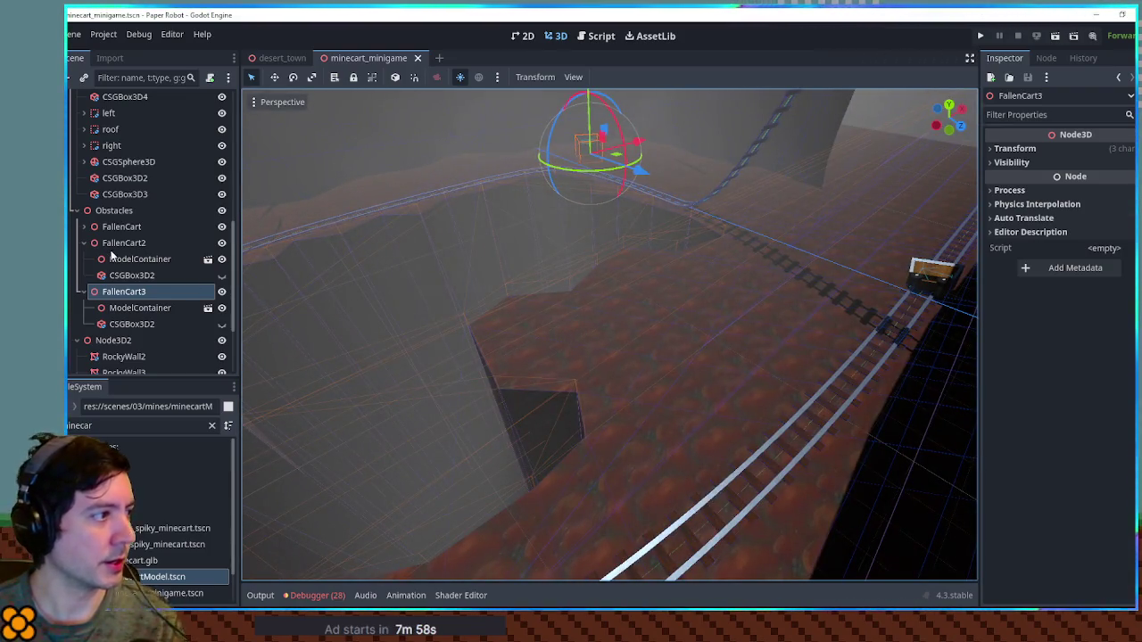
# Collapse the Terrain and TrackHandler branches and select the MinecartMinigame root.
pyautogui.scroll(5, 102, 208)
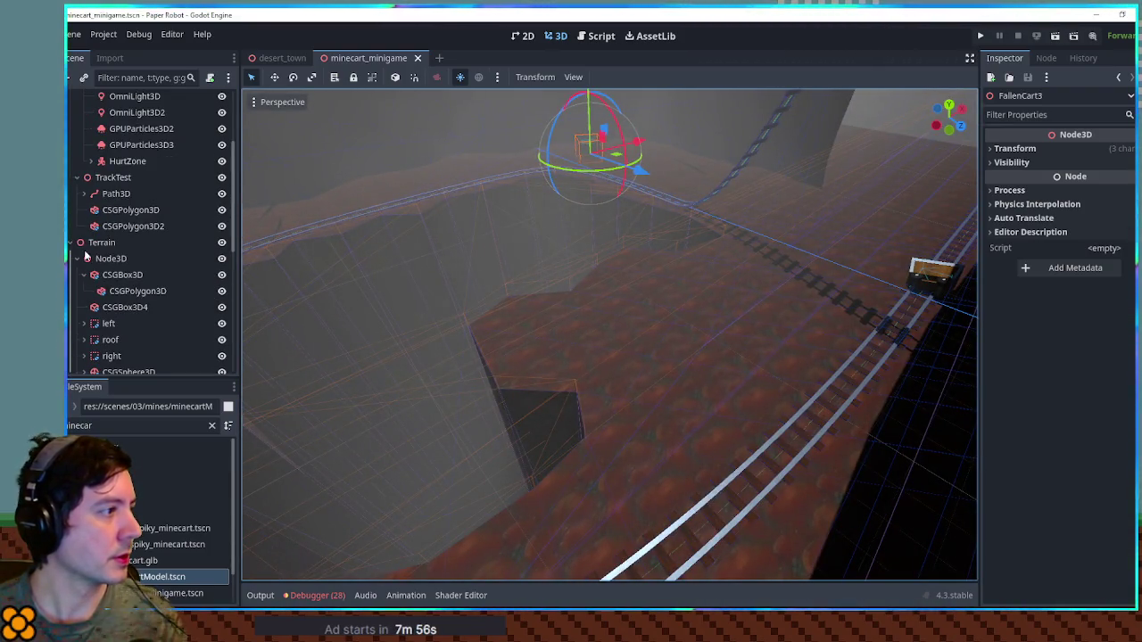
pyautogui.click(78, 258)
pyautogui.scroll(3, 107, 300)
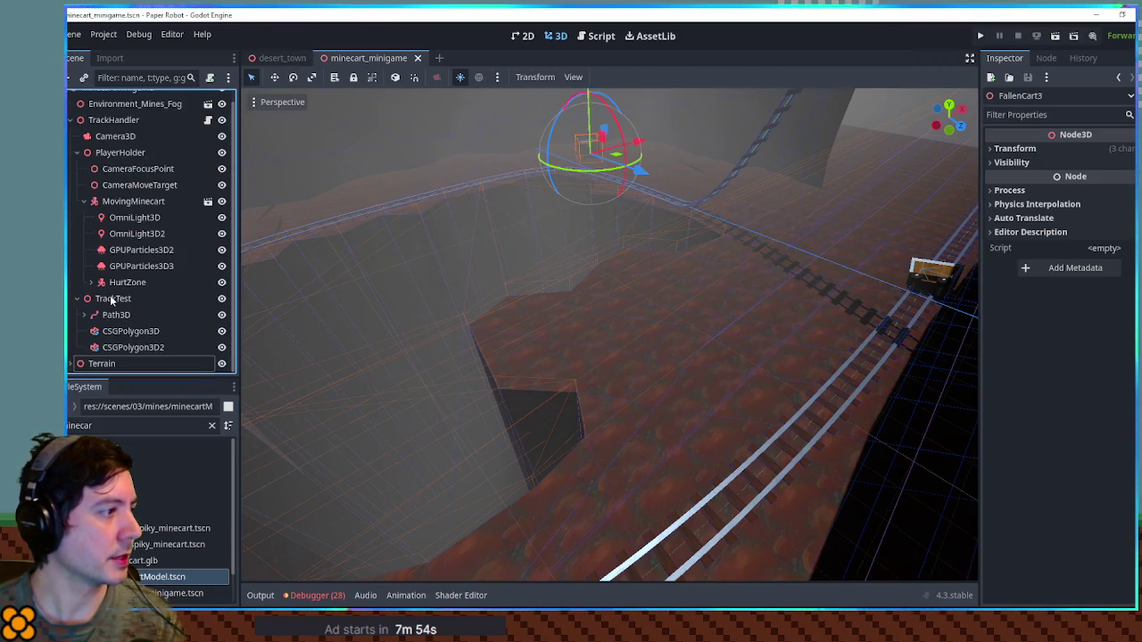
pyautogui.click(71, 121)
pyautogui.click(100, 100)
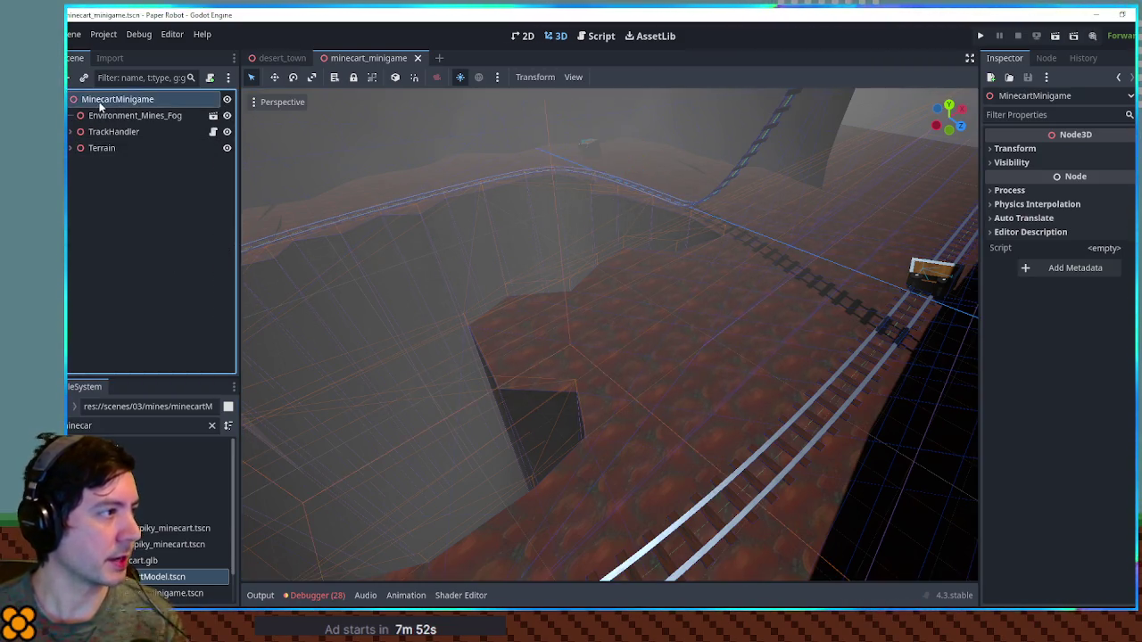
# Add a Node3D named Decor under the scene root.
pyautogui.hotkey('ctrl', 'a')
pyautogui.press('Return')
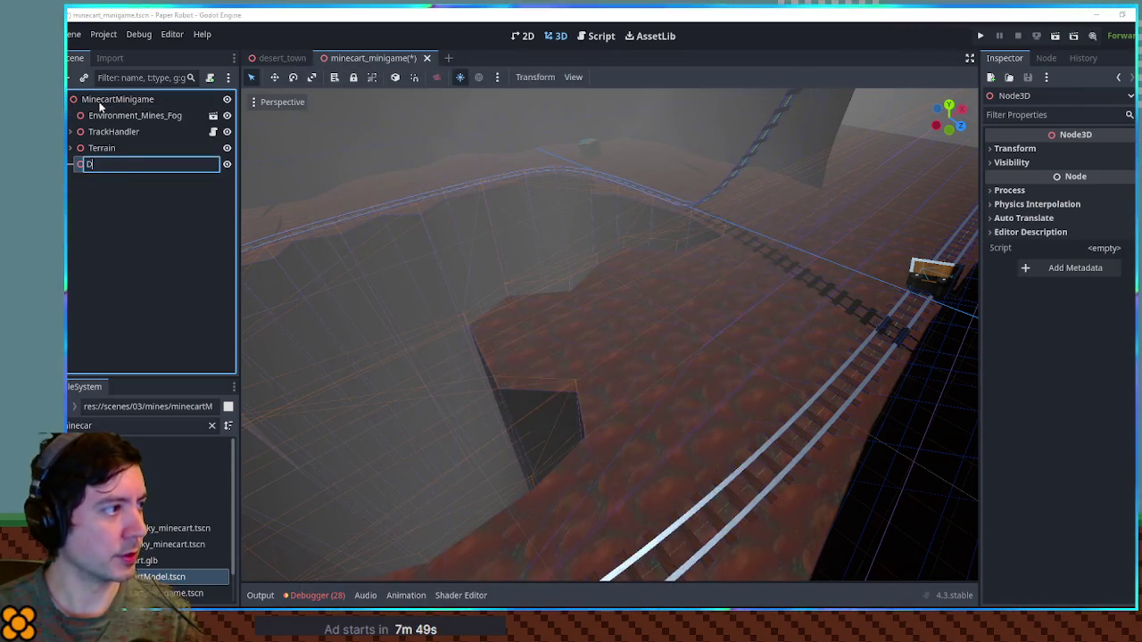
pyautogui.write('ecor')
pyautogui.press('Return')
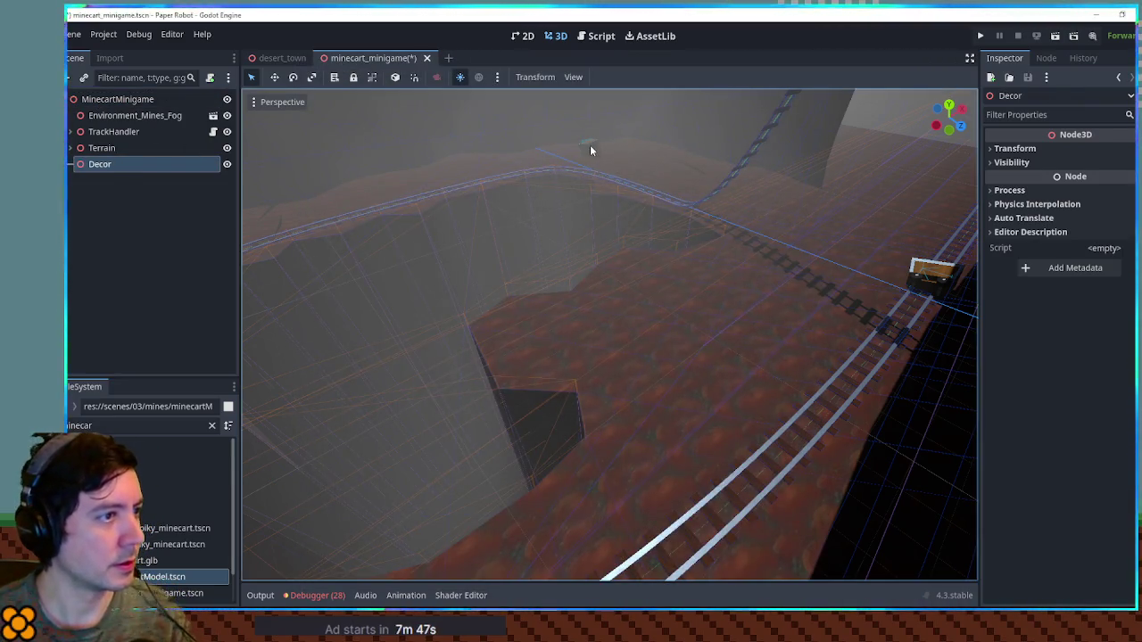
# Move FallenCart3 out of Obstacles into the Decor group.
pyautogui.click(589, 148)
pyautogui.press('f')
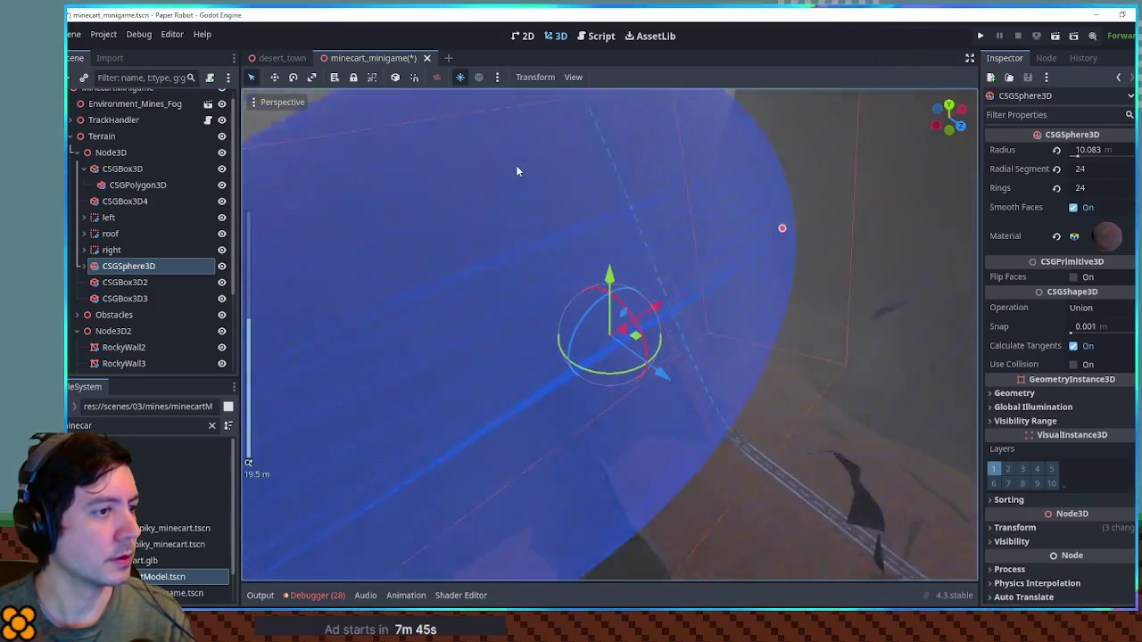
pyautogui.scroll(-5, 516, 171)
pyautogui.click(644, 261)
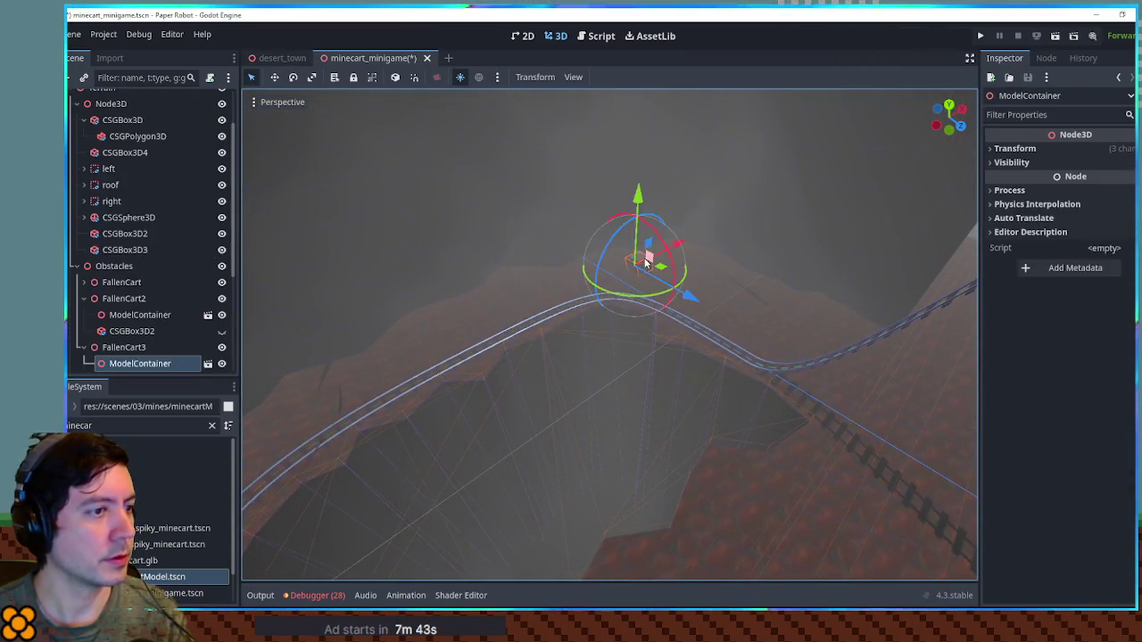
pyautogui.scroll(-5, 156, 347)
pyautogui.click(111, 172)
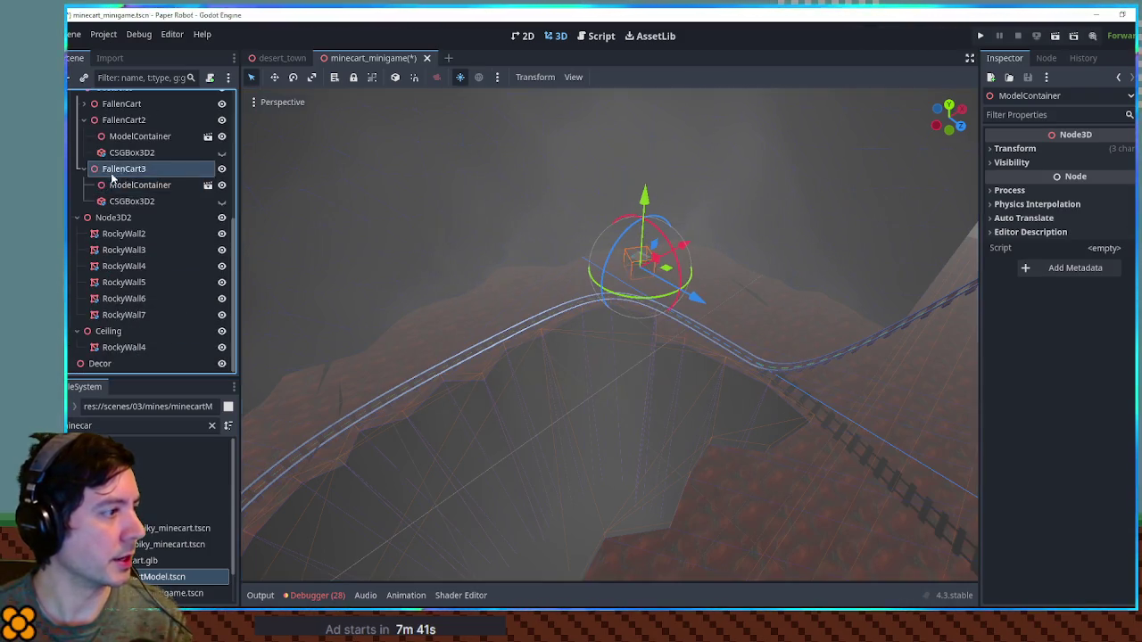
pyautogui.moveTo(116, 366); pyautogui.dragTo(113, 364)
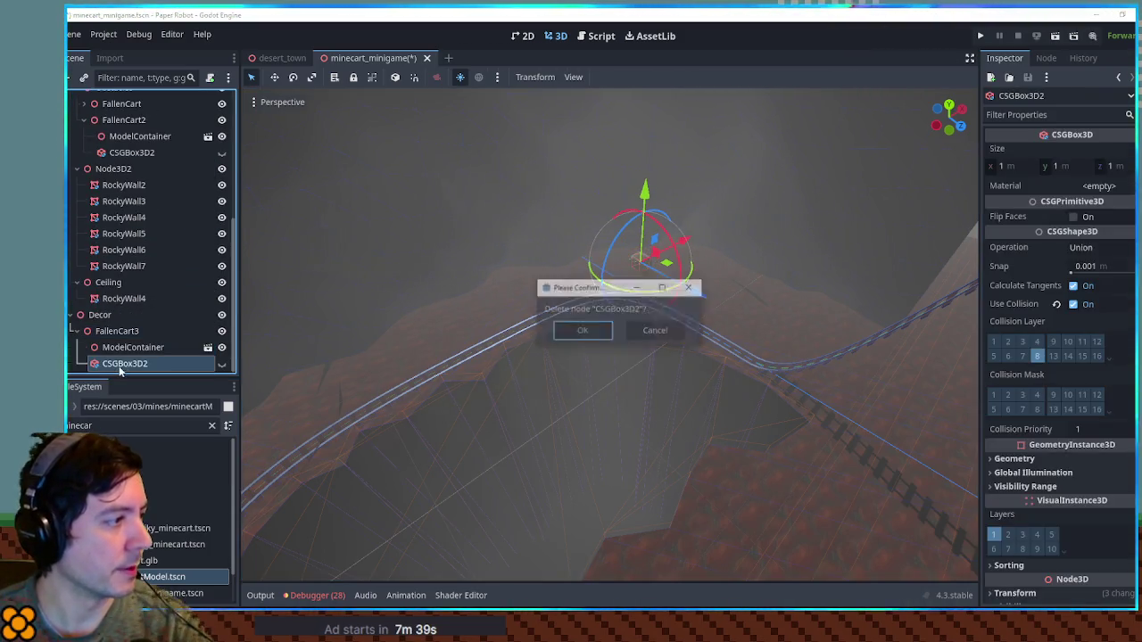
pyautogui.click(100, 347)
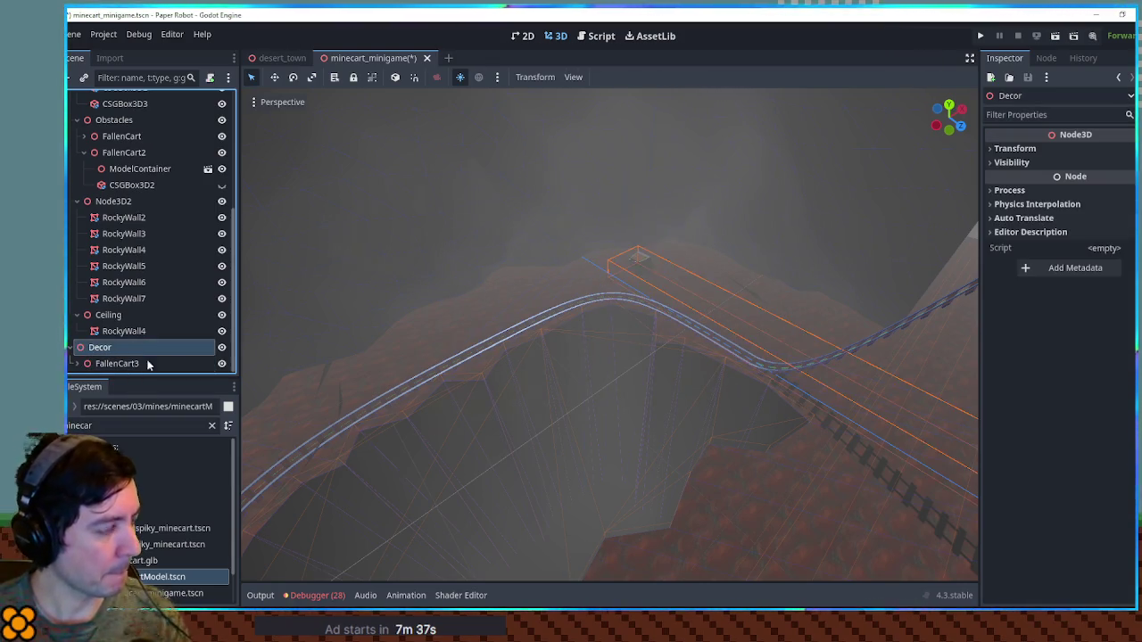
# Switch to a top-down view and hide the fog environment.
pyautogui.scroll(-3, 473, 339)
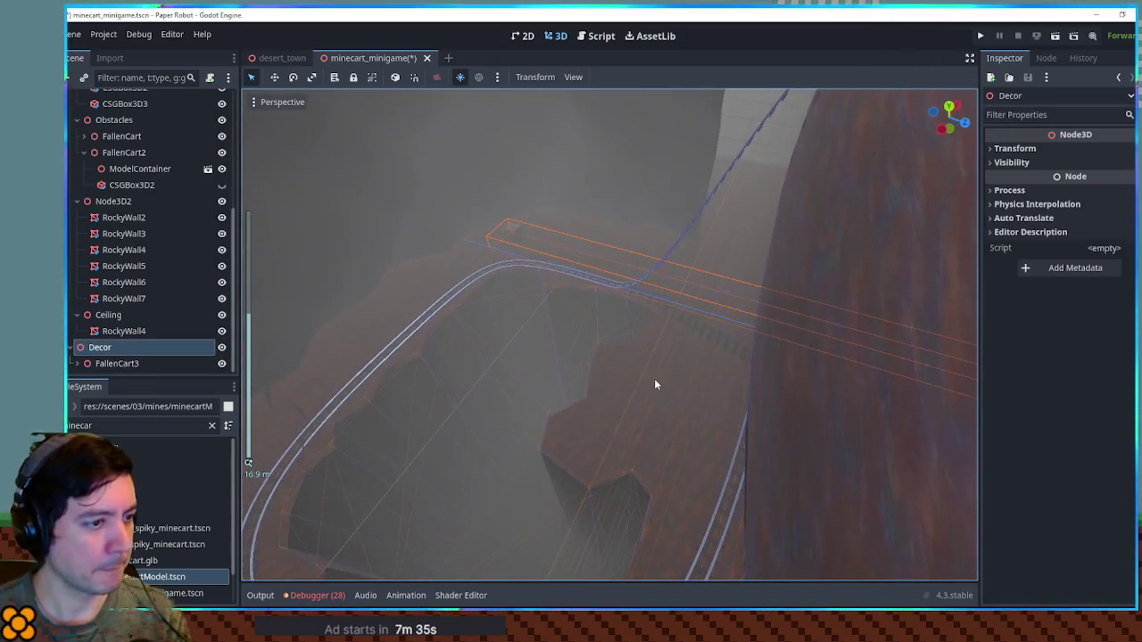
pyautogui.press('KP_7')
pyautogui.scroll(3, 533, 316)
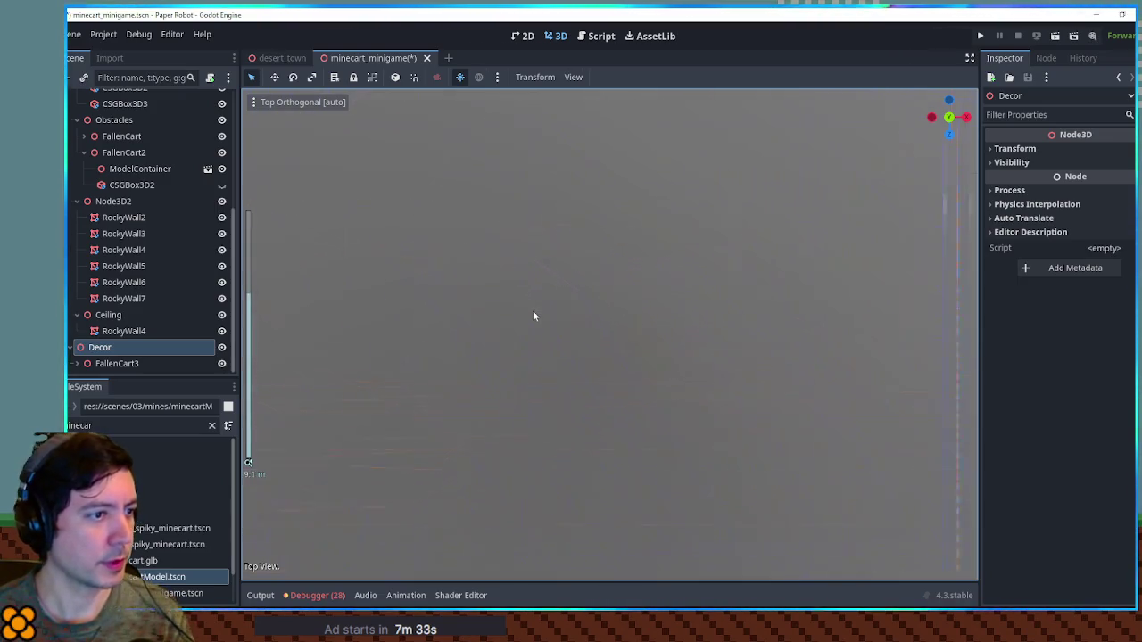
pyautogui.scroll(5, 183, 141)
pyautogui.click(223, 115)
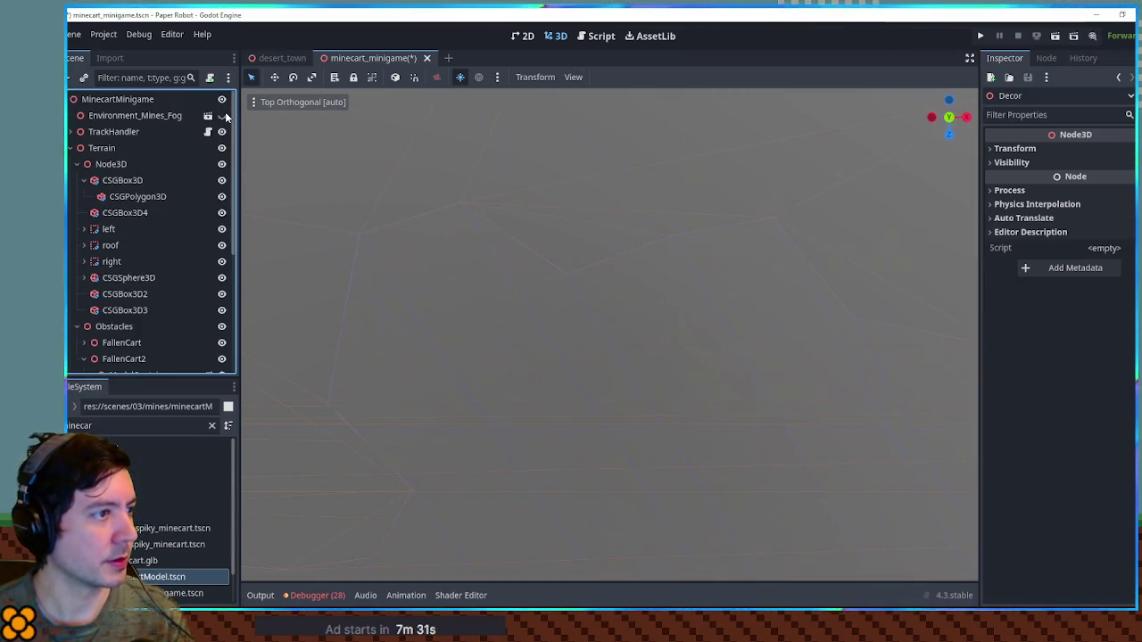
pyautogui.scroll(-5, 596, 303)
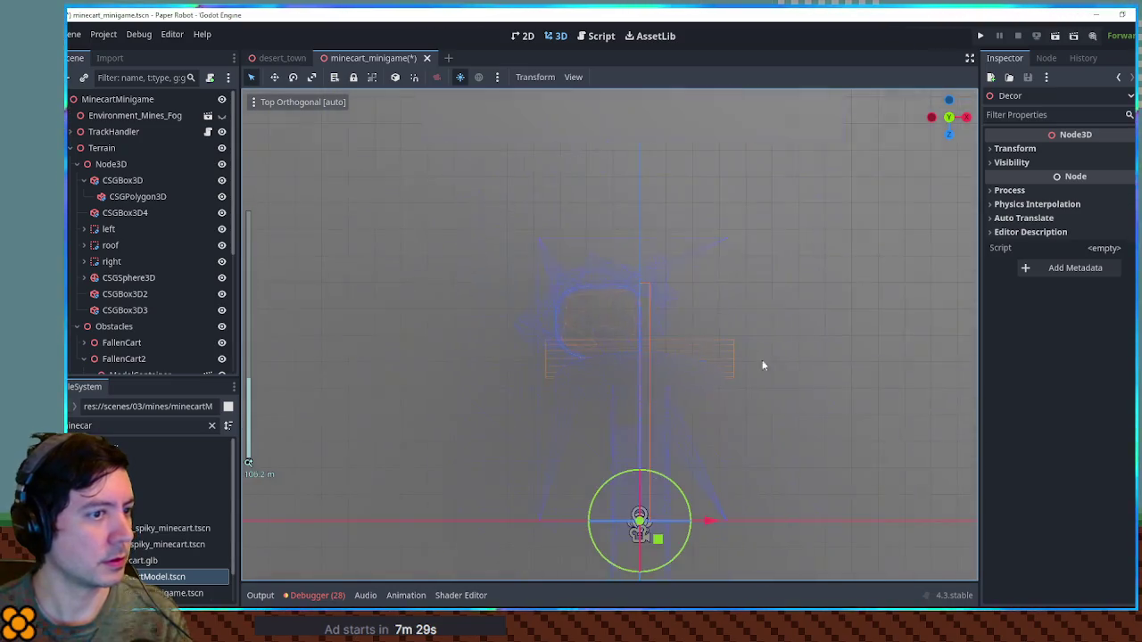
# Orbit around the track loop and ramp, then make the fog visible again.
pyautogui.click(842, 379)
pyautogui.moveTo(843, 379)
pyautogui.mouseDown()
pyautogui.moveTo(752, 299)
pyautogui.moveTo(766, 246)
pyautogui.moveTo(717, 307)
pyautogui.moveTo(675, 324)
pyautogui.mouseUp()
pyautogui.scroll(5, 716, 326)
pyautogui.scroll(3, 696, 362)
pyautogui.moveTo(696, 362)
pyautogui.mouseDown()
pyautogui.moveTo(726, 359)
pyautogui.moveTo(618, 327)
pyautogui.mouseUp()
pyautogui.click(222, 116)
pyautogui.moveTo(499, 285)
pyautogui.mouseDown()
pyautogui.moveTo(587, 320)
pyautogui.moveTo(679, 336)
pyautogui.moveTo(625, 294)
pyautogui.mouseUp()
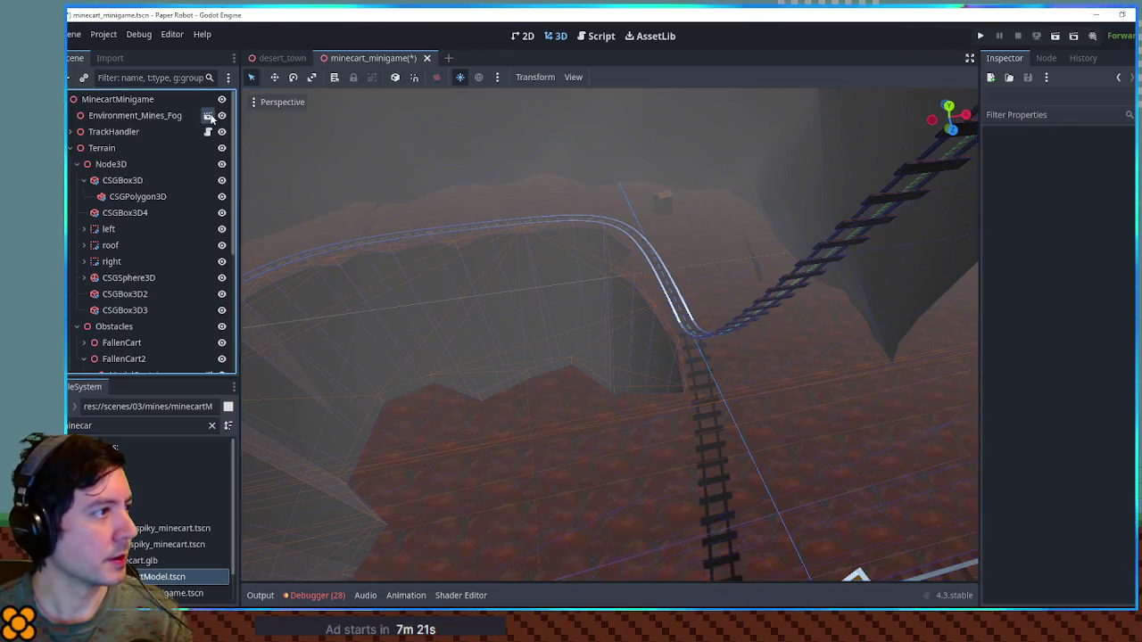
# In environment_mines_fog.tscn, disable Volumetric Fog on the WorldEnvironment's environment.
pyautogui.click(209, 116)
pyautogui.click(119, 115)
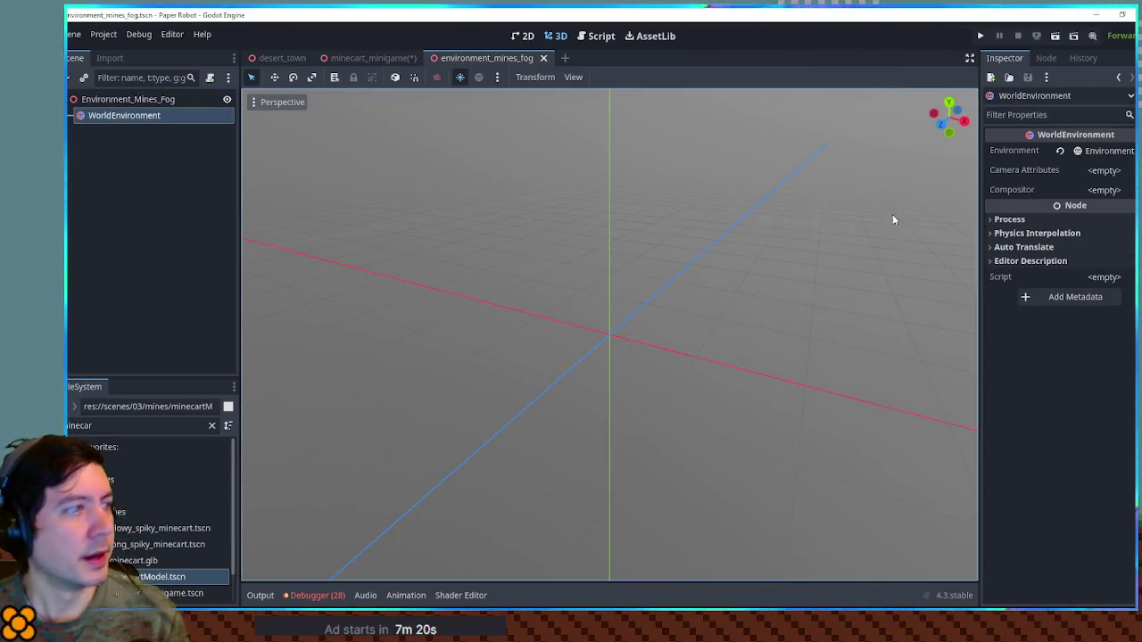
pyautogui.click(1103, 150)
pyautogui.click(1026, 321)
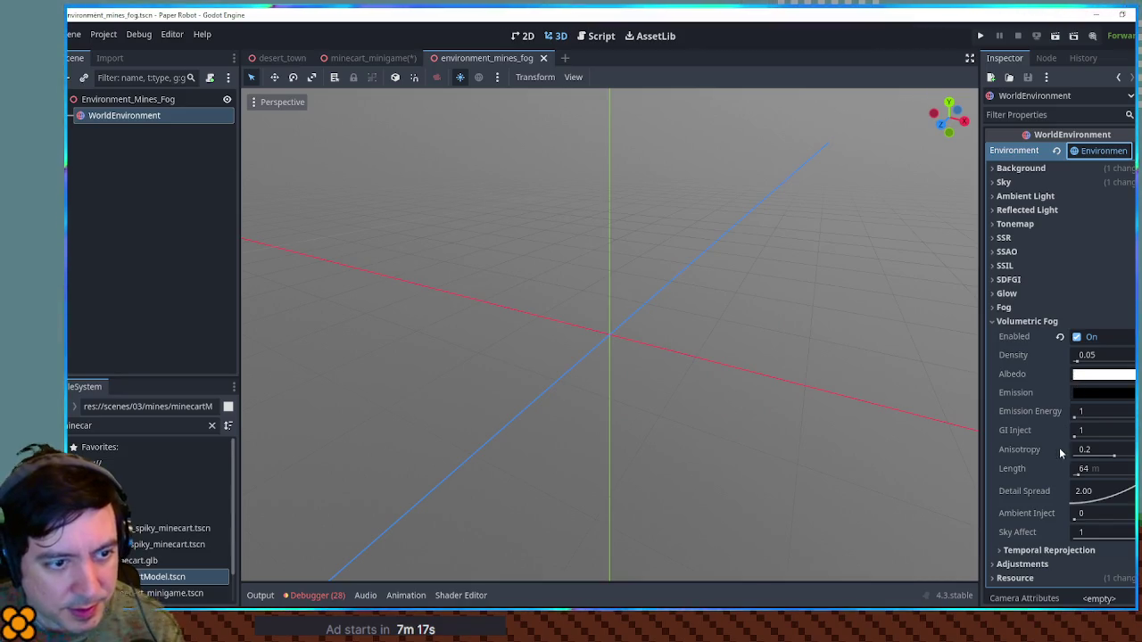
pyautogui.scroll(-3, 1062, 449)
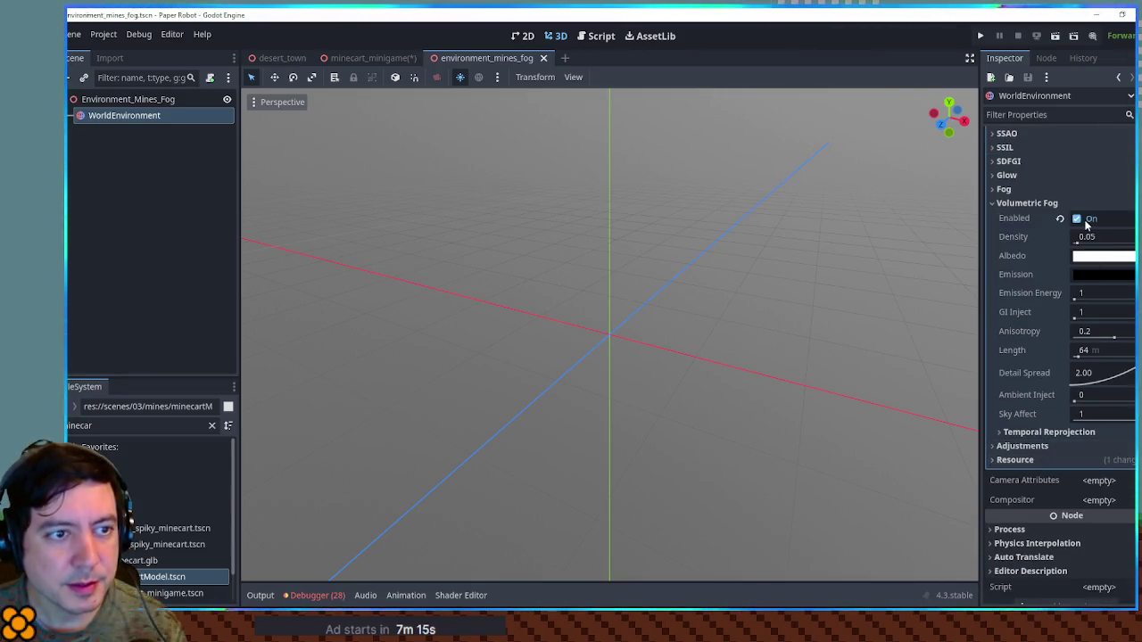
pyautogui.click(1084, 220)
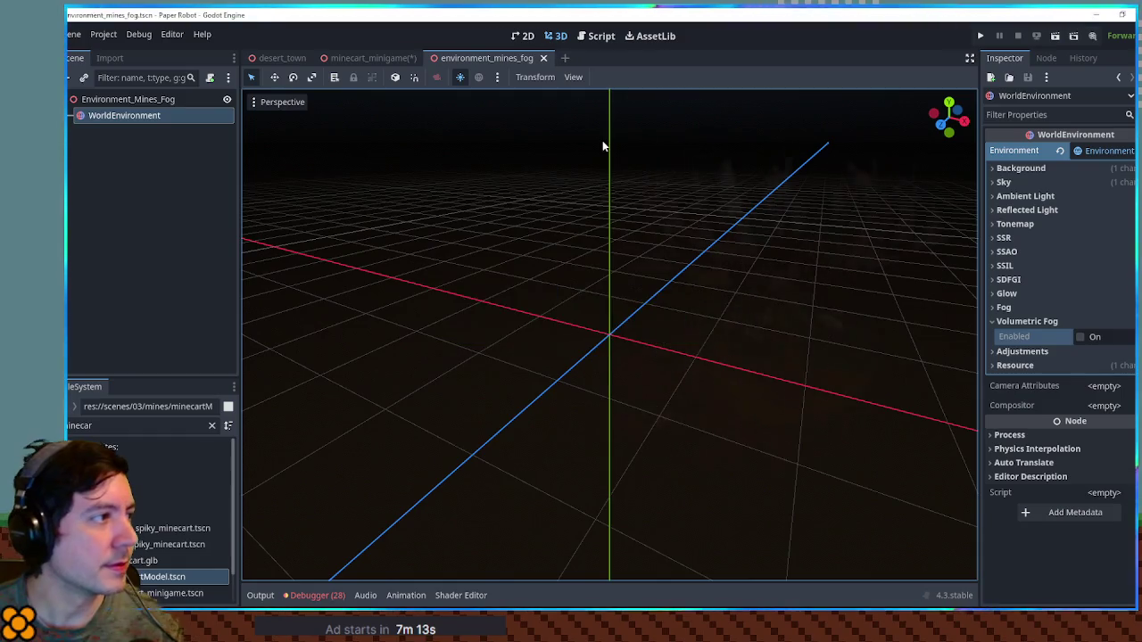
# Return to the minecart_minigame scene, view the cave floor, and select the Decor group.
pyautogui.click(369, 58)
pyautogui.scroll(-3, 643, 277)
pyautogui.moveTo(658, 308)
pyautogui.mouseDown()
pyautogui.moveTo(776, 382)
pyautogui.moveTo(891, 175)
pyautogui.moveTo(749, 285)
pyautogui.mouseUp()
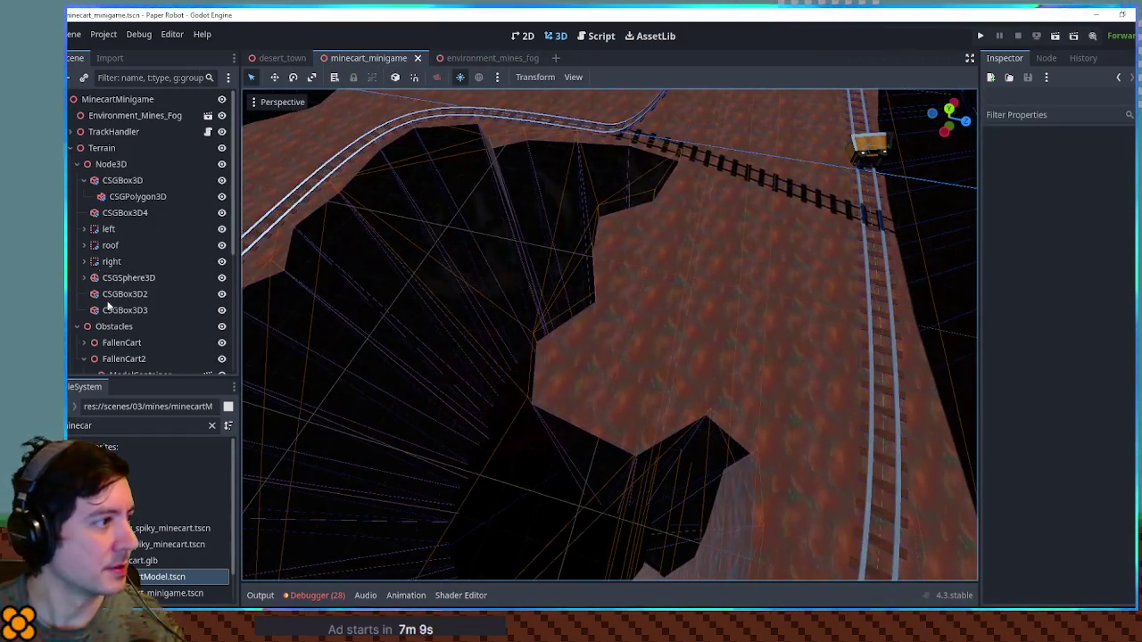
pyautogui.scroll(-5, 107, 297)
pyautogui.click(114, 348)
# Add a CSGBox3D under Decor and move it down toward the cave floor.
pyautogui.hotkey('ctrl', 'a')
pyautogui.write('csgbox')
pyautogui.press('Return')
pyautogui.scroll(-3, 553, 294)
pyautogui.scroll(3, 718, 317)
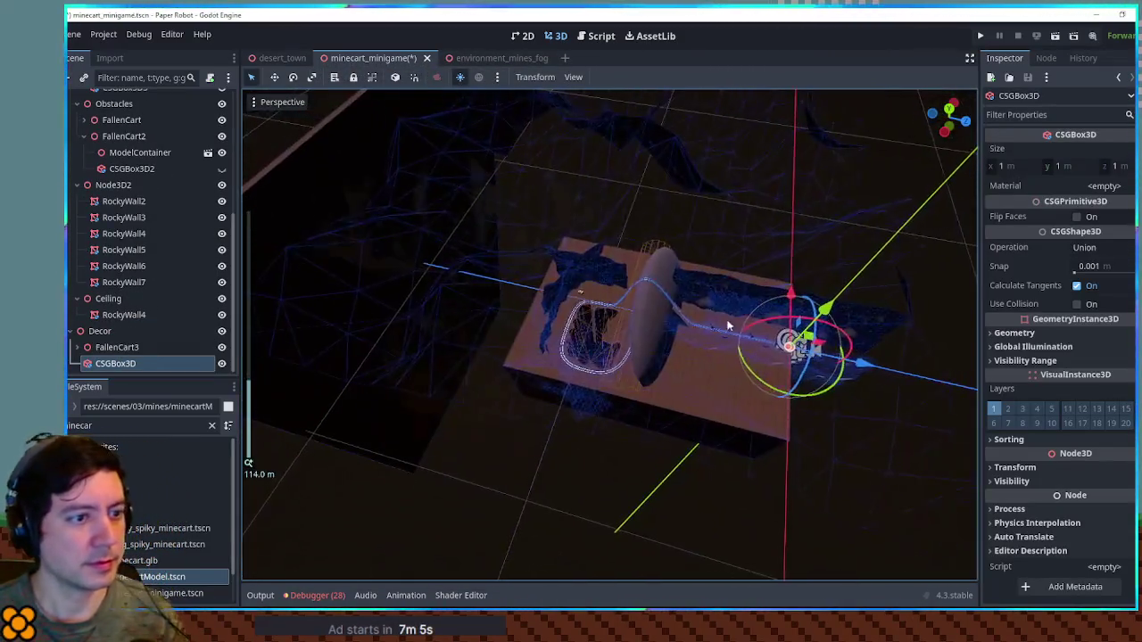
pyautogui.moveTo(862, 363); pyautogui.dragTo(688, 351)
pyautogui.moveTo(625, 286)
pyautogui.mouseDown()
pyautogui.moveTo(644, 272)
pyautogui.moveTo(629, 294)
pyautogui.moveTo(656, 321)
pyautogui.mouseUp()
# Resize the new box larger and taller with its gizmo handles.
pyautogui.scroll(-5, 612, 349)
pyautogui.scroll(4, 612, 350)
pyautogui.moveTo(564, 379)
pyautogui.mouseDown()
pyautogui.moveTo(517, 486)
pyautogui.moveTo(546, 461)
pyautogui.mouseUp()
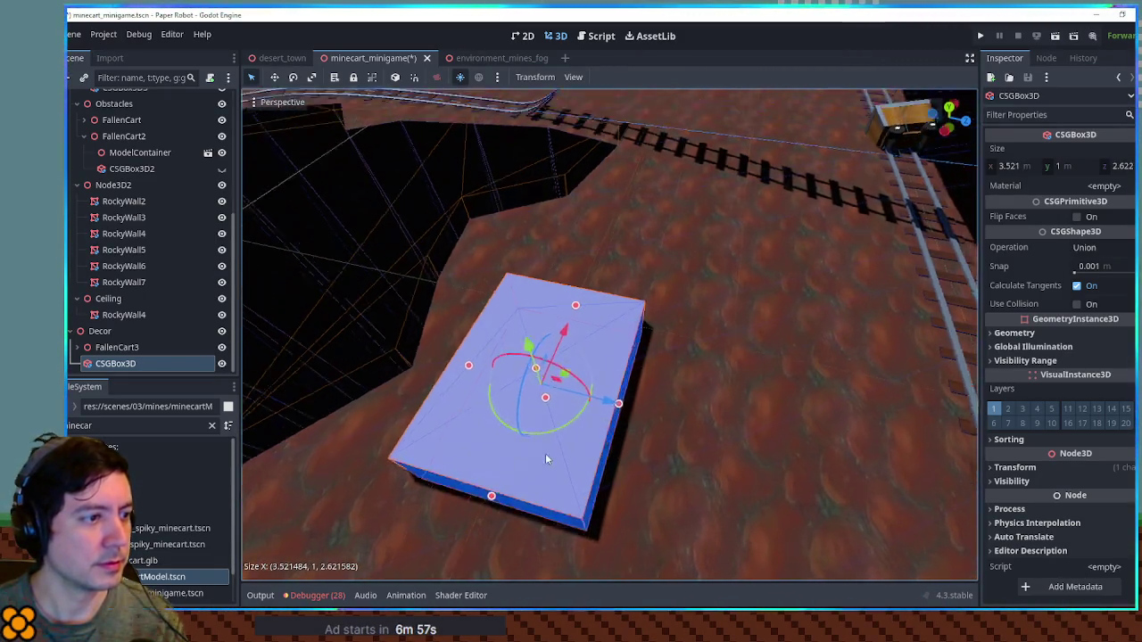
pyautogui.moveTo(536, 294); pyautogui.dragTo(527, 218)
pyautogui.moveTo(526, 223)
pyautogui.mouseDown()
pyautogui.moveTo(568, 263)
pyautogui.moveTo(638, 268)
pyautogui.mouseUp()
# Apply planksTriplanar.tres, refine the crate to about 5.15 × 2.54 × 3.02 m, and duplicate it.
pyautogui.doubleClick(149, 425)
pyautogui.write('planks tr')
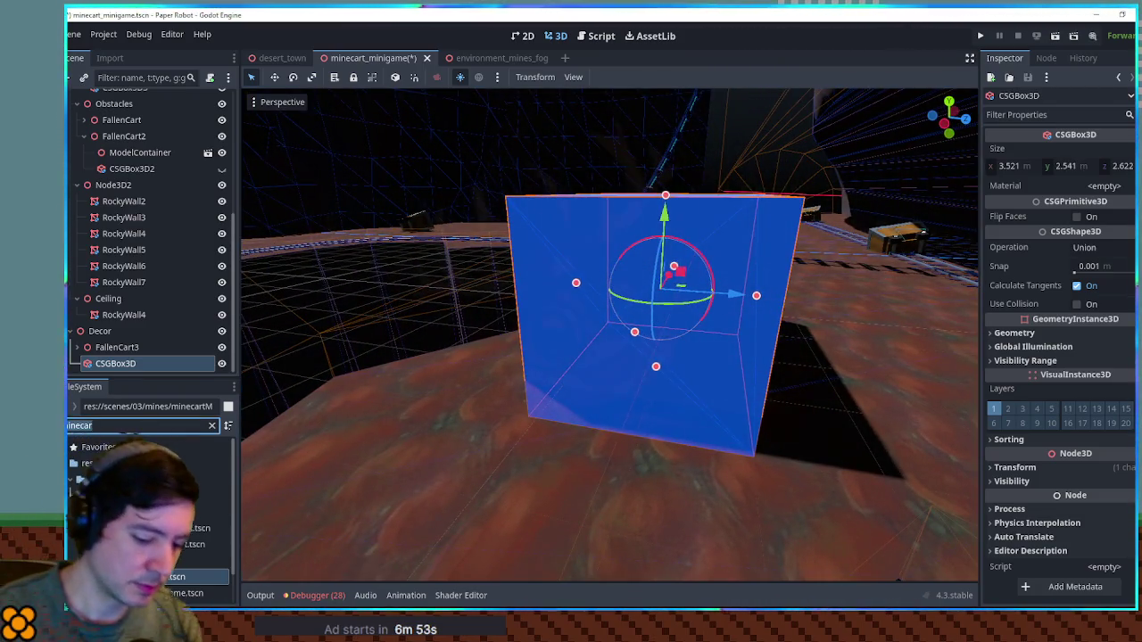
pyautogui.moveTo(160, 512)
pyautogui.mouseDown()
pyautogui.moveTo(901, 247)
pyautogui.moveTo(1107, 192)
pyautogui.mouseUp()
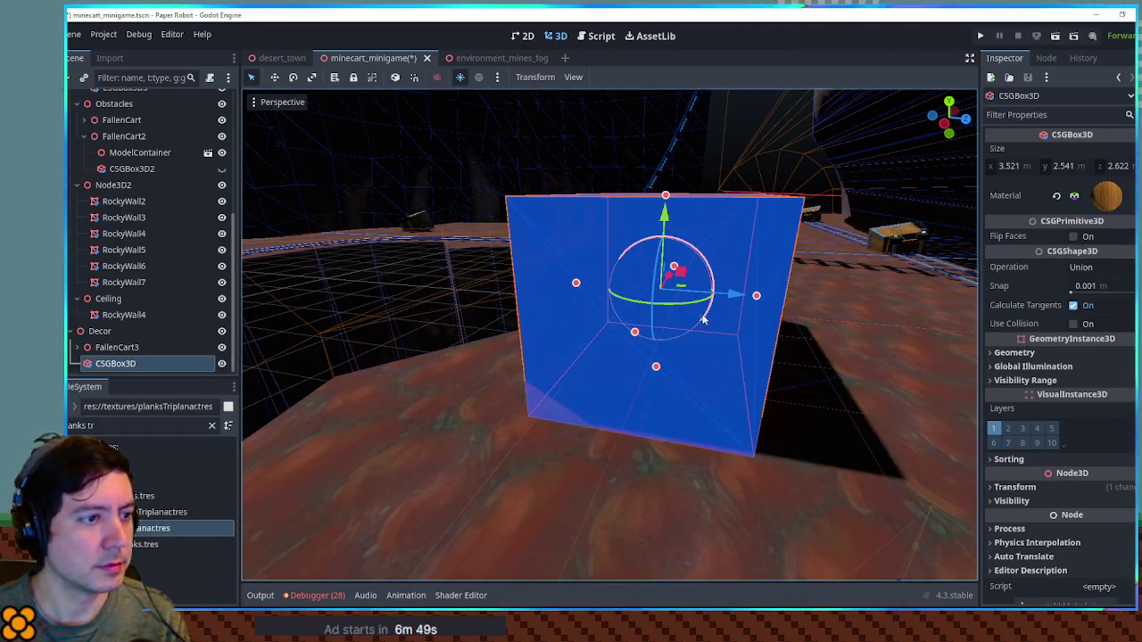
pyautogui.scroll(-3, 687, 317)
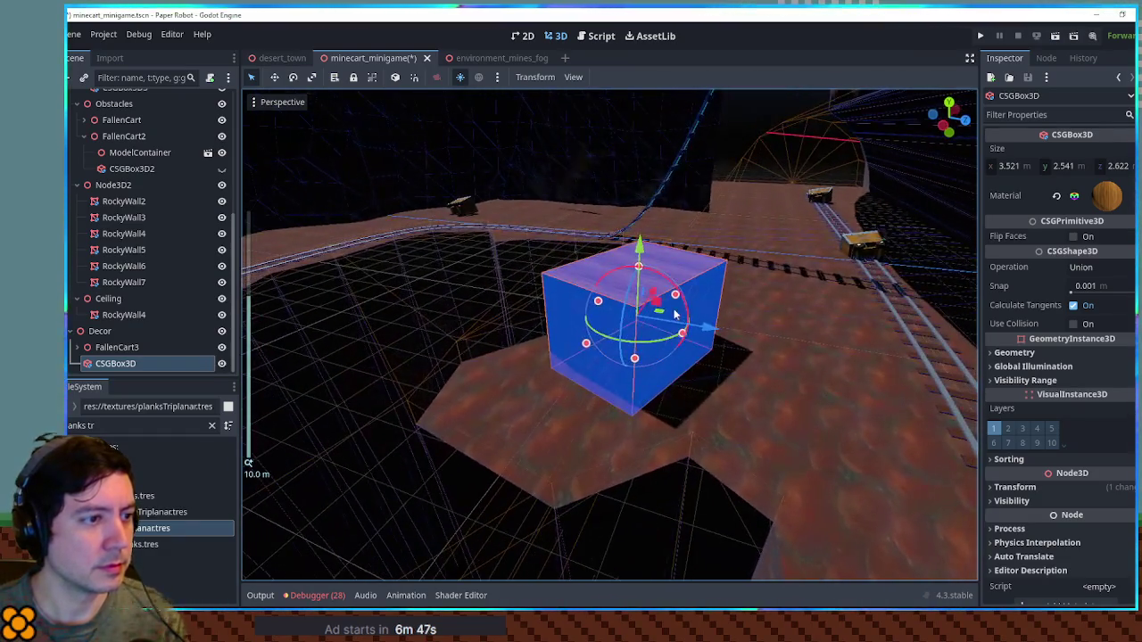
pyautogui.moveTo(663, 318)
pyautogui.mouseDown()
pyautogui.moveTo(663, 337)
pyautogui.moveTo(634, 301)
pyautogui.moveTo(598, 330)
pyautogui.moveTo(639, 319)
pyautogui.mouseUp()
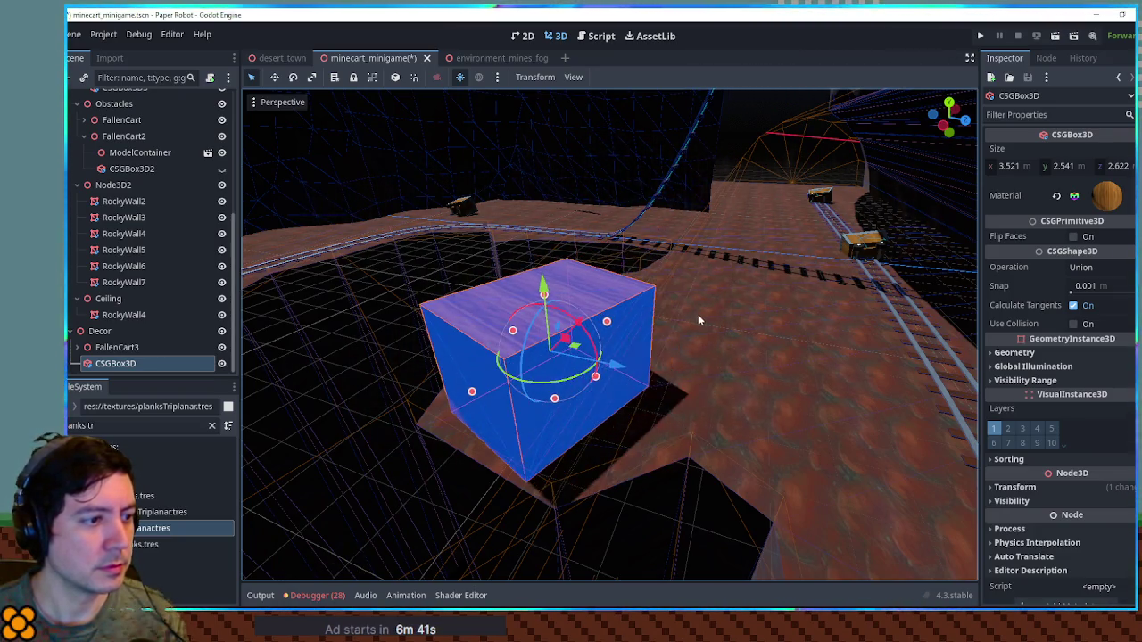
pyautogui.moveTo(576, 358)
pyautogui.mouseDown()
pyautogui.moveTo(613, 338)
pyautogui.moveTo(614, 366)
pyautogui.mouseUp()
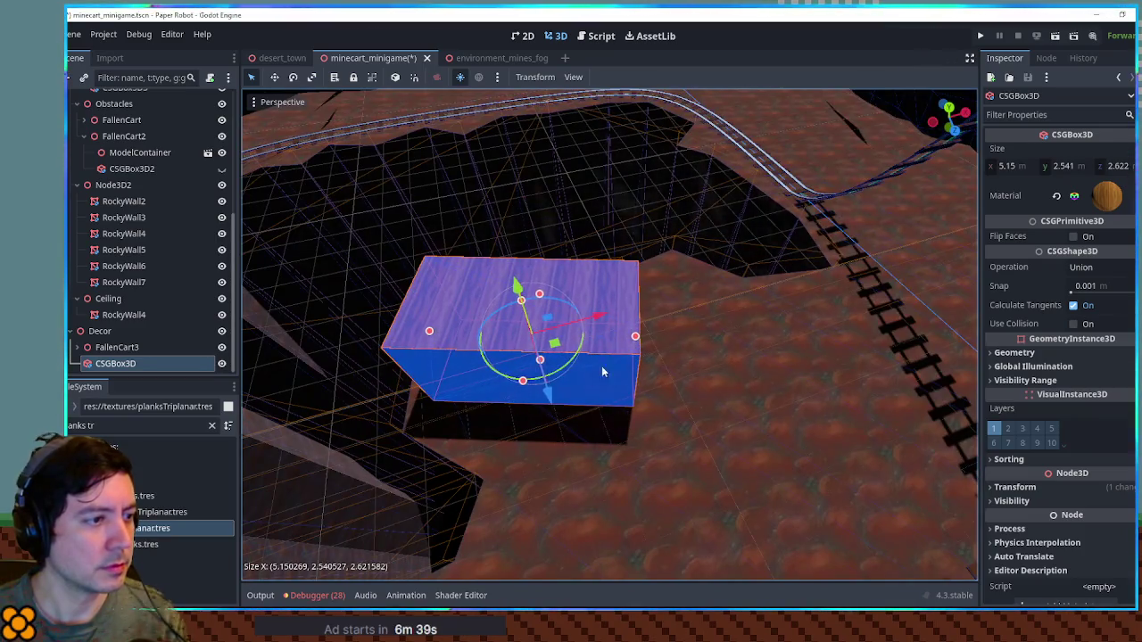
pyautogui.moveTo(523, 386)
pyautogui.mouseDown()
pyautogui.moveTo(524, 397)
pyautogui.moveTo(742, 320)
pyautogui.moveTo(585, 346)
pyautogui.moveTo(637, 329)
pyautogui.mouseUp()
pyautogui.hotkey('ctrl', 'd')
# Flatten the crate copy into a thin slab resting on the crate top.
pyautogui.moveTo(661, 268); pyautogui.dragTo(660, 226)
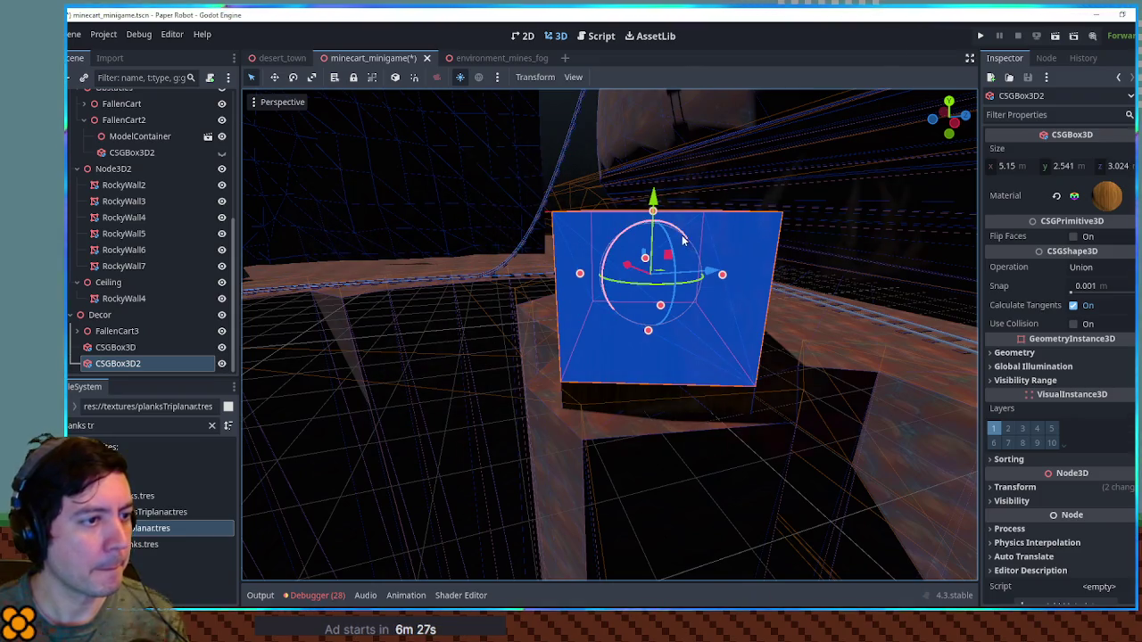
pyautogui.moveTo(648, 332); pyautogui.dragTo(651, 282)
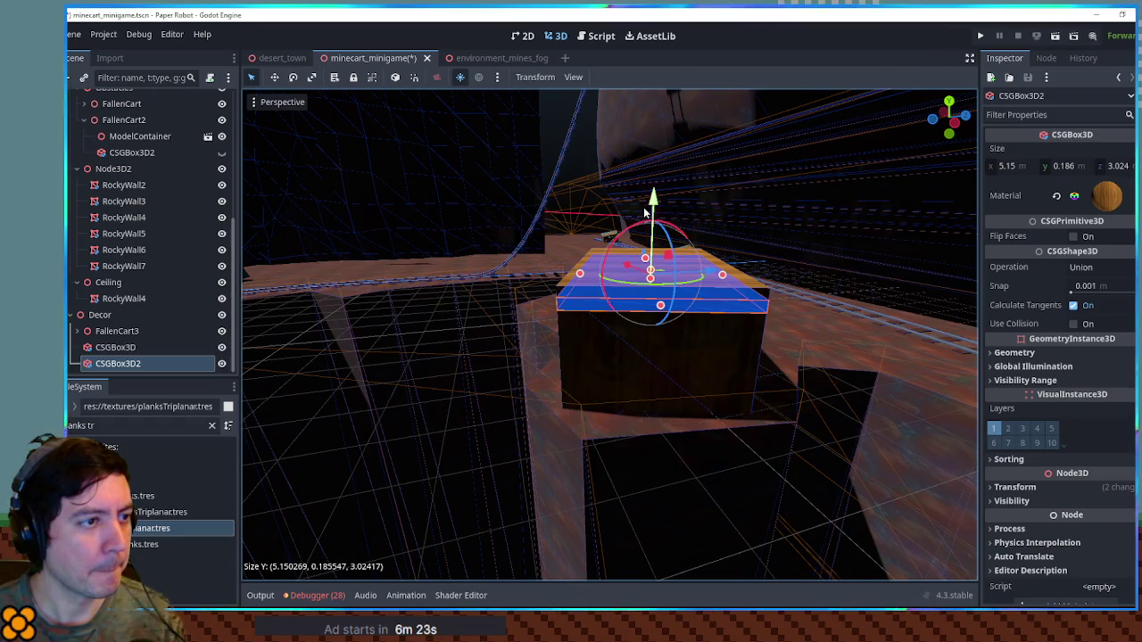
pyautogui.moveTo(646, 213); pyautogui.dragTo(654, 184)
pyautogui.moveTo(660, 286); pyautogui.dragTo(663, 287)
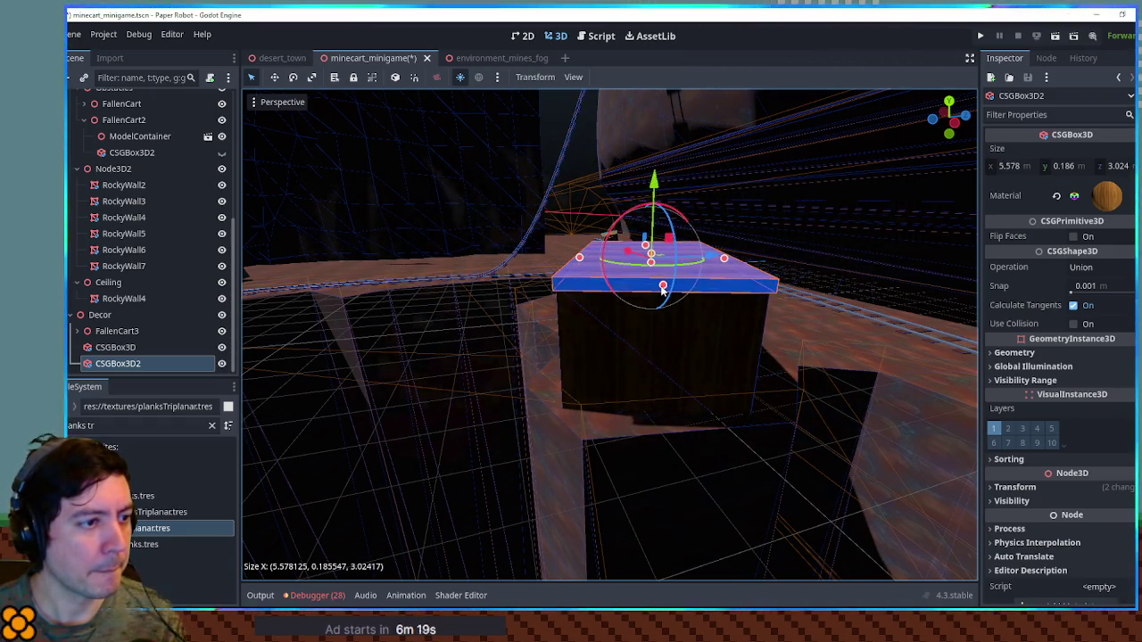
pyautogui.moveTo(722, 260); pyautogui.dragTo(730, 258)
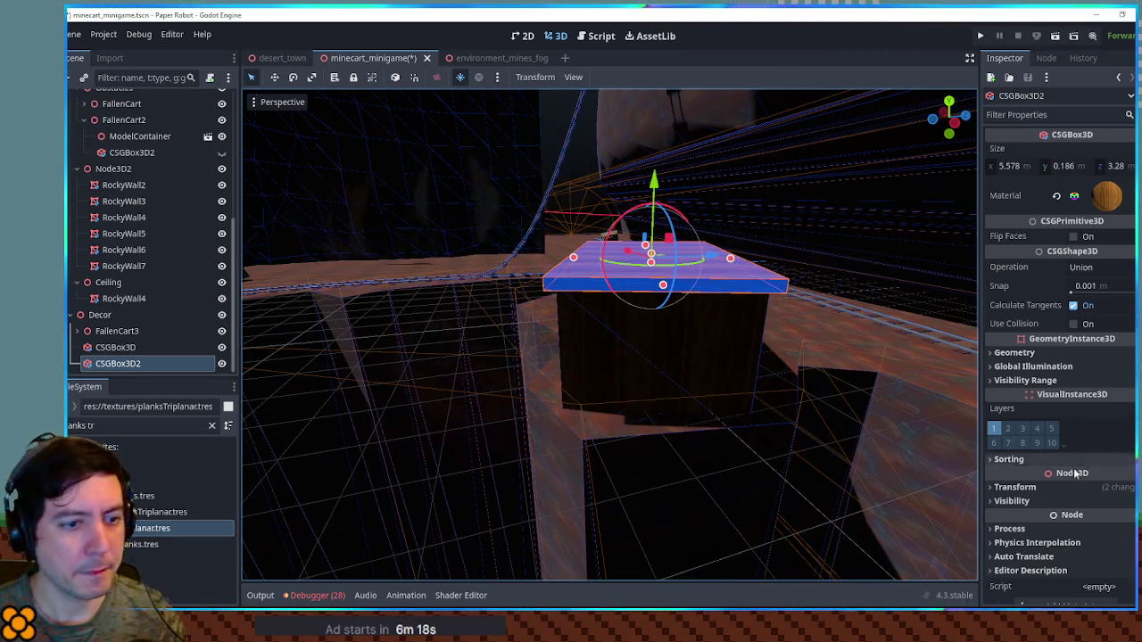
# Tilt the slab to -16.5° Rotation X, keeping its original height.
pyautogui.click(1026, 487)
pyautogui.moveTo(1003, 555); pyautogui.dragTo(987, 555)
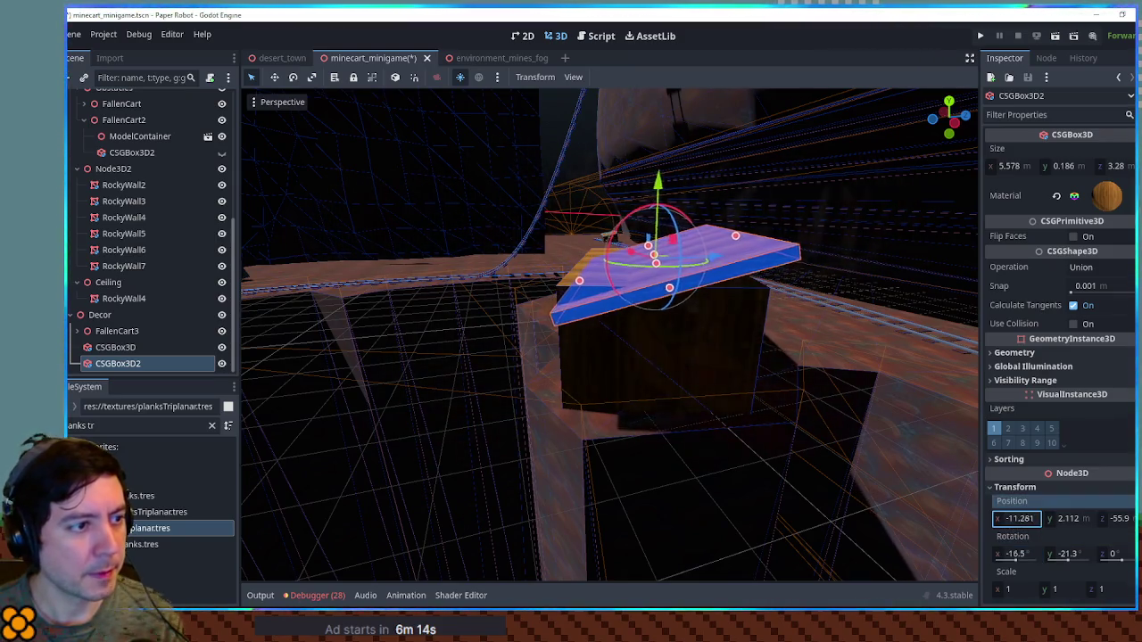
pyautogui.moveTo(1062, 518); pyautogui.dragTo(1100, 521)
pyautogui.hotkey('ctrl', 'z')
pyautogui.hotkey('ctrl', 'z')
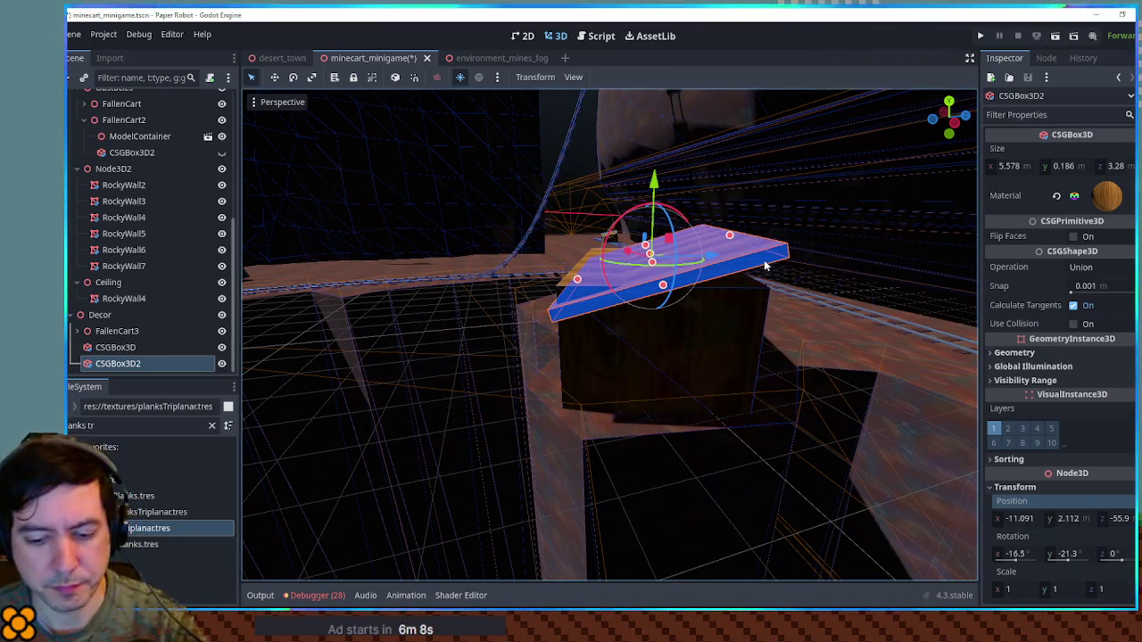
# From top view, fit the plank to about 5.467 × 0.186 × 1.801 m across the crate.
pyautogui.press('KP_7')
pyautogui.moveTo(526, 361)
pyautogui.mouseDown()
pyautogui.moveTo(584, 187)
pyautogui.moveTo(572, 308)
pyautogui.moveTo(551, 308)
pyautogui.moveTo(554, 298)
pyautogui.mouseUp()
pyautogui.moveTo(565, 206)
pyautogui.mouseDown()
pyautogui.moveTo(536, 299)
pyautogui.moveTo(543, 268)
pyautogui.mouseUp()
pyautogui.moveTo(649, 354)
pyautogui.mouseDown()
pyautogui.moveTo(512, 245)
pyautogui.moveTo(499, 215)
pyautogui.mouseUp()
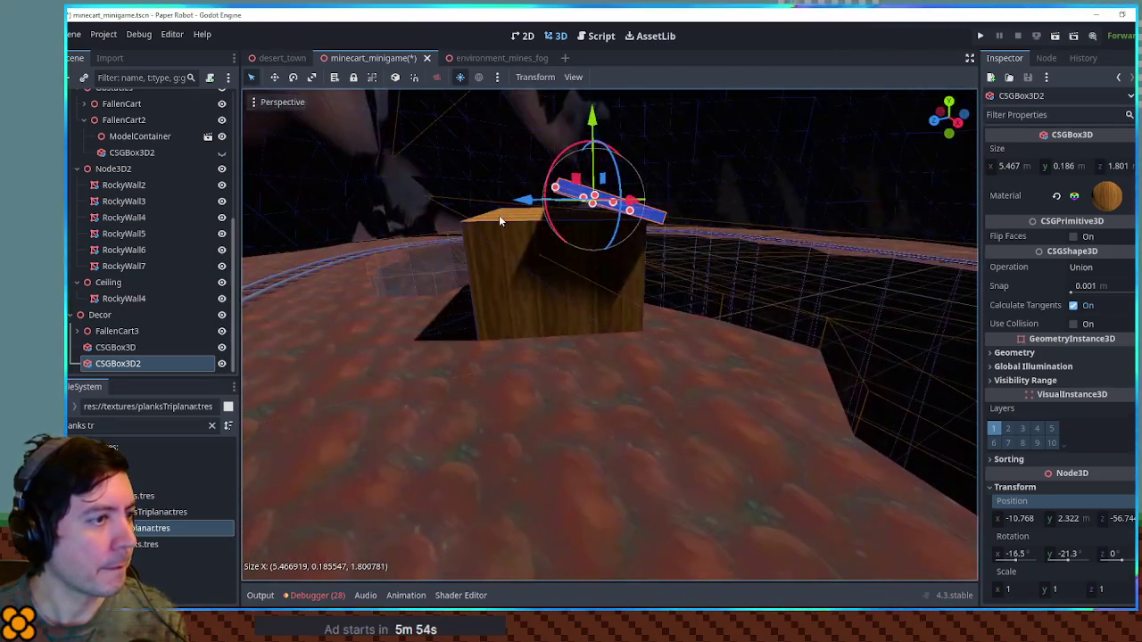
pyautogui.moveTo(592, 203); pyautogui.dragTo(595, 220)
pyautogui.hotkey('ctrl', 'z')
pyautogui.scroll(4, 599, 264)
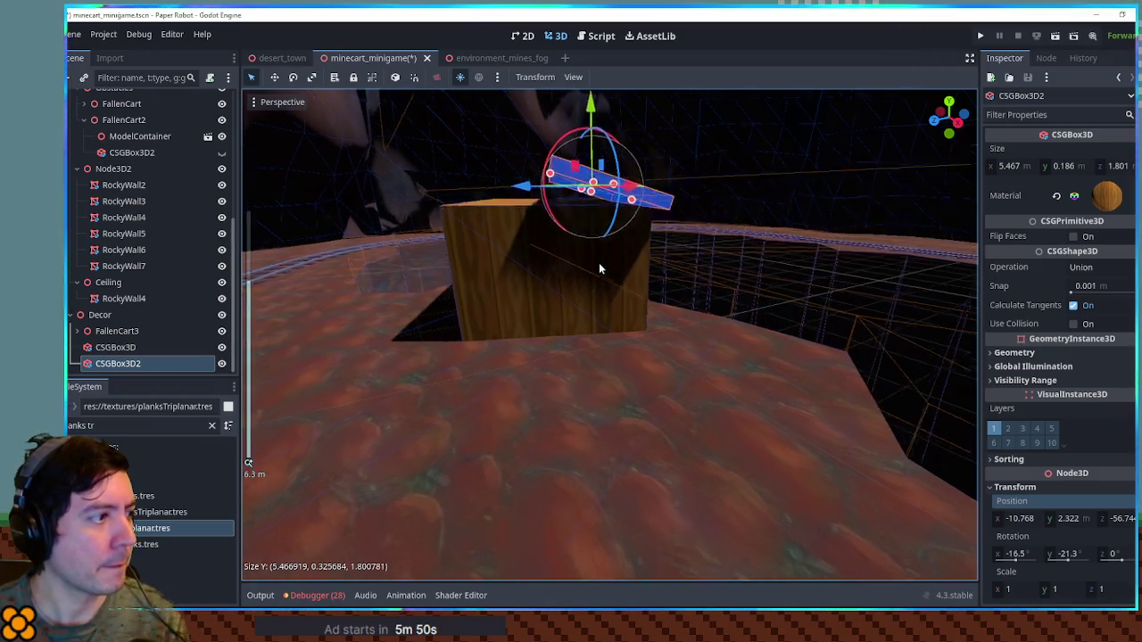
# Duplicate the plank, place the copy beside the first, and reverse its tilt.
pyautogui.hotkey('ctrl', 'd')
pyautogui.press('KP_7')
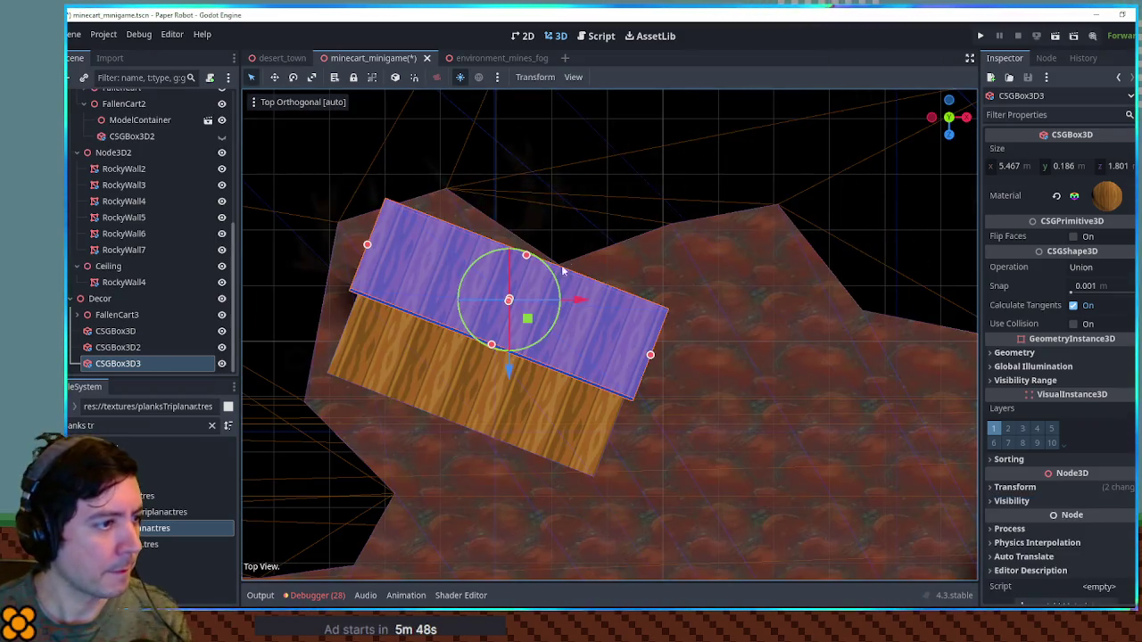
pyautogui.moveTo(526, 315)
pyautogui.mouseDown()
pyautogui.moveTo(494, 437)
pyautogui.moveTo(490, 412)
pyautogui.mouseUp()
pyautogui.click(1015, 487)
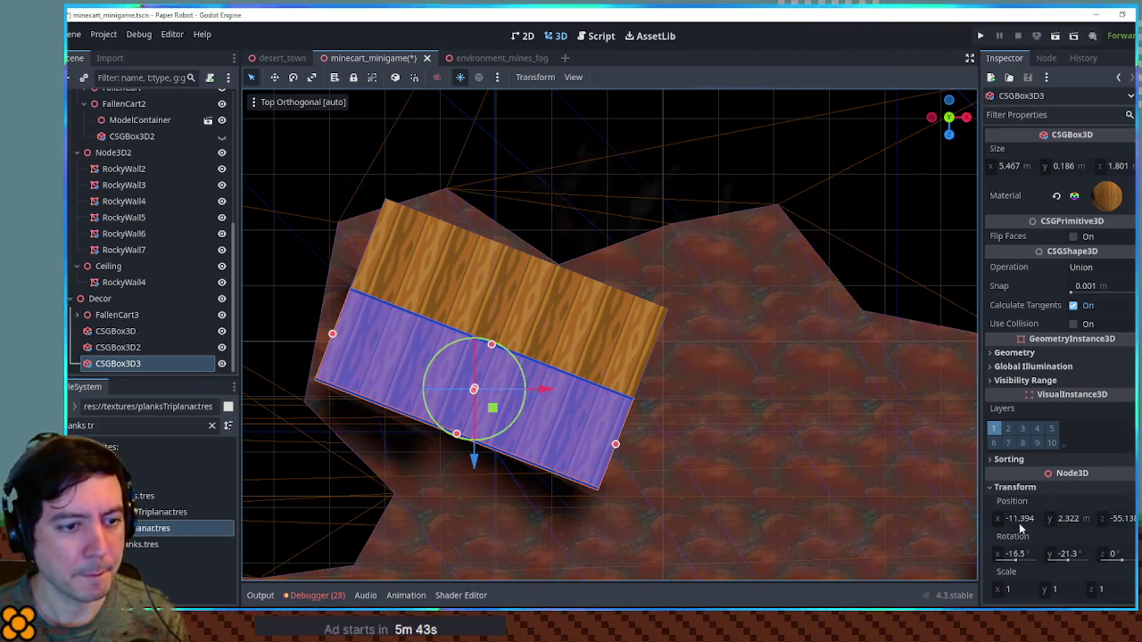
pyautogui.write('16.5')
pyautogui.press('Return')
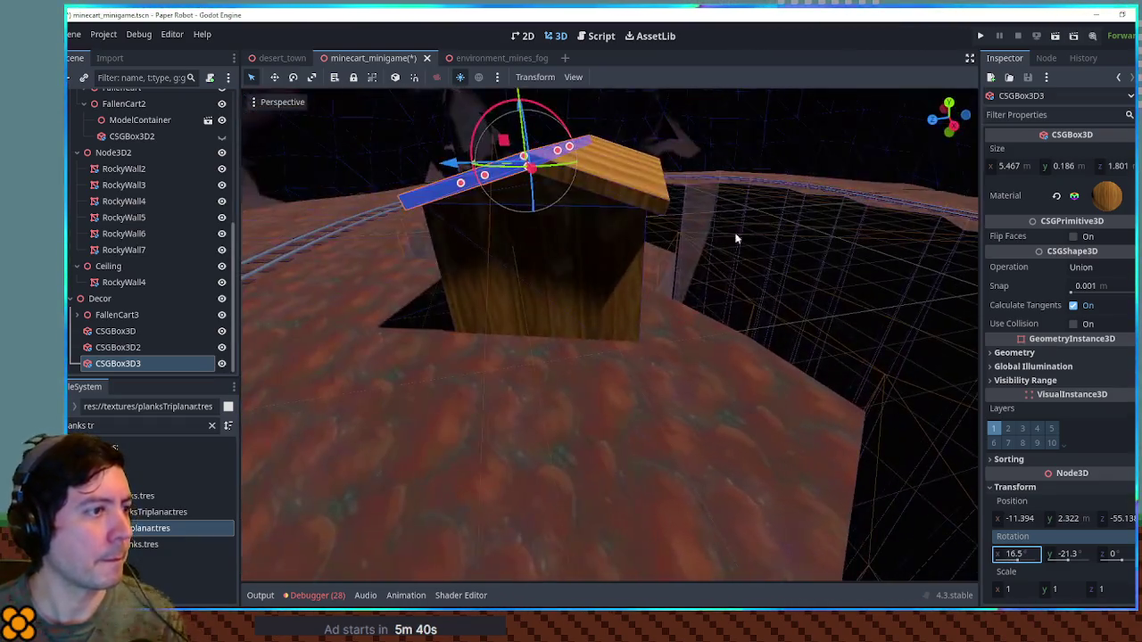
pyautogui.click(794, 264)
pyautogui.moveTo(793, 265); pyautogui.dragTo(768, 240)
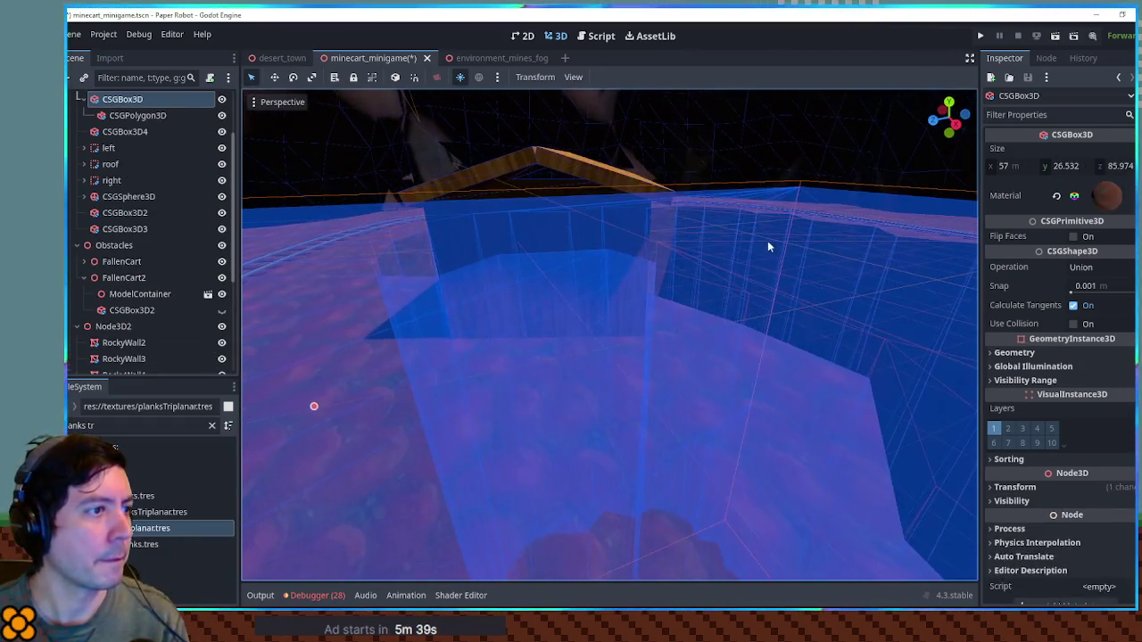
# Save the minecart_minigame scene and run it with F6 to test.
pyautogui.click(587, 169)
pyautogui.scroll(-3, 764, 246)
pyautogui.hotkey('ctrl', 's')
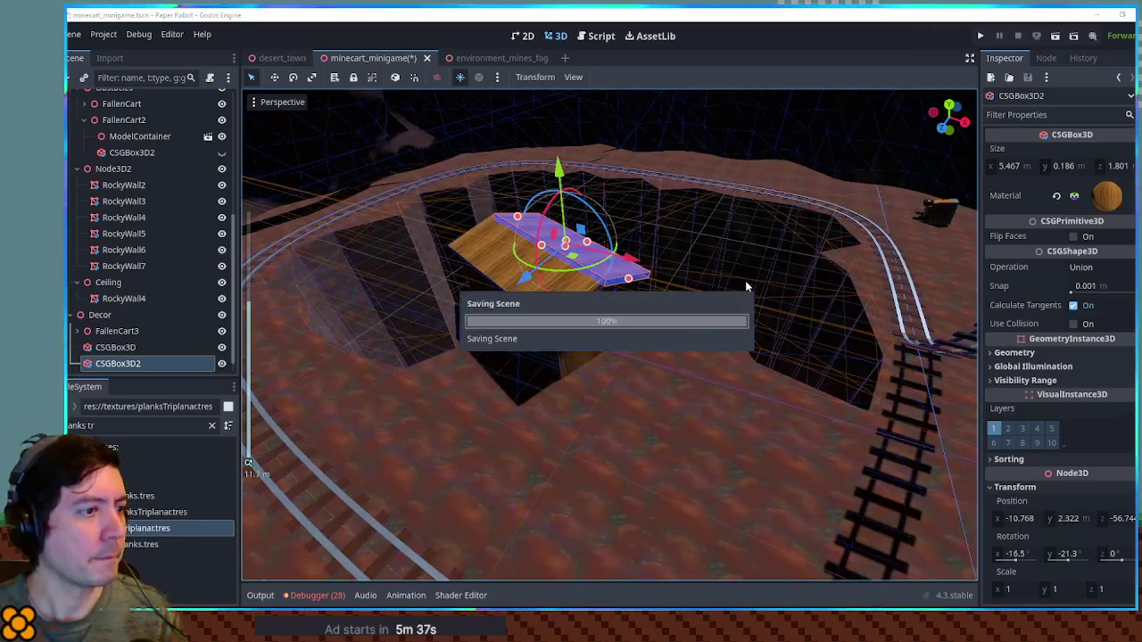
pyautogui.press('F6')
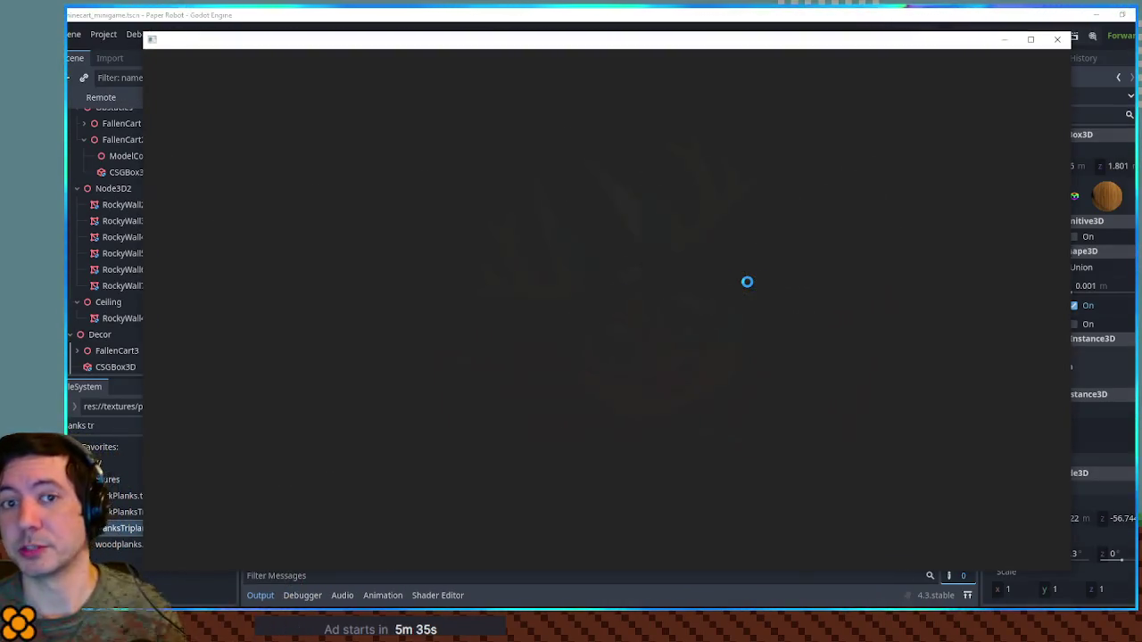
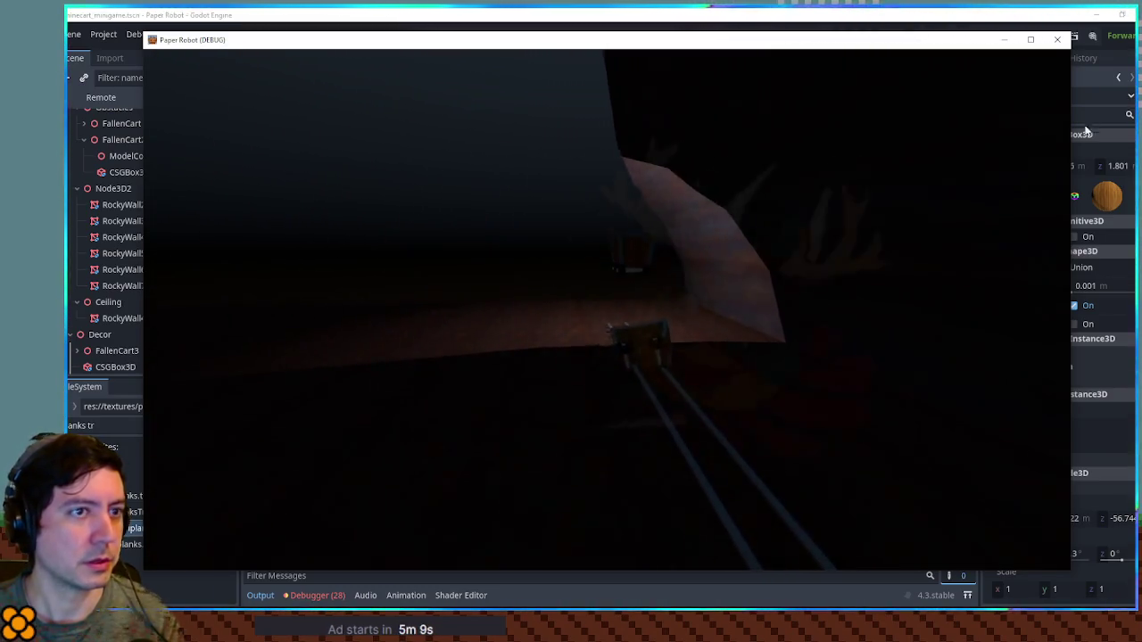
# Stop the running game and delete the large CSGSphere3D from the scene.
pyautogui.press('F8')
pyautogui.scroll(-5, 794, 323)
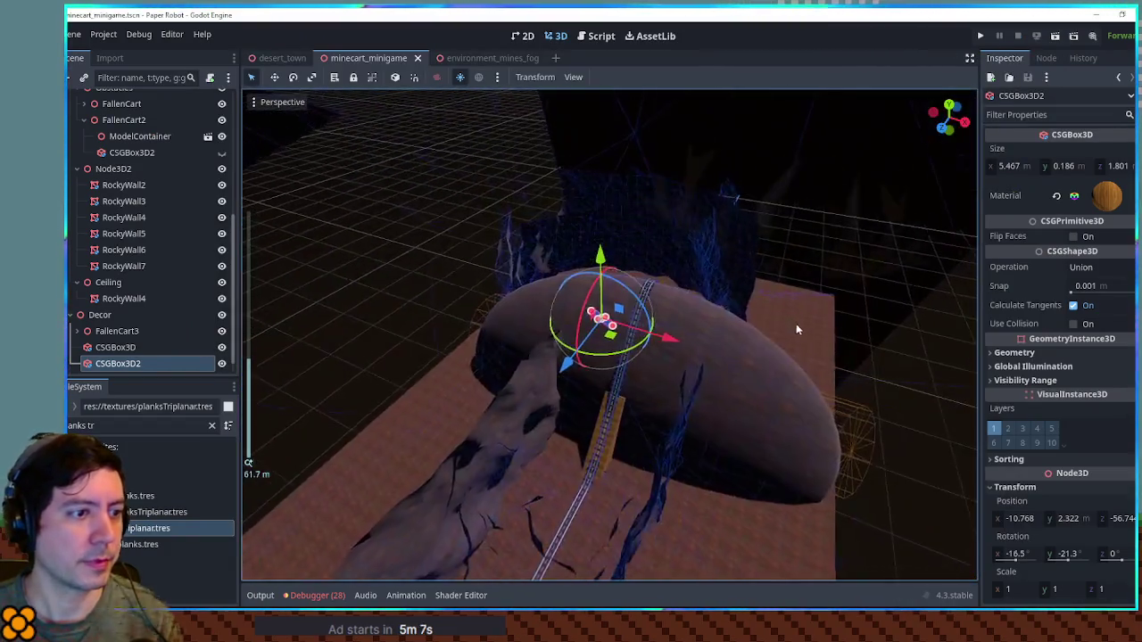
pyautogui.moveTo(806, 342)
pyautogui.mouseDown()
pyautogui.moveTo(597, 341)
pyautogui.moveTo(637, 370)
pyautogui.moveTo(698, 370)
pyautogui.mouseUp()
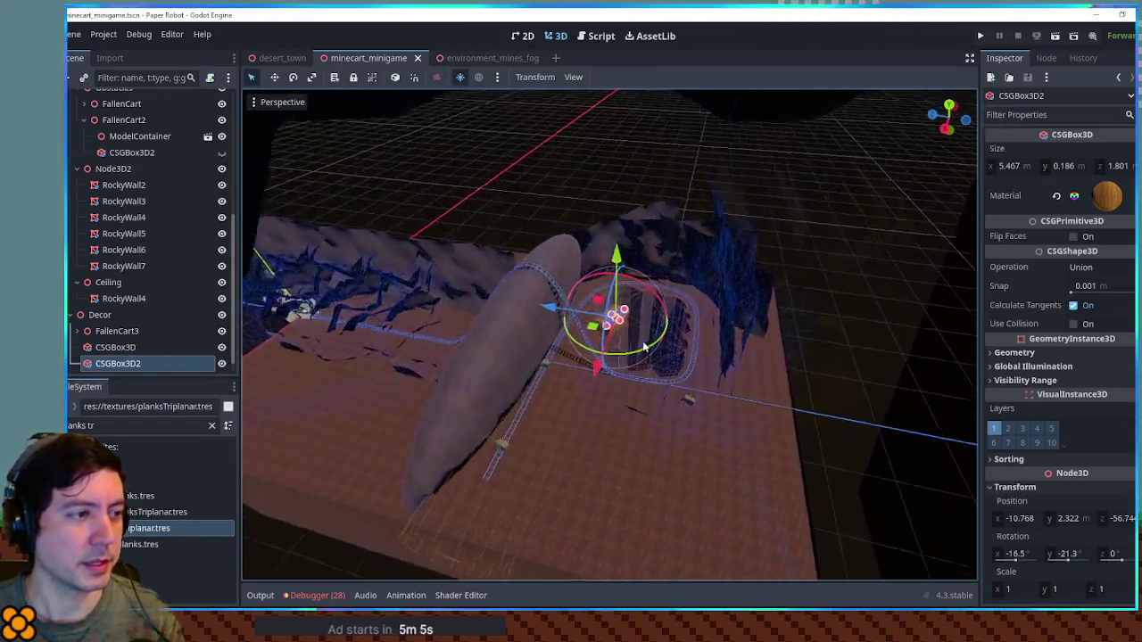
pyautogui.scroll(5, 650, 330)
pyautogui.click(639, 332)
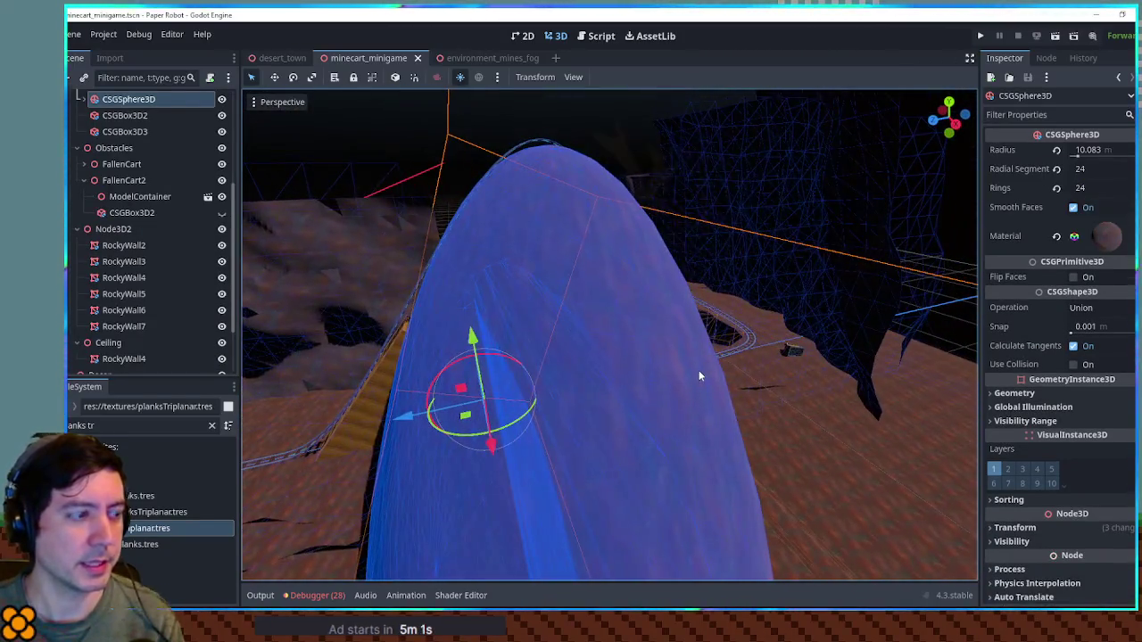
pyautogui.press('Delete')
pyautogui.press('Return')
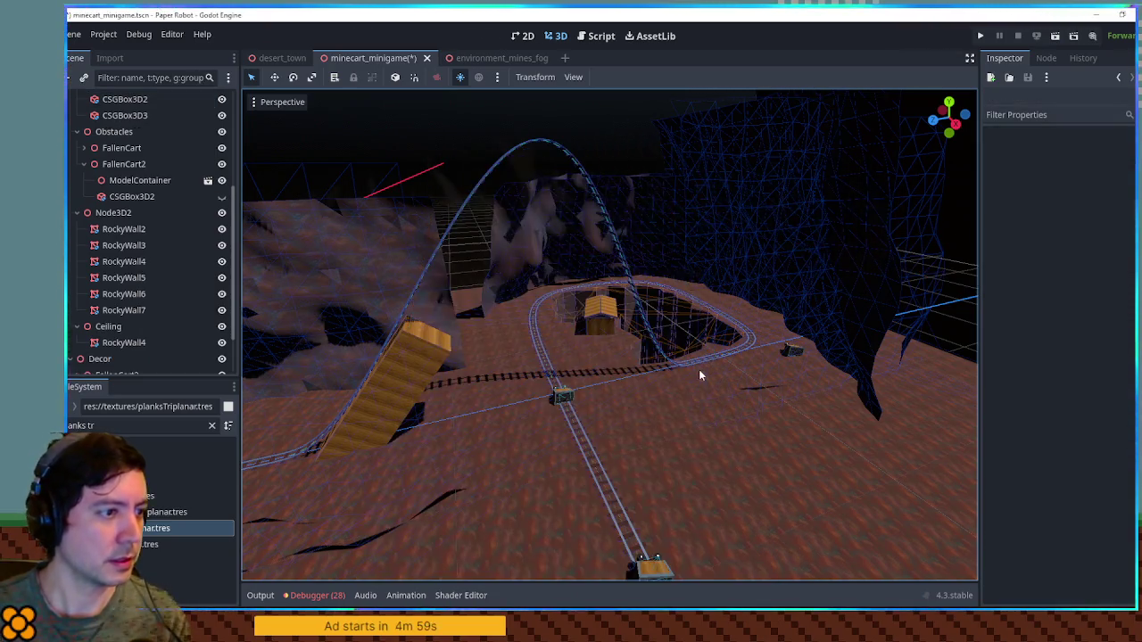
# Switch to Right view, collapse the scene tree groups, and start adding a child under Terrain's Node3D.
pyautogui.moveTo(570, 358); pyautogui.dragTo(555, 356)
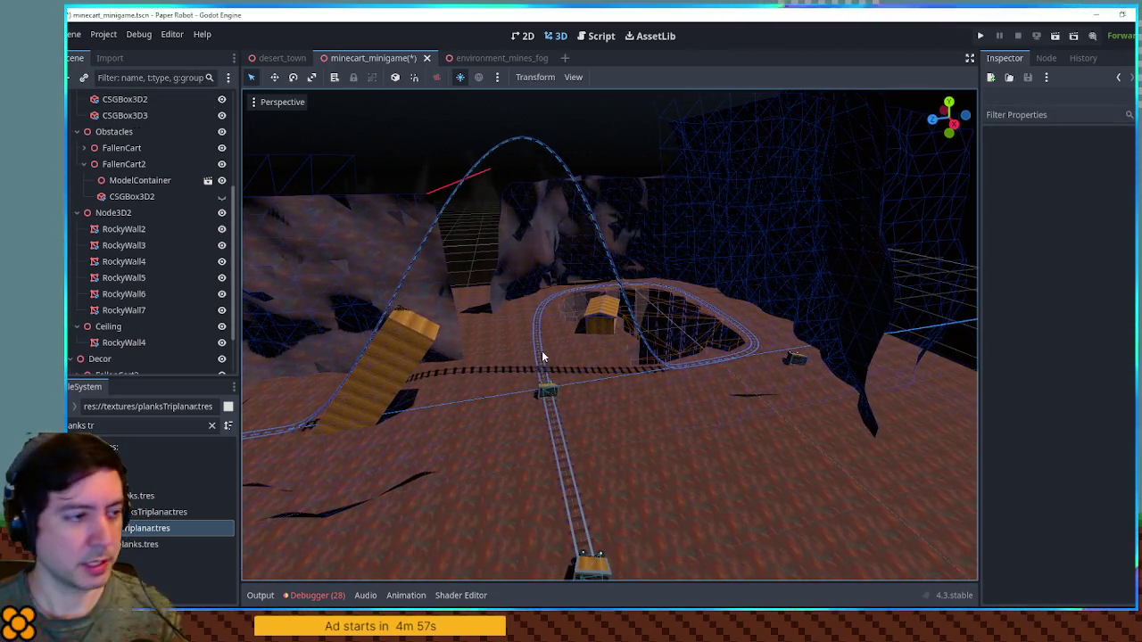
pyautogui.press('KP_3')
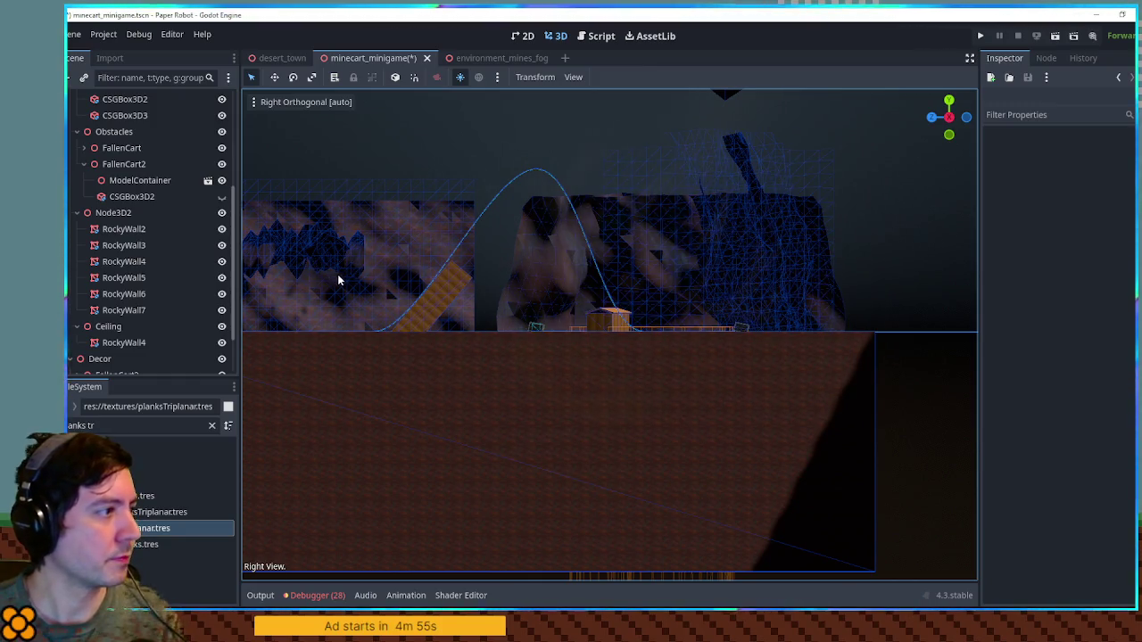
pyautogui.click(129, 216)
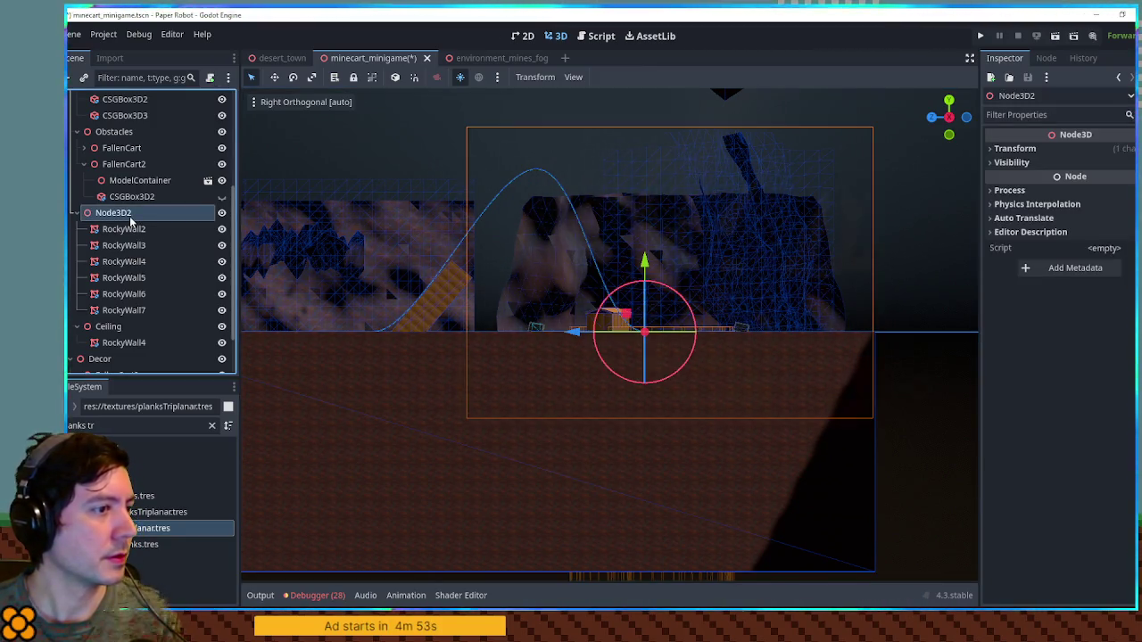
pyautogui.click(78, 214)
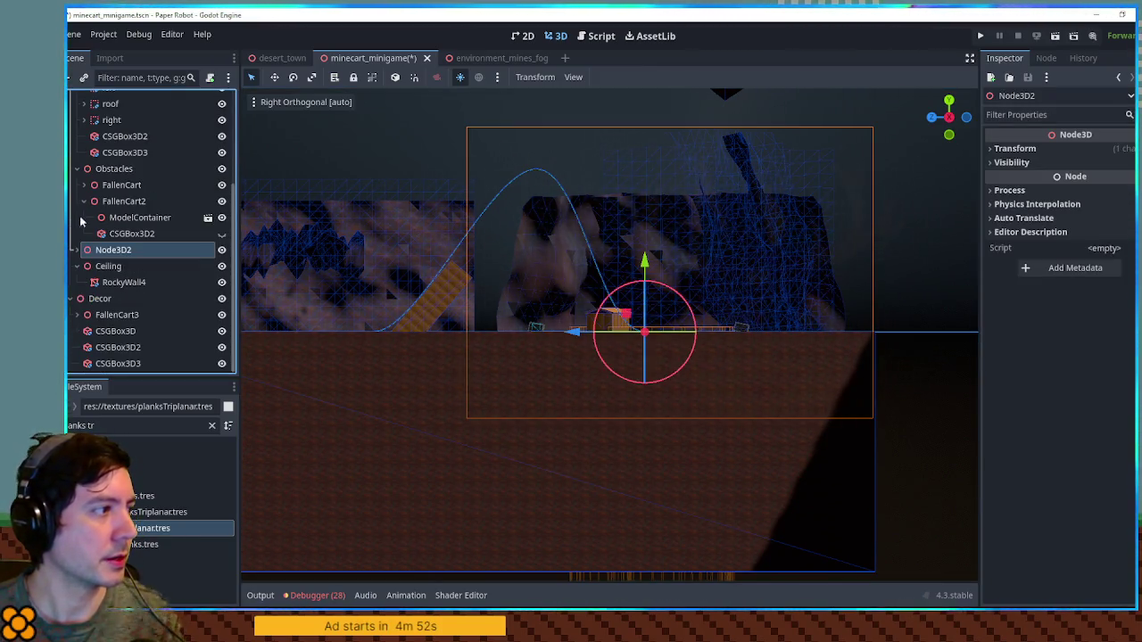
pyautogui.click(85, 170)
pyautogui.click(77, 266)
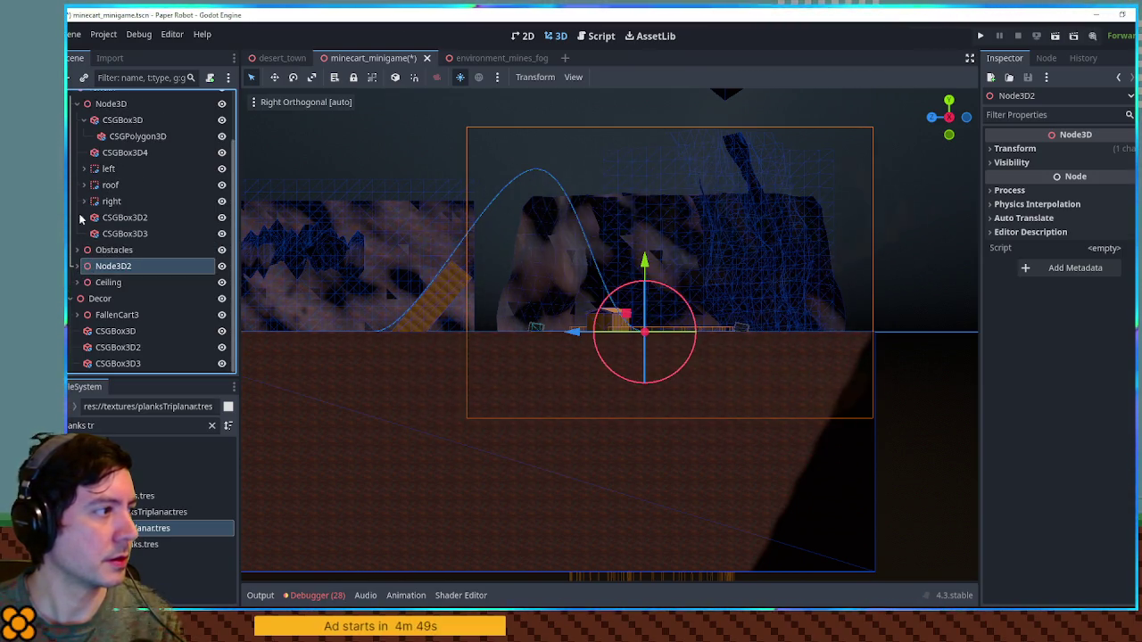
pyautogui.click(83, 122)
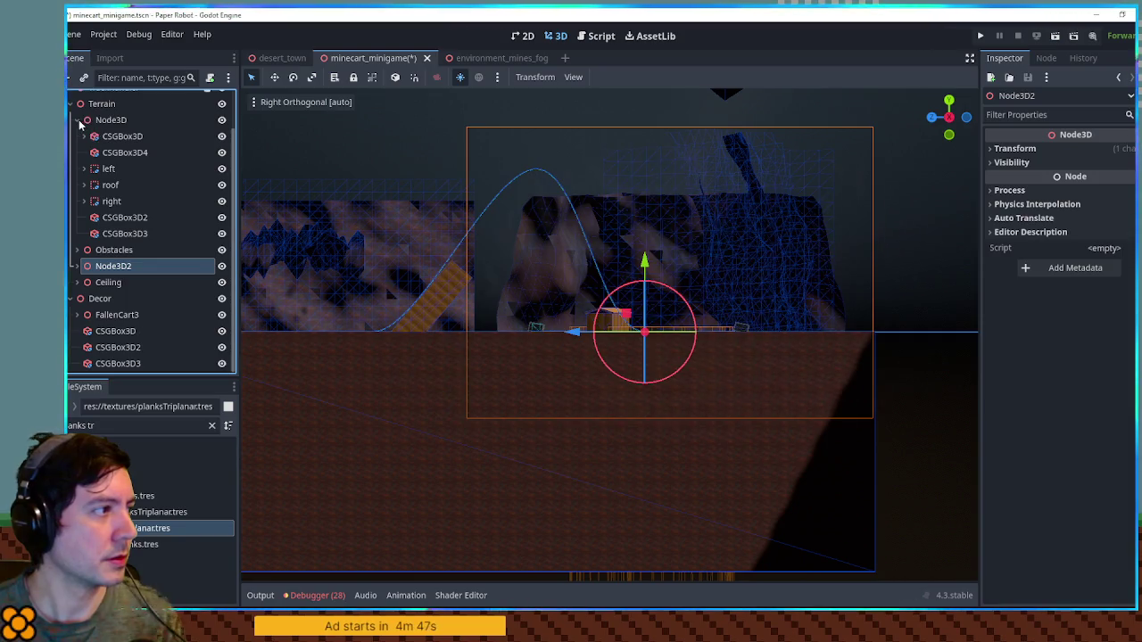
pyautogui.click(78, 122)
pyautogui.click(124, 168)
pyautogui.hotkey('ctrl', 'a')
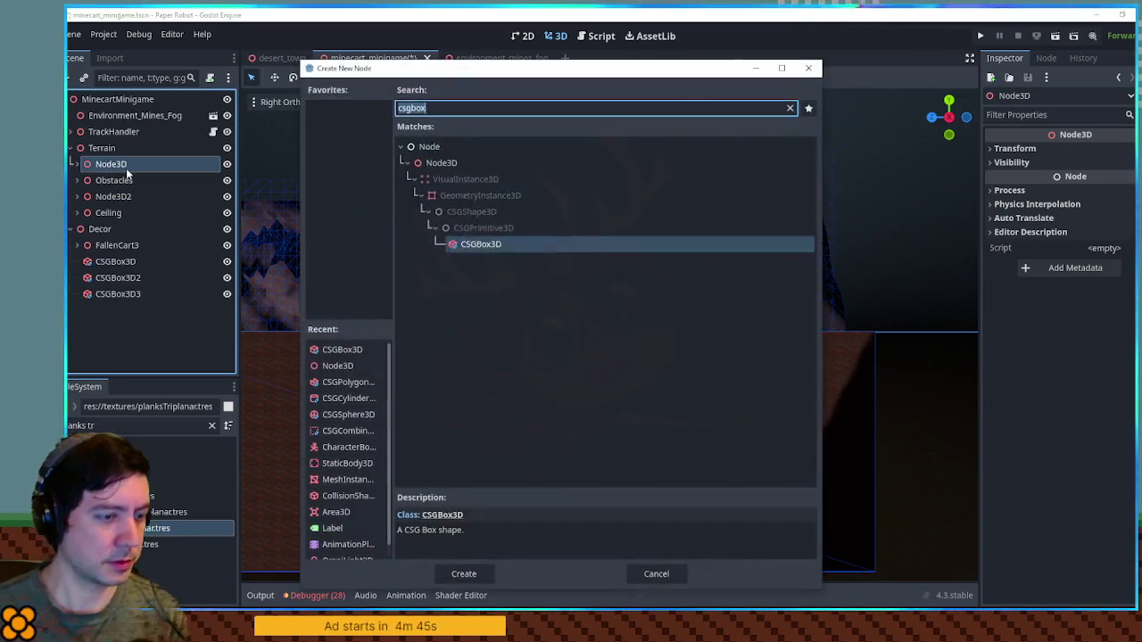
# Create a CSGPolygon3D under Node3D and paste the rock material into its Material slot.
pyautogui.write('csgpo')
pyautogui.press('Return')
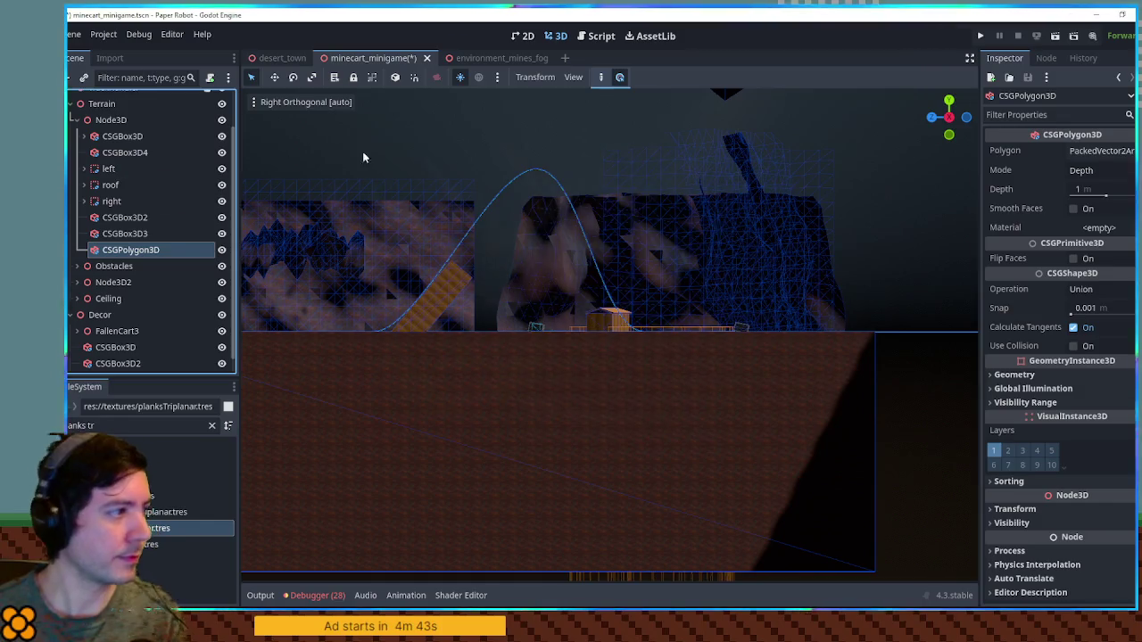
pyautogui.click(1099, 231)
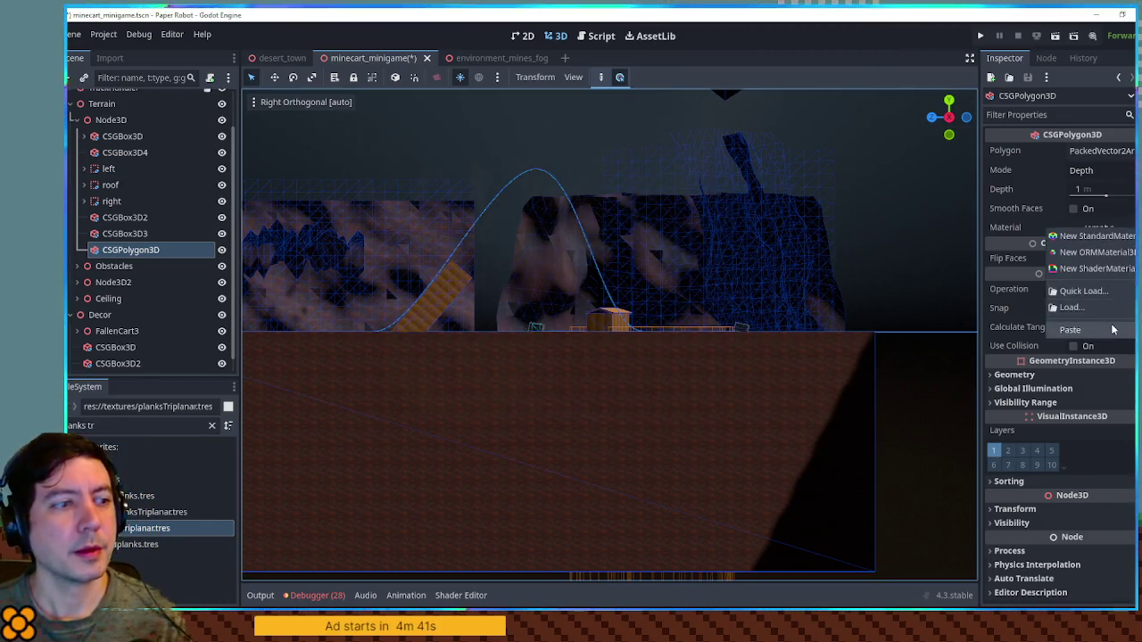
pyautogui.click(1045, 326)
# Slide the polygon along Z onto the track, rotate it 90° on Y, and add an outline point over the ramp.
pyautogui.scroll(-3, 518, 252)
pyautogui.scroll(-3, 517, 256)
pyautogui.moveTo(368, 330)
pyautogui.mouseDown()
pyautogui.moveTo(355, 330)
pyautogui.moveTo(534, 329)
pyautogui.moveTo(518, 328)
pyautogui.mouseUp()
pyautogui.scroll(5, 518, 329)
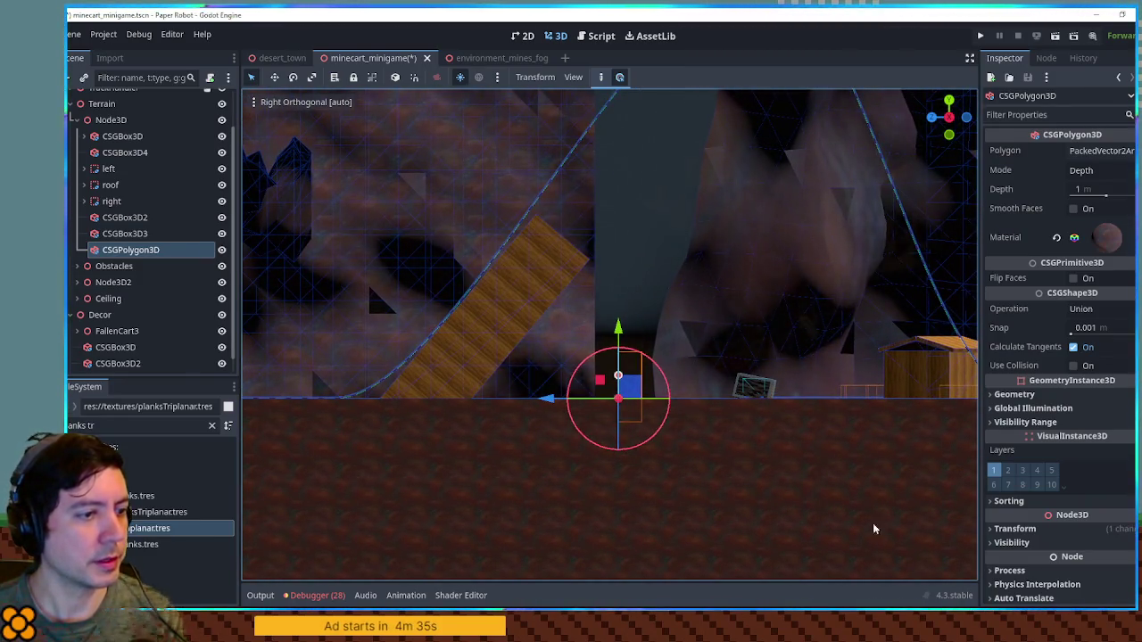
pyautogui.click(1015, 529)
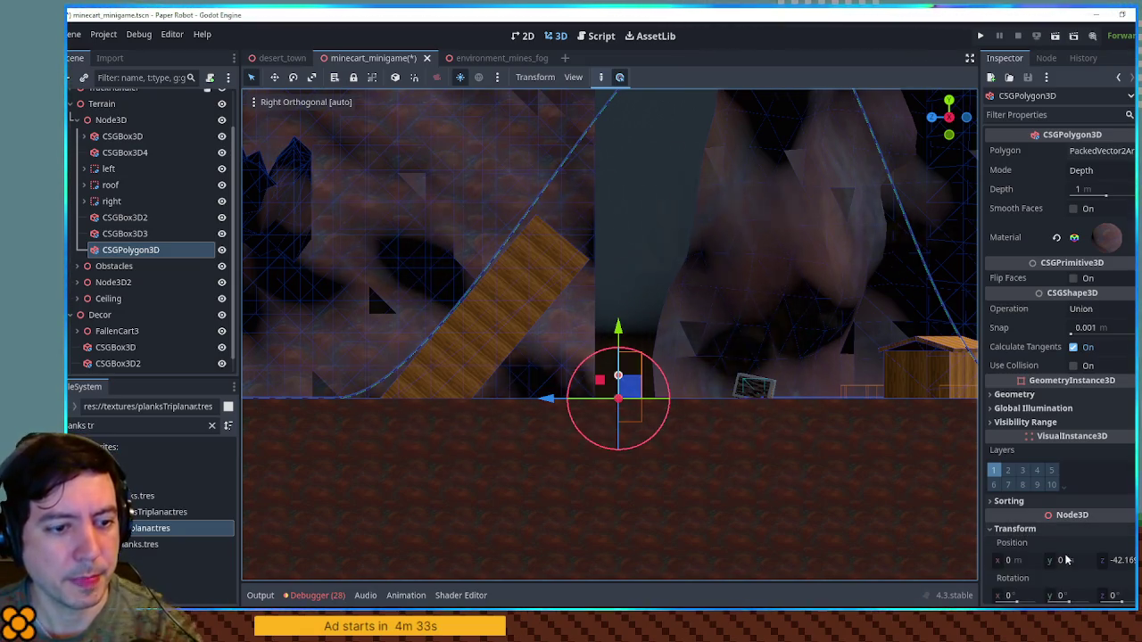
pyautogui.click(1077, 596)
pyautogui.write('90')
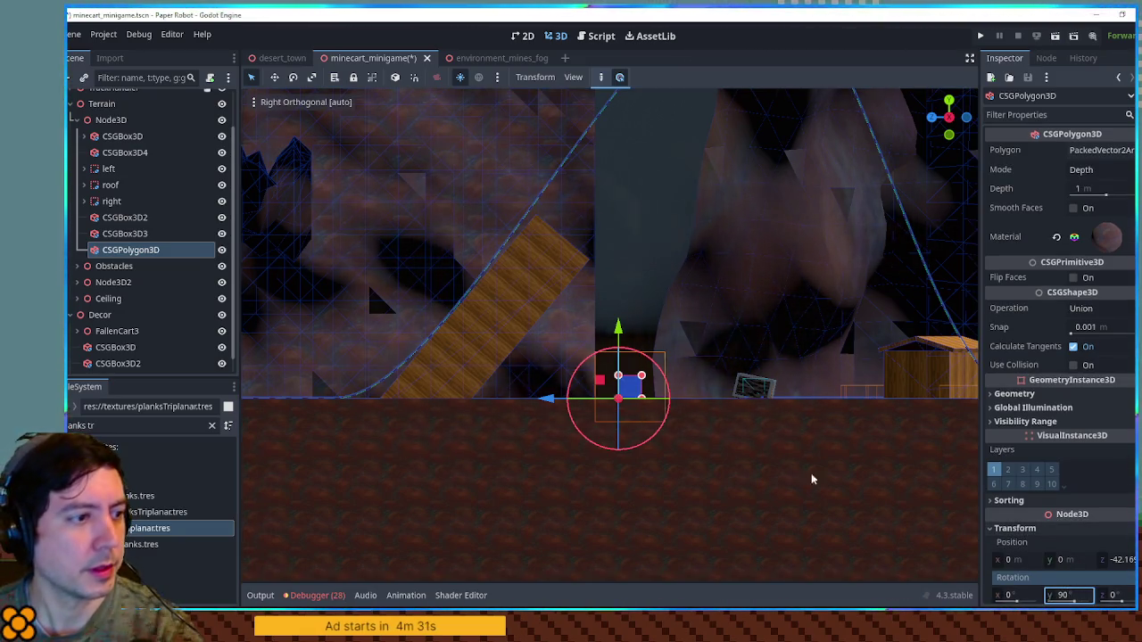
pyautogui.click(596, 79)
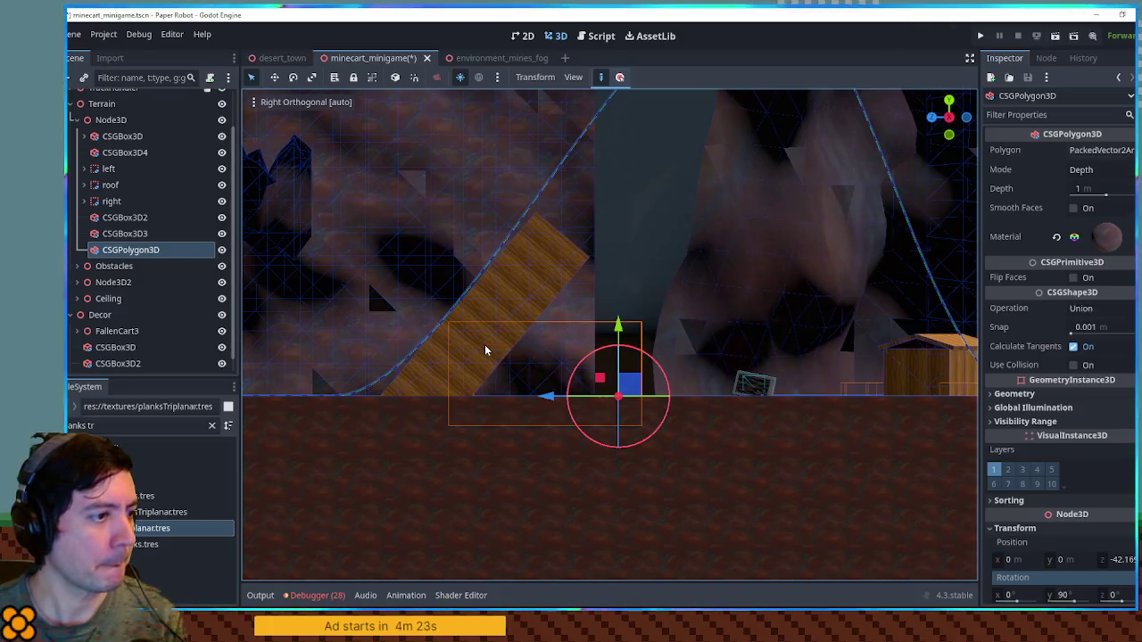
# In Right view, drag the polygon's outline points up and to the right along the track.
pyautogui.moveTo(525, 299)
pyautogui.mouseDown()
pyautogui.moveTo(524, 264)
pyautogui.moveTo(559, 263)
pyautogui.moveTo(562, 179)
pyautogui.mouseUp()
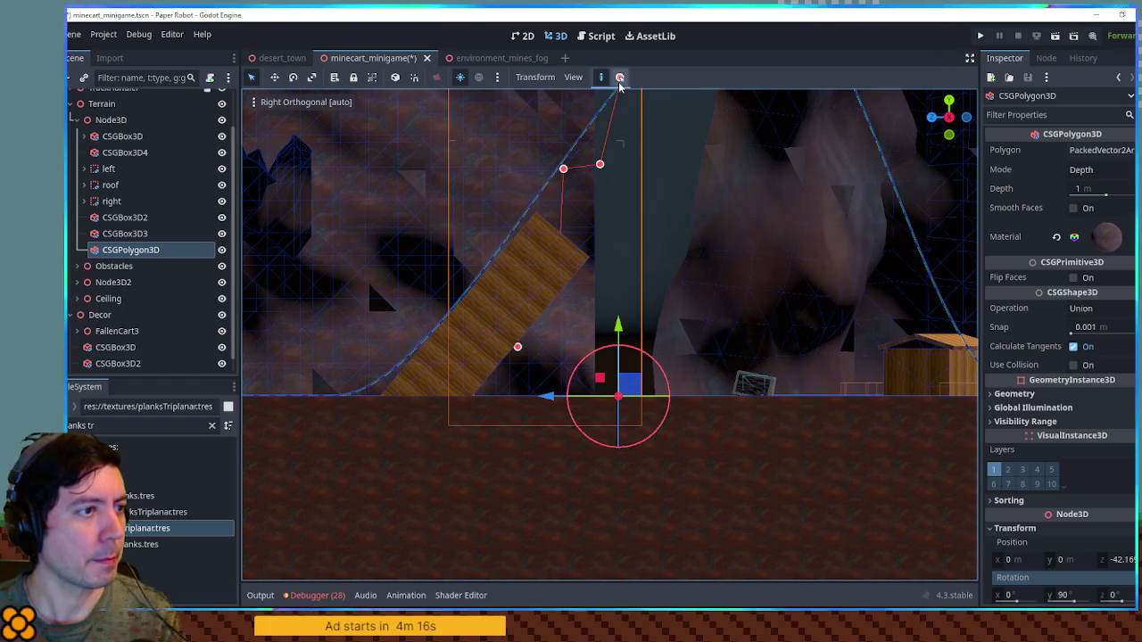
pyautogui.moveTo(616, 118); pyautogui.dragTo(601, 346)
pyautogui.press('KP_3')
pyautogui.moveTo(609, 293)
pyautogui.mouseDown()
pyautogui.moveTo(645, 286)
pyautogui.moveTo(655, 260)
pyautogui.moveTo(676, 265)
pyautogui.moveTo(681, 250)
pyautogui.moveTo(663, 288)
pyautogui.moveTo(710, 290)
pyautogui.moveTo(667, 292)
pyautogui.mouseUp()
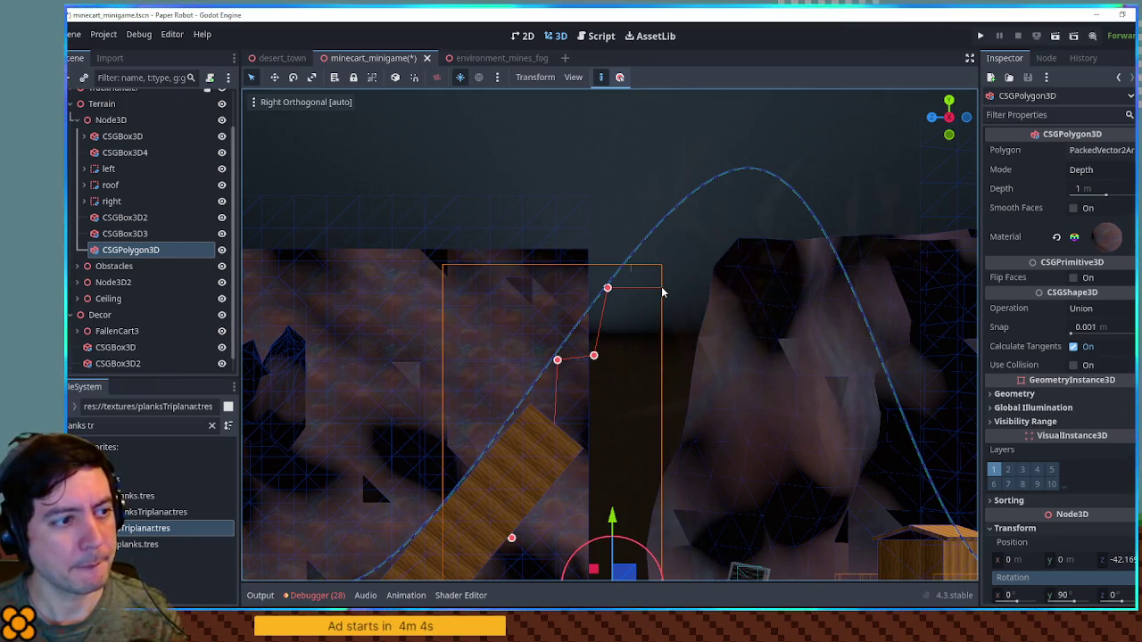
pyautogui.moveTo(679, 269)
pyautogui.mouseDown()
pyautogui.moveTo(698, 207)
pyautogui.moveTo(690, 198)
pyautogui.mouseUp()
pyautogui.moveTo(692, 198)
pyautogui.mouseDown()
pyautogui.moveTo(714, 189)
pyautogui.moveTo(795, 200)
pyautogui.mouseUp()
pyautogui.moveTo(807, 332)
pyautogui.mouseDown()
pyautogui.moveTo(740, 174)
pyautogui.moveTo(752, 204)
pyautogui.moveTo(740, 199)
pyautogui.moveTo(780, 197)
pyautogui.mouseUp()
# Add further outline points on the right and close the outline into a jagged arch.
pyautogui.moveTo(780, 197); pyautogui.dragTo(797, 295)
pyautogui.moveTo(794, 442); pyautogui.dragTo(799, 443)
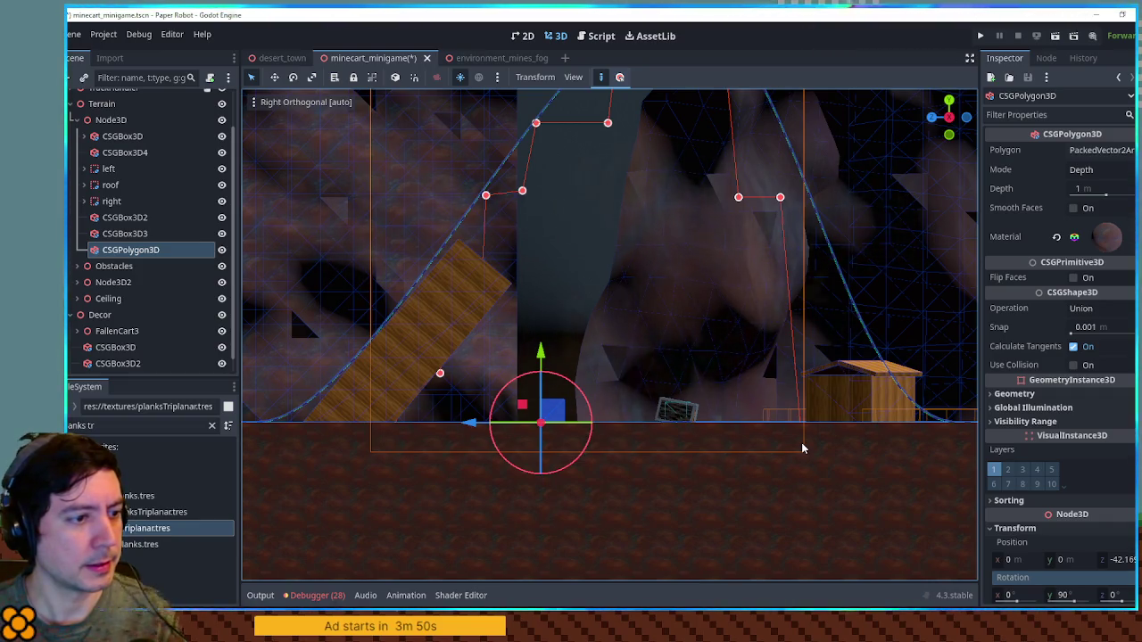
pyautogui.moveTo(803, 449); pyautogui.dragTo(741, 378)
pyautogui.press('KP_3')
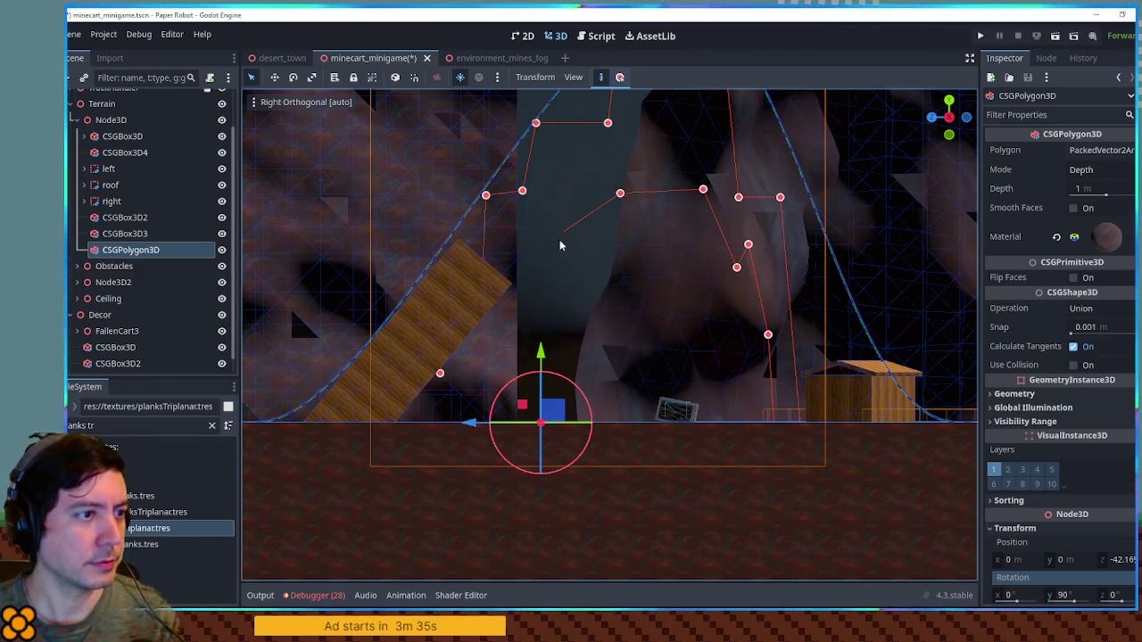
pyautogui.click(504, 462)
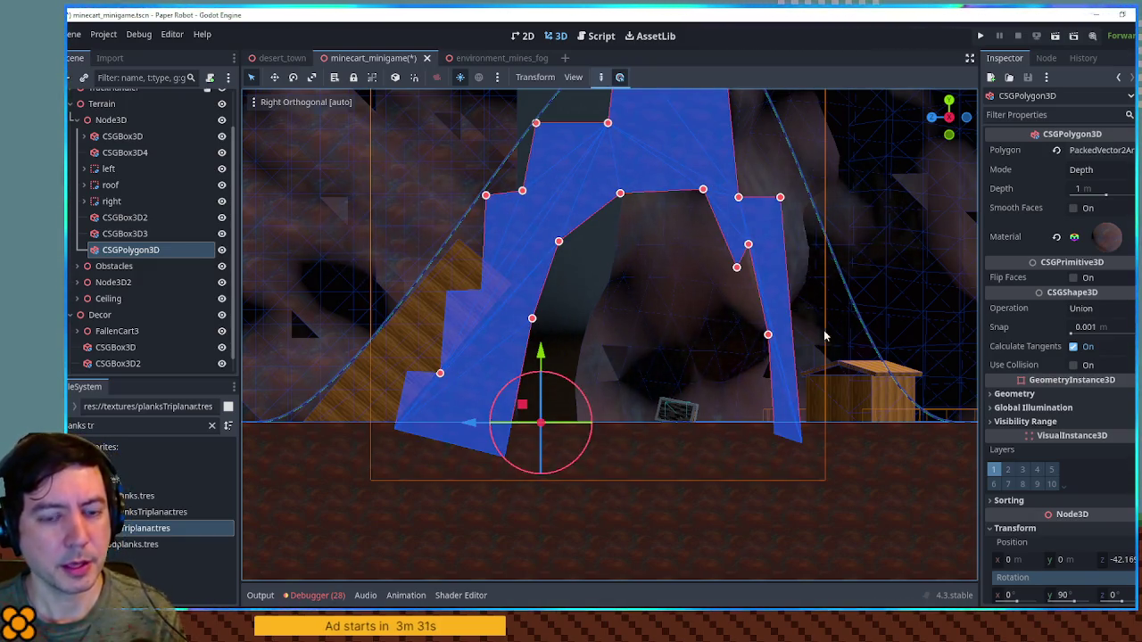
pyautogui.moveTo(625, 322); pyautogui.dragTo(664, 291)
# Extrude the tunnel arch 30 m, then set the depth to 25 m and slide it along X over the track.
pyautogui.scroll(-3, 664, 291)
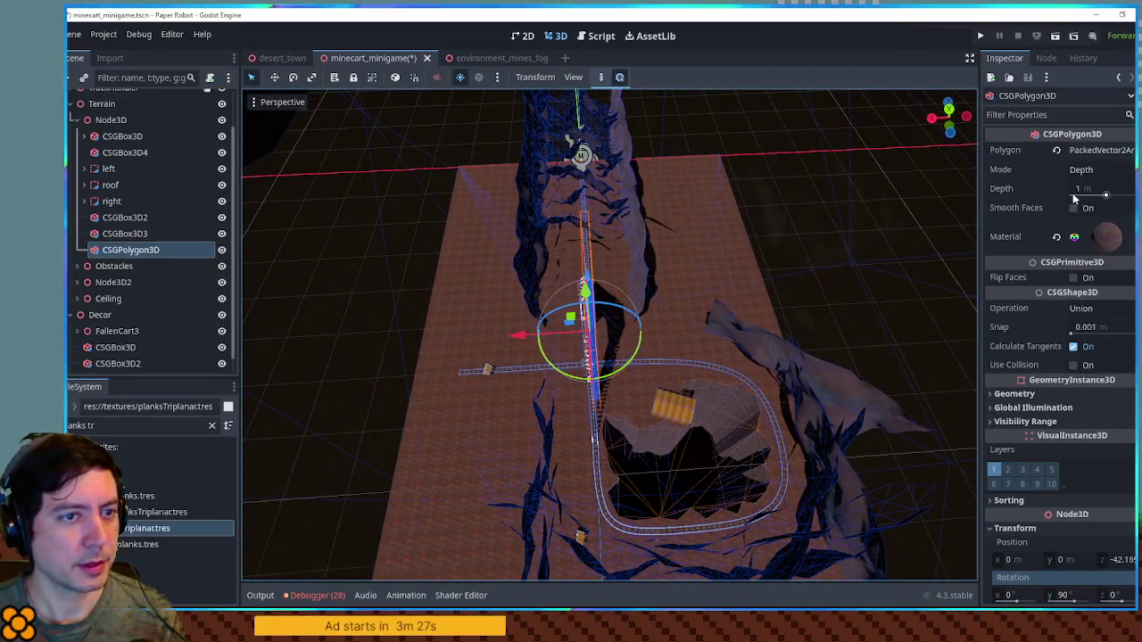
pyautogui.click(1089, 189)
pyautogui.write('30')
pyautogui.press('Return')
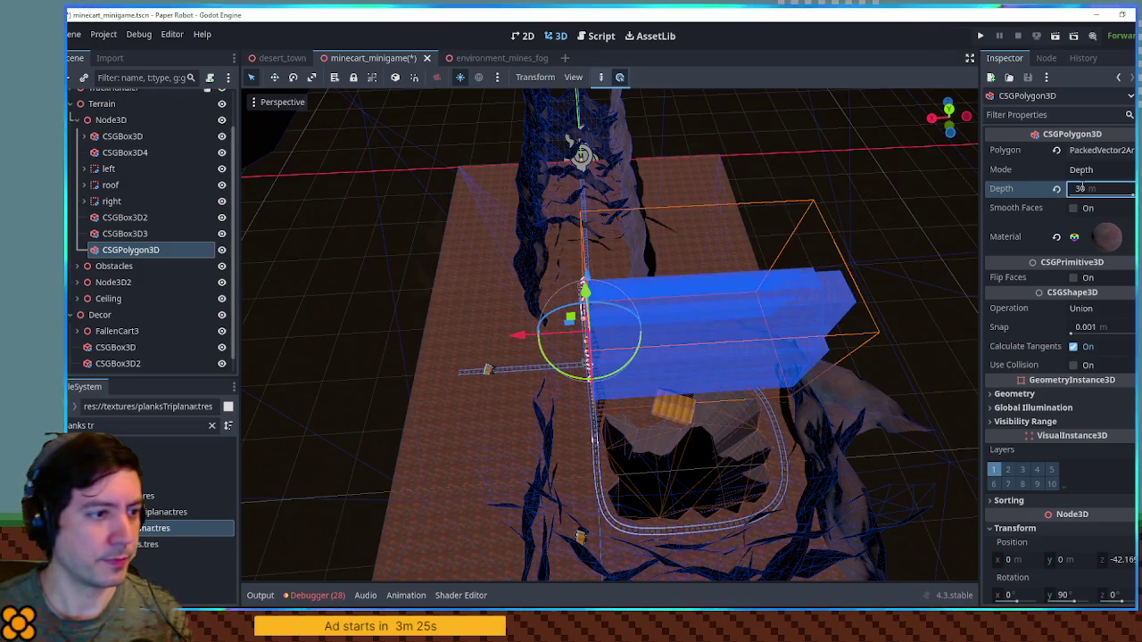
pyautogui.moveTo(522, 339)
pyautogui.mouseDown()
pyautogui.moveTo(342, 326)
pyautogui.moveTo(404, 342)
pyautogui.mouseUp()
pyautogui.moveTo(754, 311)
pyautogui.mouseDown()
pyautogui.moveTo(539, 200)
pyautogui.moveTo(735, 329)
pyautogui.moveTo(557, 351)
pyautogui.mouseUp()
pyautogui.moveTo(402, 310)
pyautogui.mouseDown()
pyautogui.moveTo(399, 319)
pyautogui.moveTo(960, 274)
pyautogui.mouseUp()
pyautogui.click(1088, 189)
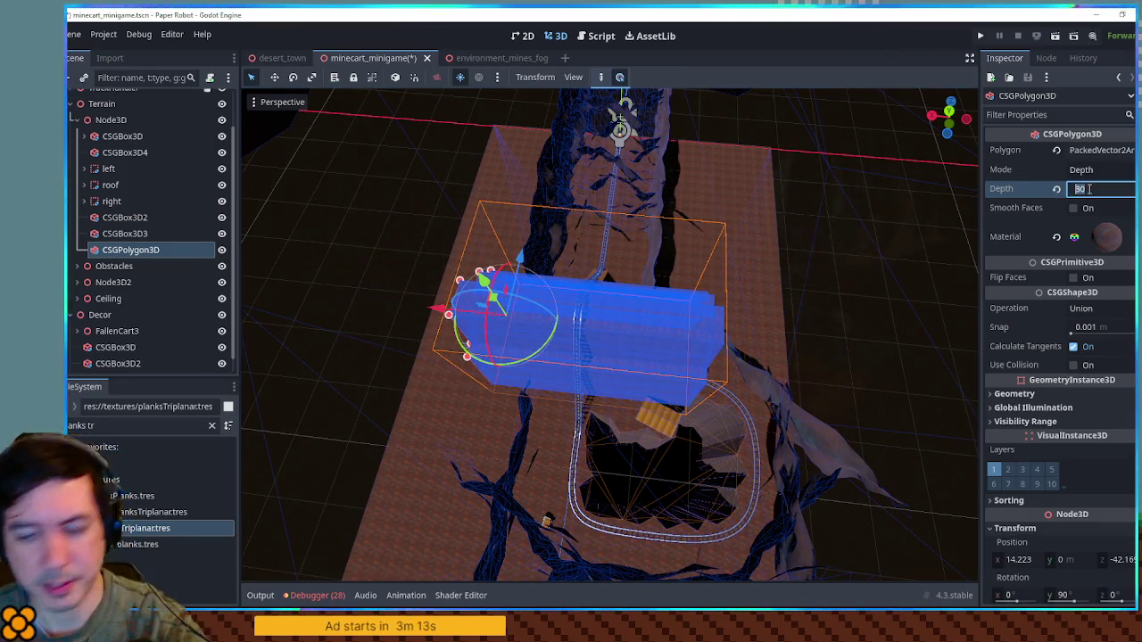
pyautogui.write('25')
pyautogui.press('Return')
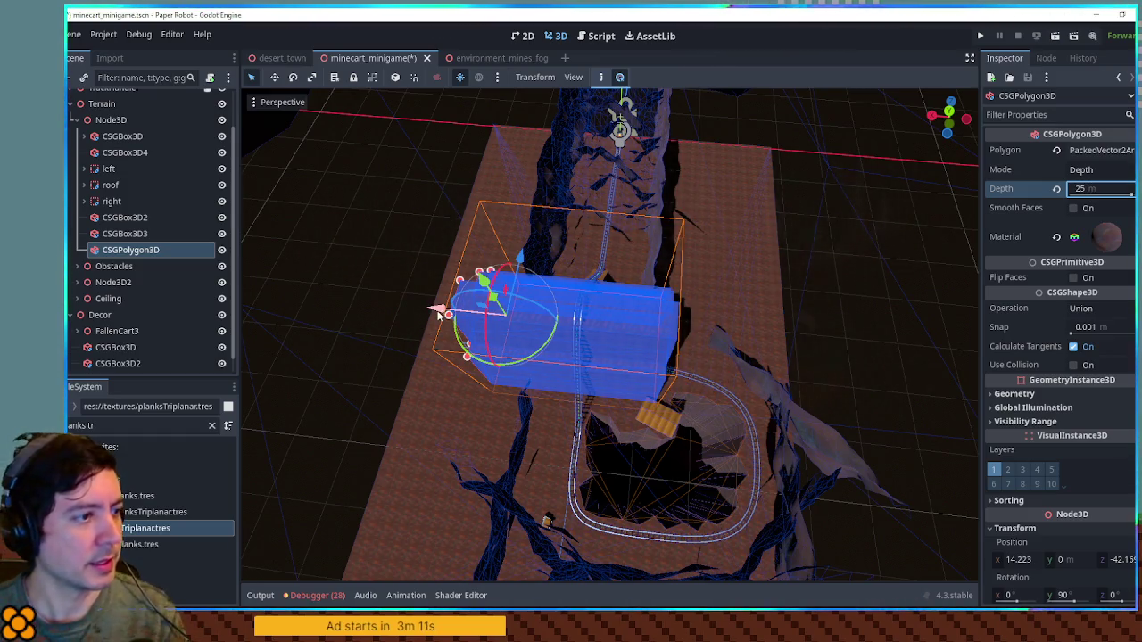
pyautogui.moveTo(439, 313); pyautogui.dragTo(432, 313)
# Move RockyWall7 beside the track loop in Top view, save the scene, and run it.
pyautogui.click(768, 373)
pyautogui.moveTo(832, 415)
pyautogui.mouseDown()
pyautogui.moveTo(682, 326)
pyautogui.moveTo(620, 431)
pyautogui.moveTo(763, 373)
pyautogui.moveTo(769, 335)
pyautogui.moveTo(935, 357)
pyautogui.mouseUp()
pyautogui.click(769, 335)
pyautogui.moveTo(838, 406)
pyautogui.mouseDown()
pyautogui.moveTo(807, 400)
pyautogui.moveTo(897, 462)
pyautogui.moveTo(852, 473)
pyautogui.mouseUp()
pyautogui.press('KP_7')
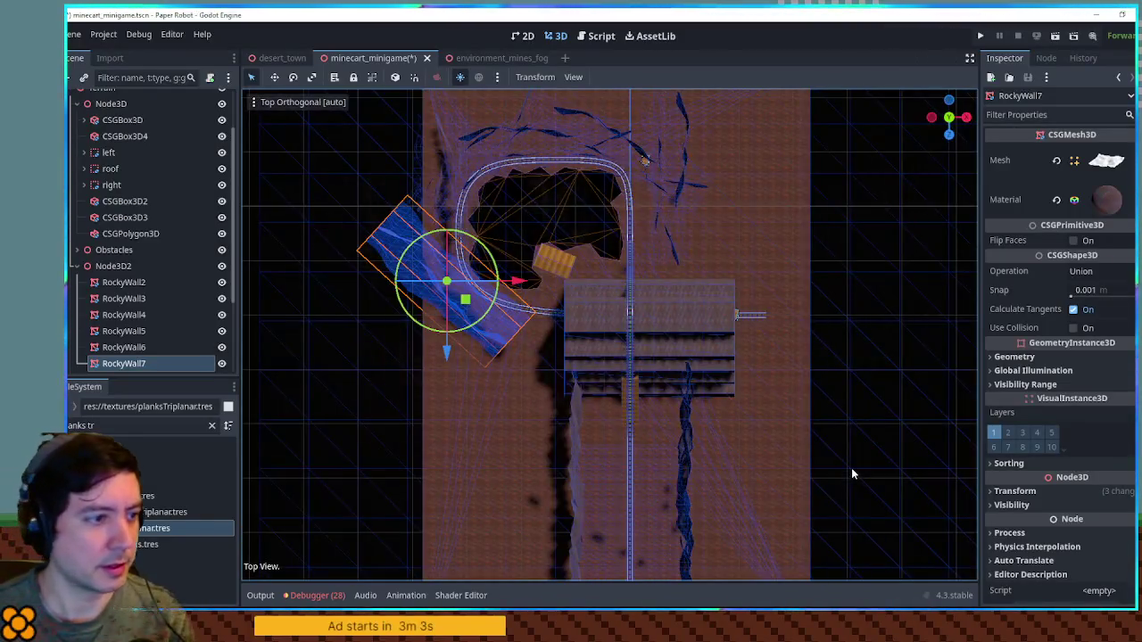
pyautogui.moveTo(465, 301); pyautogui.dragTo(539, 365)
pyautogui.hotkey('ctrl', 's')
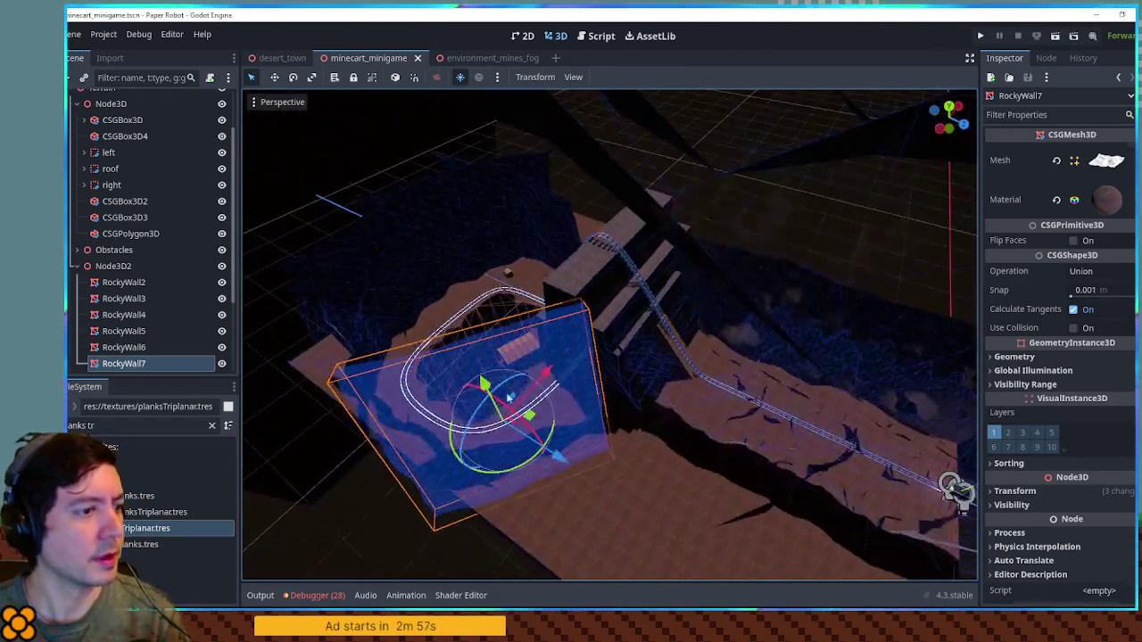
pyautogui.press('F6')
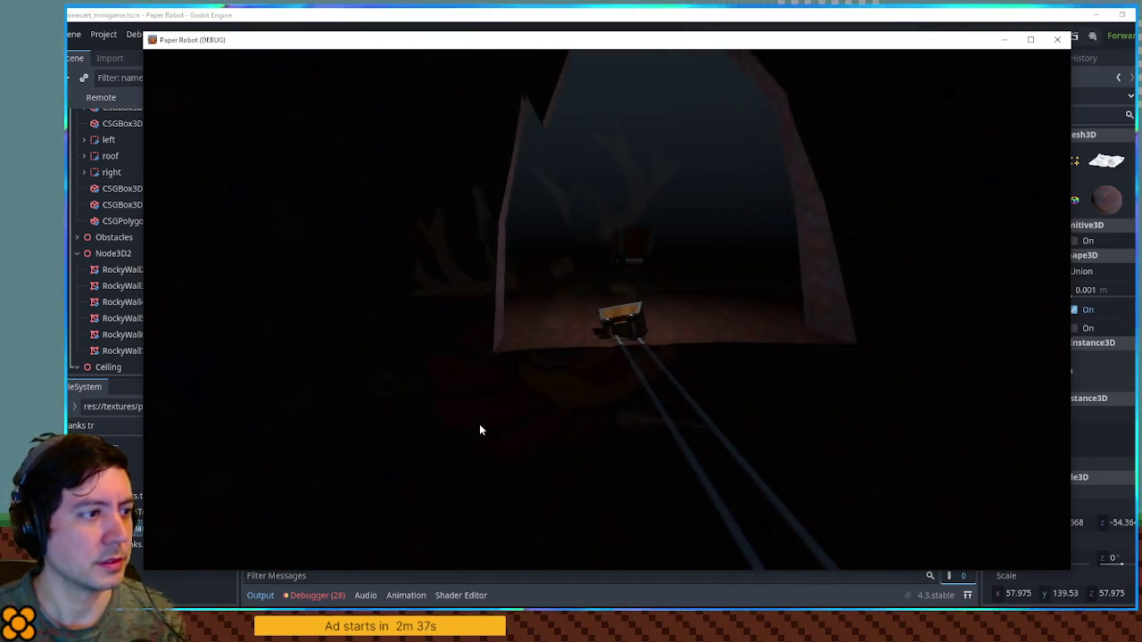
# Close the game window after the minecart ride through the tunnel to return to the editor.
pyautogui.click(1058, 39)
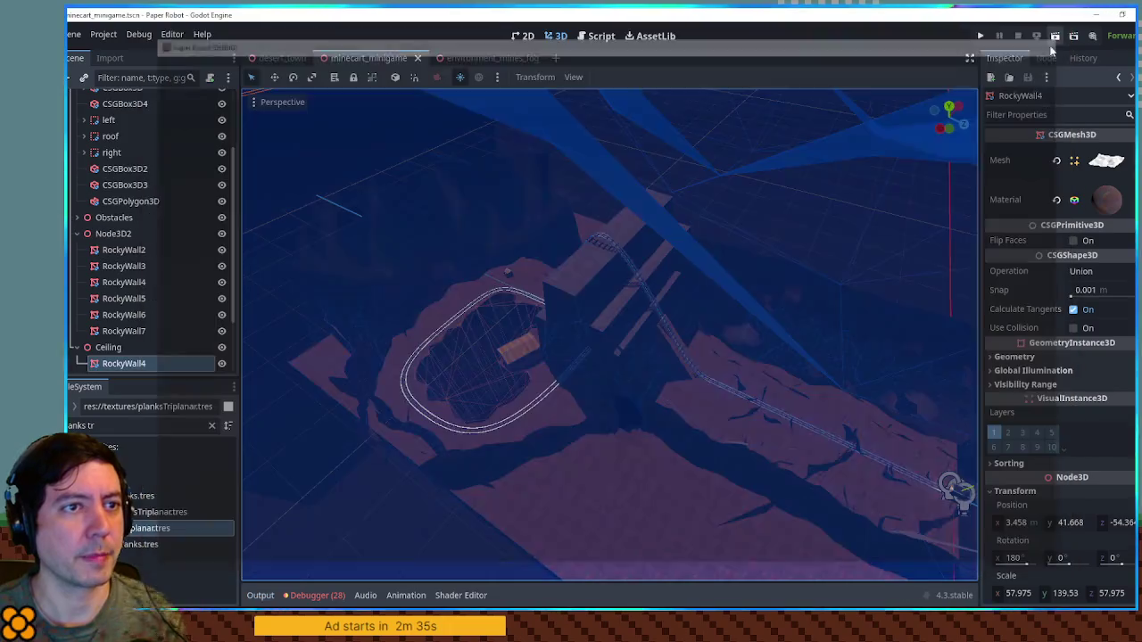
# Zoom in toward the track and select the Path3D to show its curve points.
pyautogui.scroll(5, 788, 181)
pyautogui.scroll(-8, 526, 196)
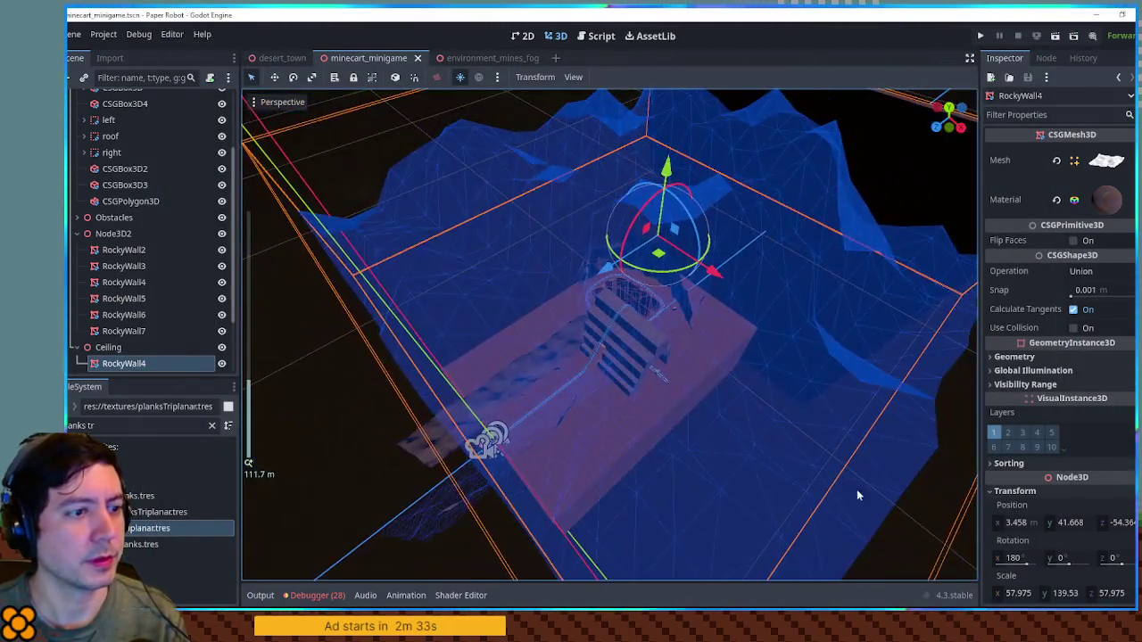
pyautogui.click(927, 528)
pyautogui.scroll(3, 775, 395)
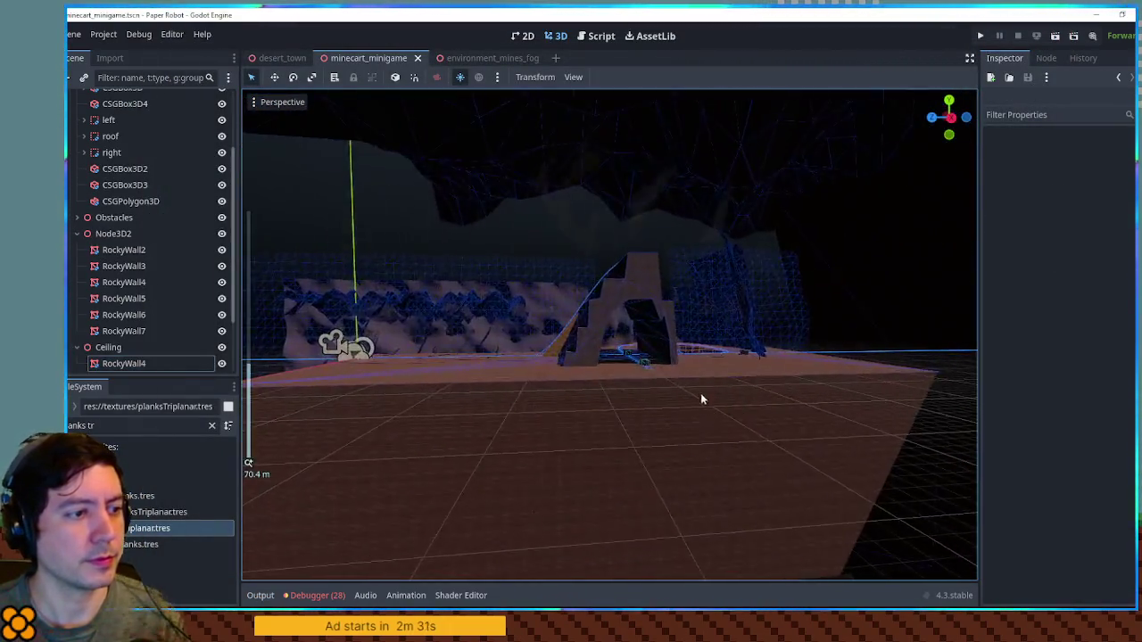
pyautogui.scroll(5, 570, 294)
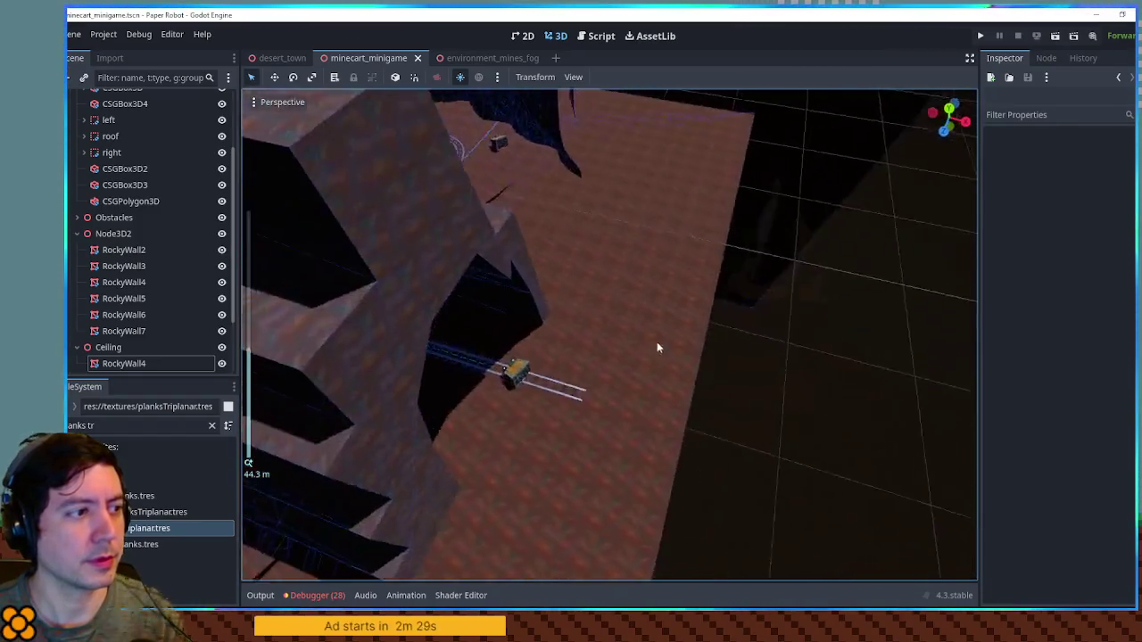
pyautogui.click(593, 297)
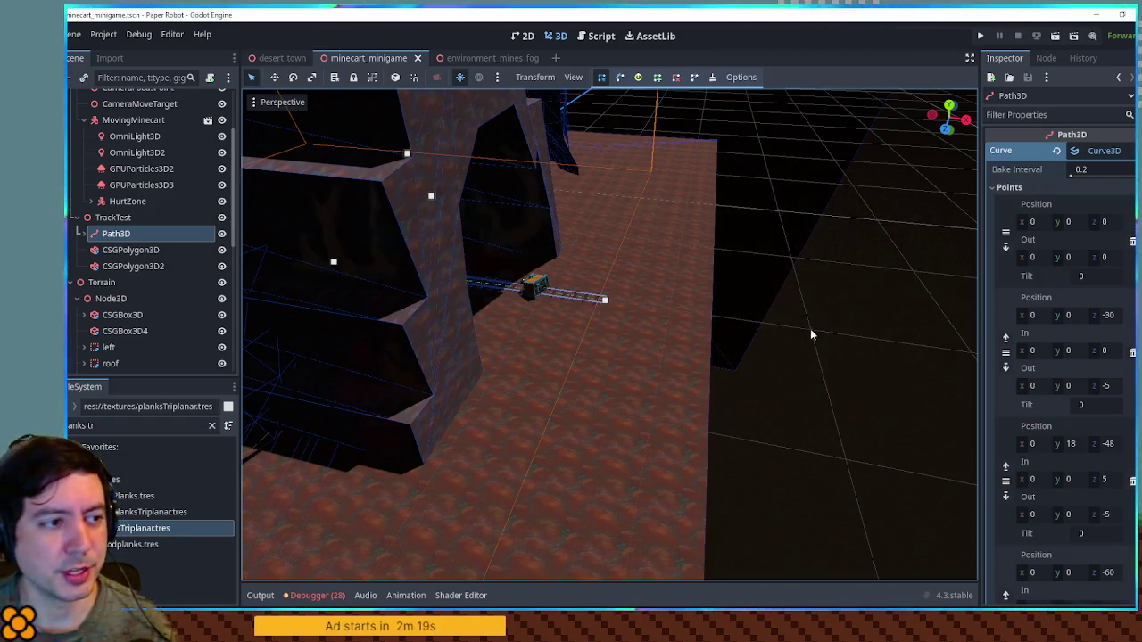
# Add a new curve point to the track path at x 30, z -48.
pyautogui.moveTo(810, 329); pyautogui.dragTo(731, 333)
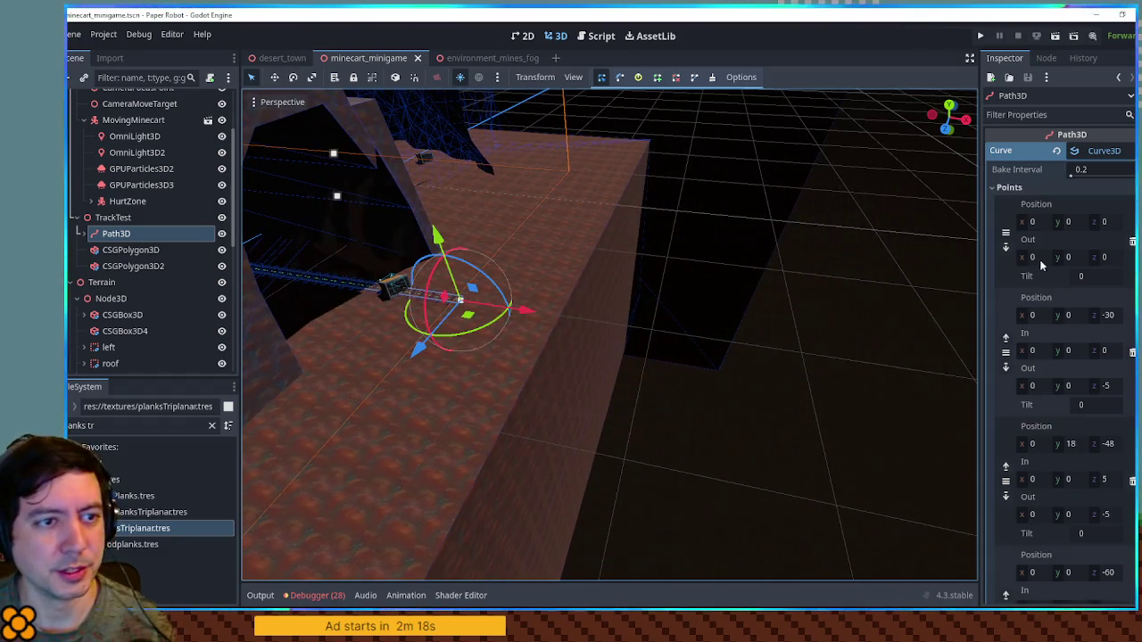
pyautogui.scroll(-5, 1039, 261)
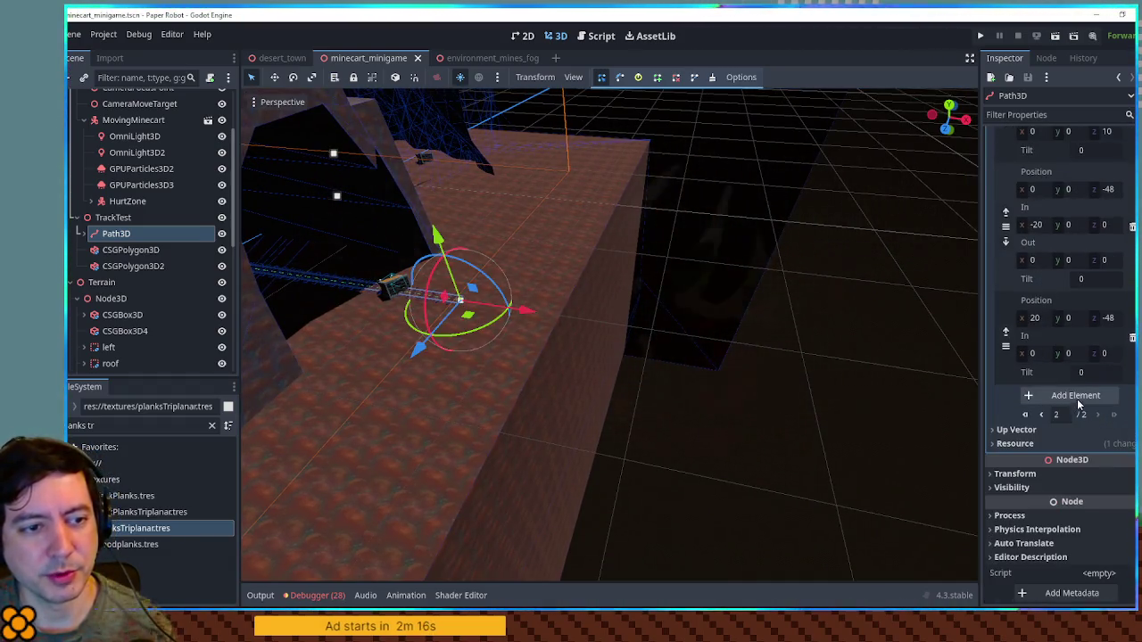
pyautogui.click(1076, 398)
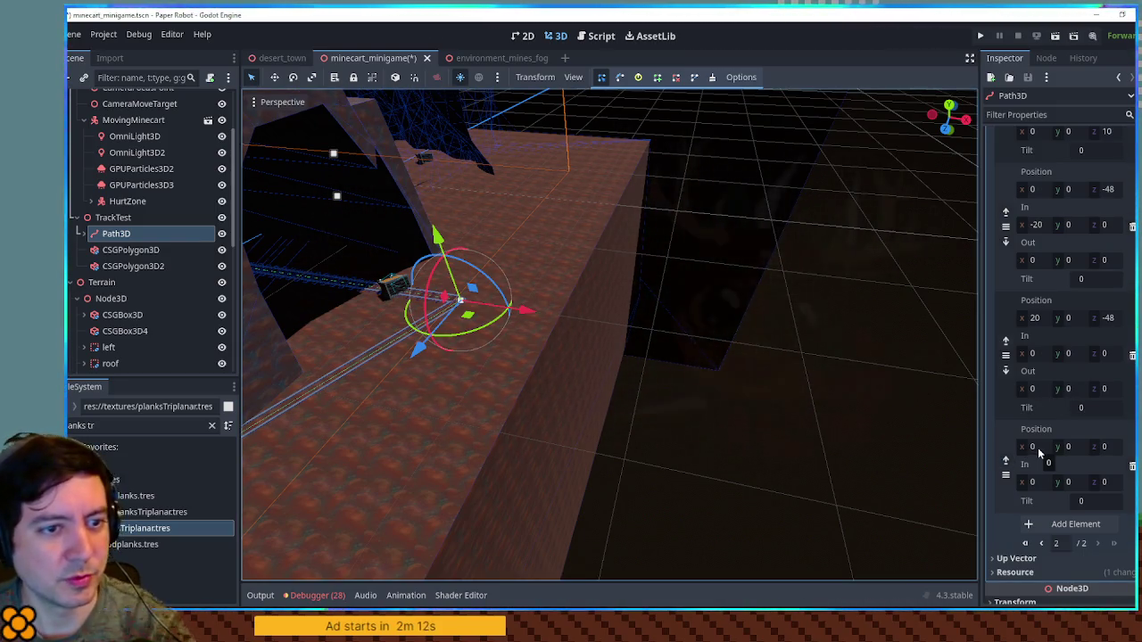
pyautogui.click(1106, 447)
pyautogui.write('-51.')
pyautogui.press('Return')
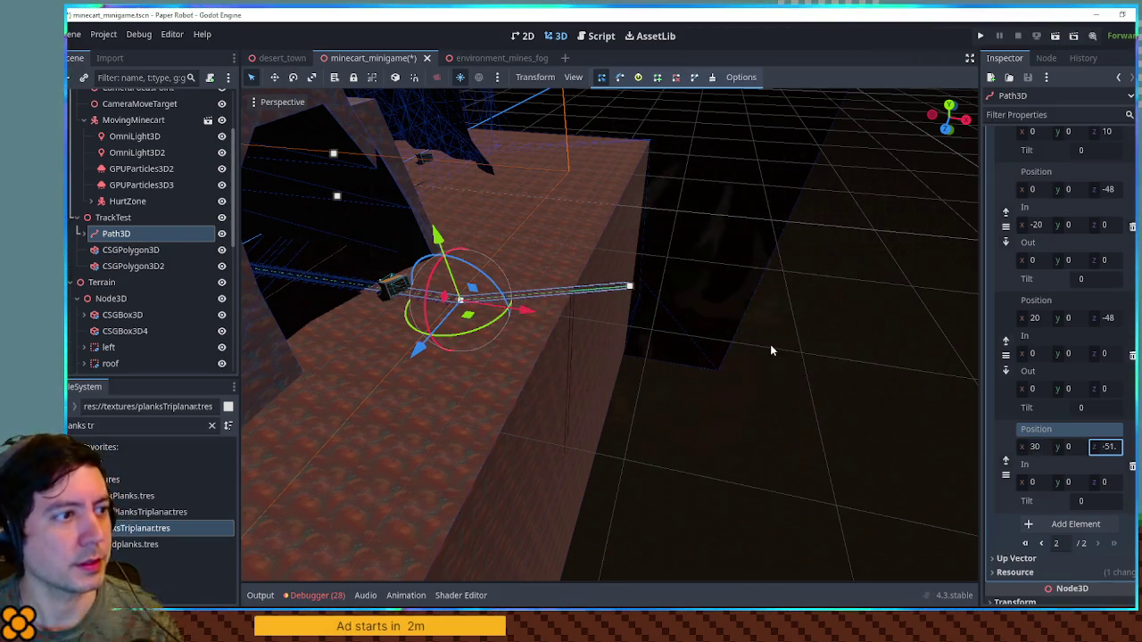
# Frame and orbit the extended track path, then save the scene.
pyautogui.press('f')
pyautogui.moveTo(778, 350)
pyautogui.mouseDown()
pyautogui.moveTo(593, 326)
pyautogui.moveTo(474, 327)
pyautogui.moveTo(692, 333)
pyautogui.moveTo(823, 318)
pyautogui.moveTo(599, 350)
pyautogui.moveTo(668, 362)
pyautogui.moveTo(784, 331)
pyautogui.moveTo(669, 330)
pyautogui.moveTo(638, 343)
pyautogui.mouseUp()
pyautogui.scroll(4, 692, 333)
pyautogui.scroll(-4, 665, 330)
pyautogui.scroll(3, 638, 342)
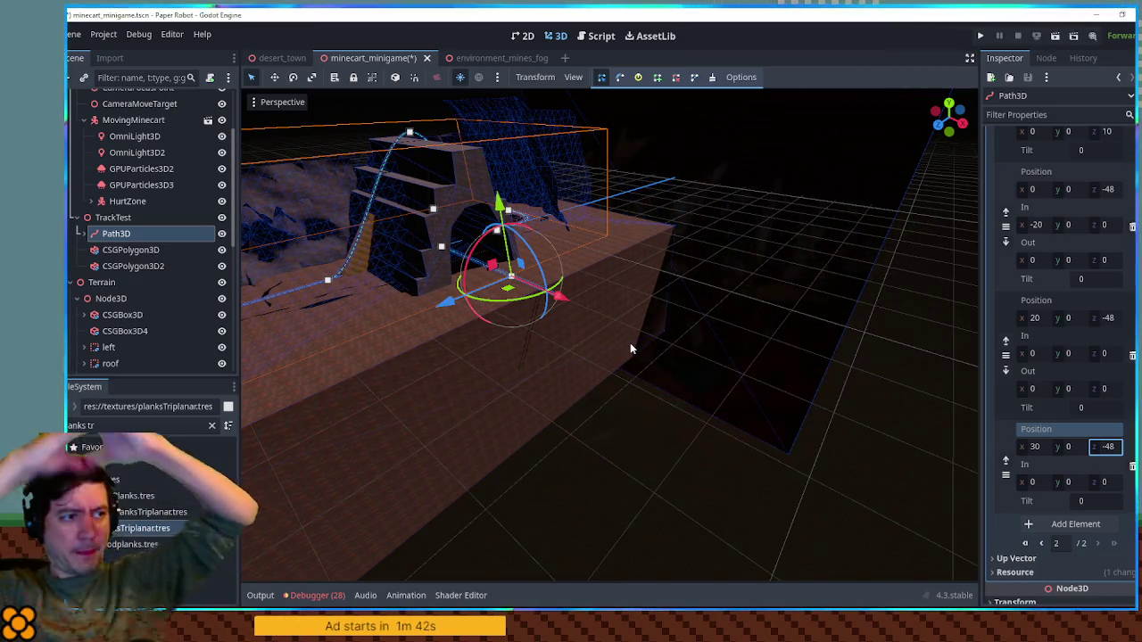
pyautogui.hotkey('ctrl', 's')
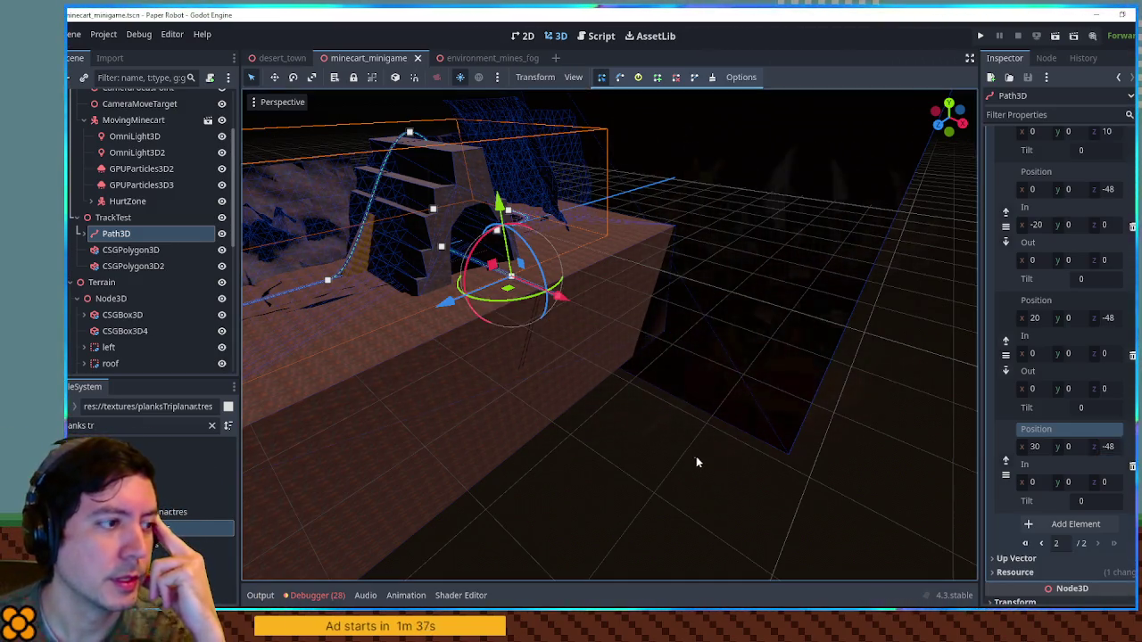
# Inspect the terrain box CSGBox3D and the RockyWall4 ceiling mesh up close.
pyautogui.click(661, 437)
pyautogui.scroll(3, 721, 449)
pyautogui.scroll(5, 774, 433)
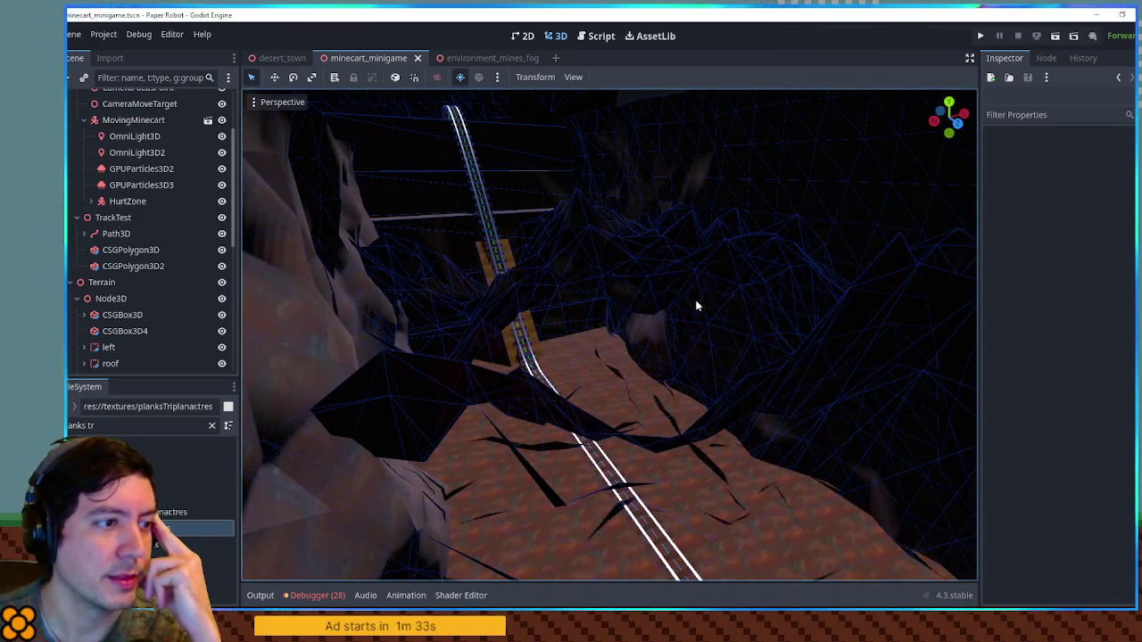
pyautogui.click(697, 306)
pyautogui.scroll(-5, 768, 340)
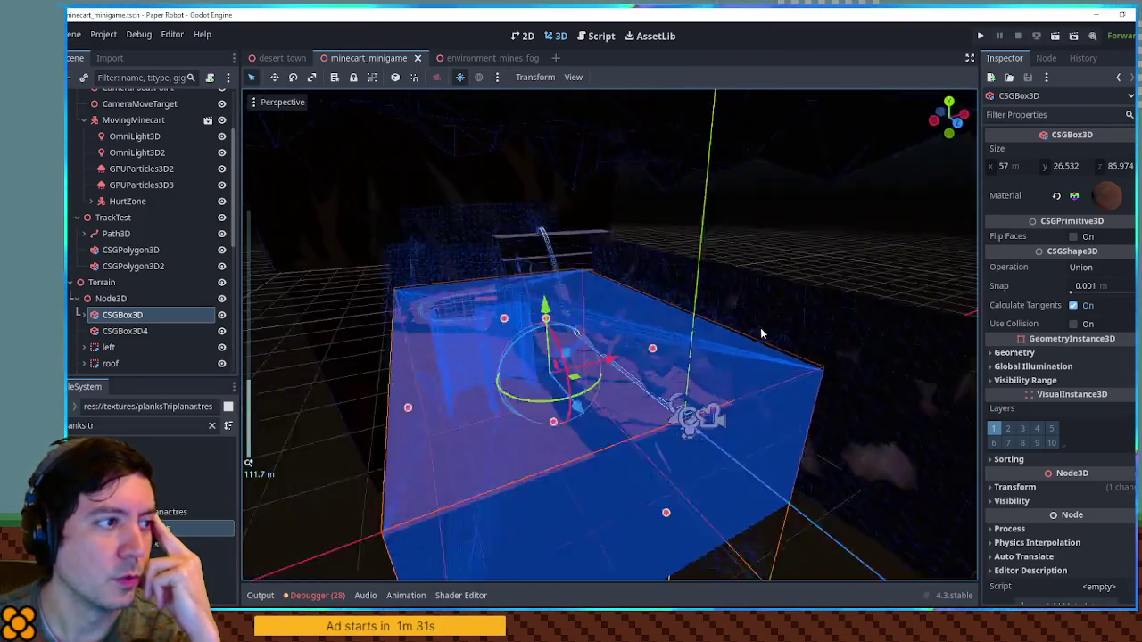
pyautogui.click(732, 279)
pyautogui.press('f')
pyautogui.moveTo(727, 266)
pyautogui.mouseDown()
pyautogui.moveTo(519, 295)
pyautogui.moveTo(315, 270)
pyautogui.moveTo(887, 259)
pyautogui.moveTo(306, 265)
pyautogui.moveTo(562, 323)
pyautogui.moveTo(758, 344)
pyautogui.moveTo(540, 311)
pyautogui.moveTo(592, 316)
pyautogui.mouseUp()
pyautogui.scroll(3, 563, 326)
pyautogui.scroll(3, 757, 344)
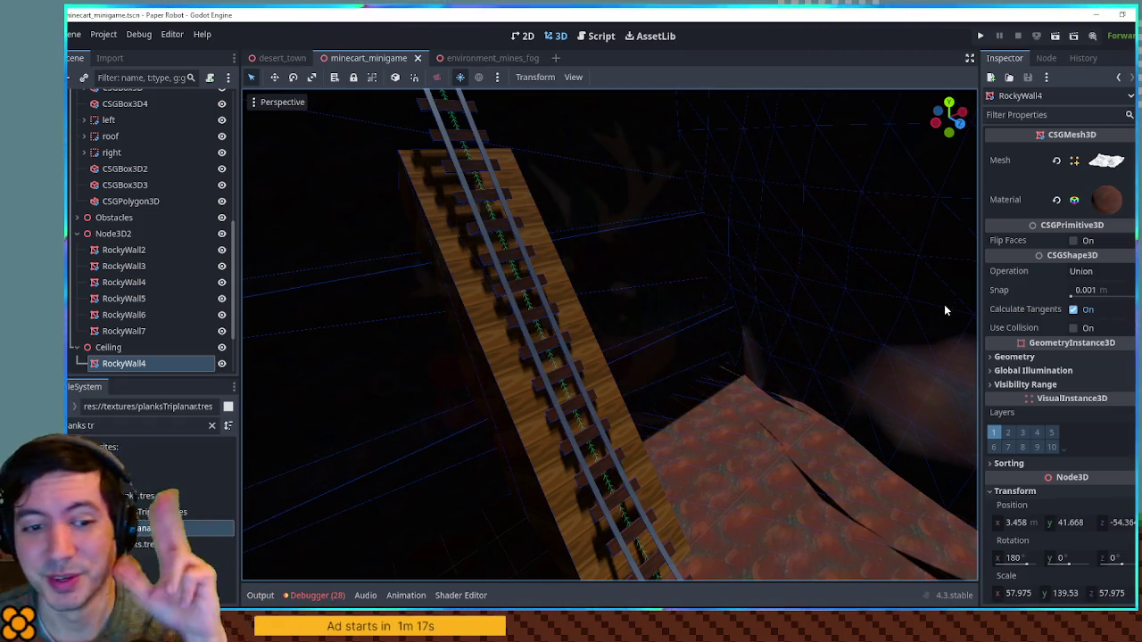
pyautogui.scroll(-5, 581, 345)
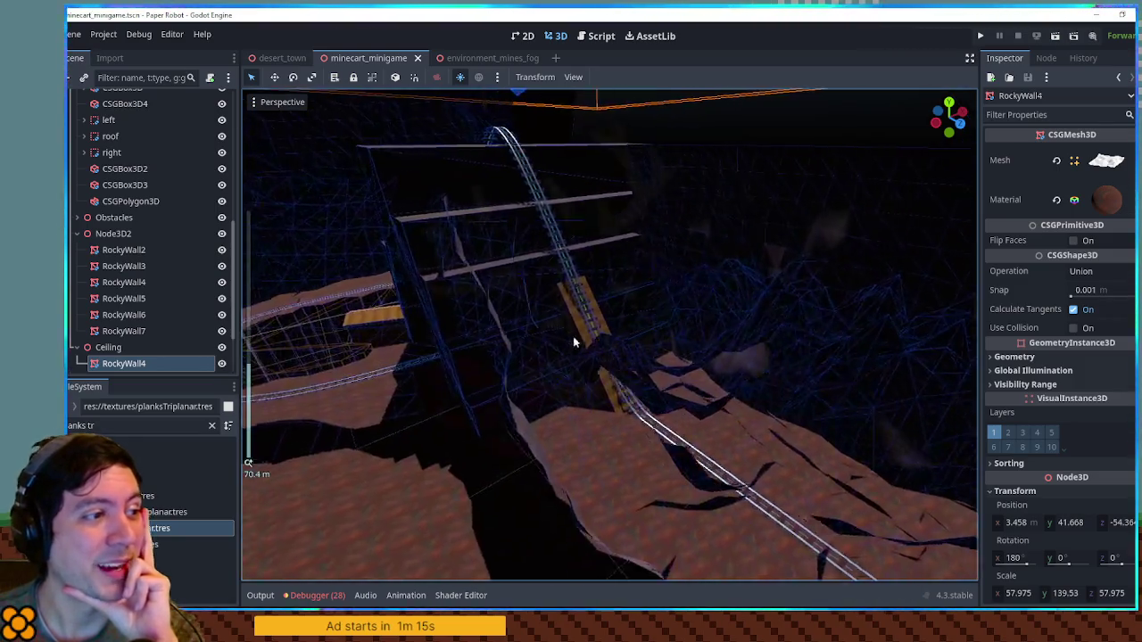
pyautogui.scroll(4, 573, 342)
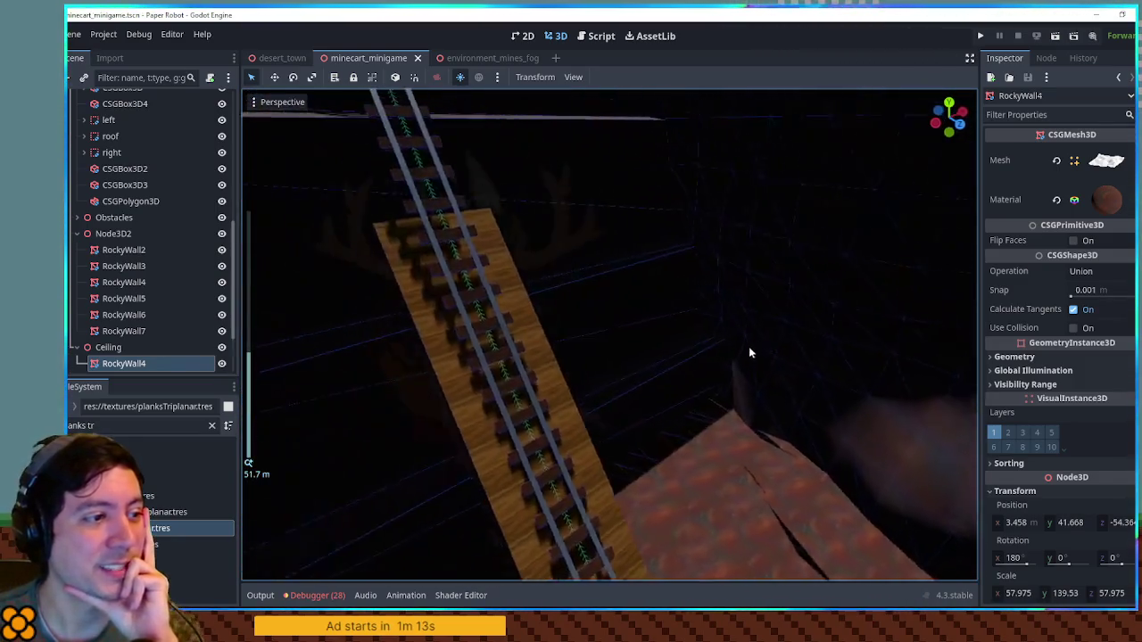
# Stretch the CSGBox3D2 plank box on X from 11.339 m to 22.613 m.
pyautogui.click(567, 325)
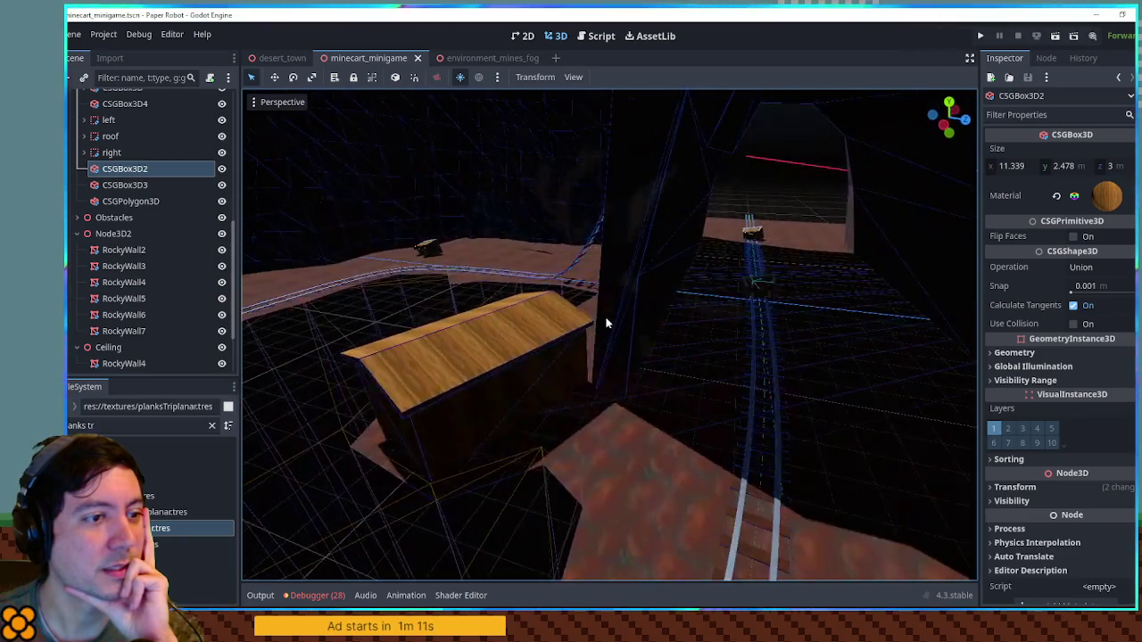
pyautogui.scroll(-5, 607, 323)
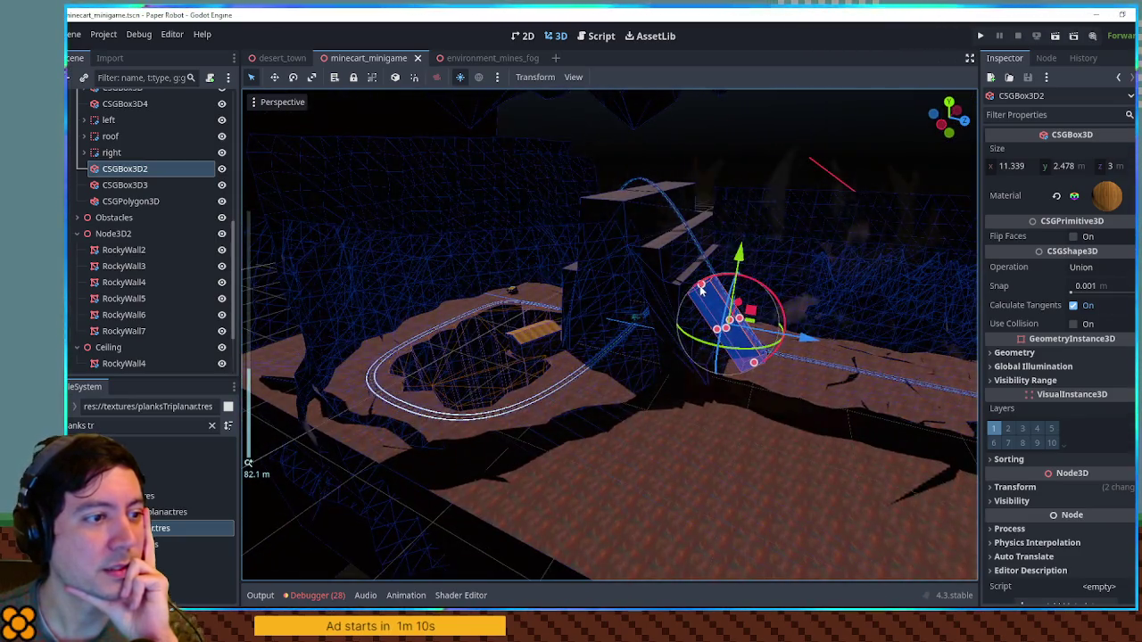
pyautogui.moveTo(701, 288); pyautogui.dragTo(647, 201)
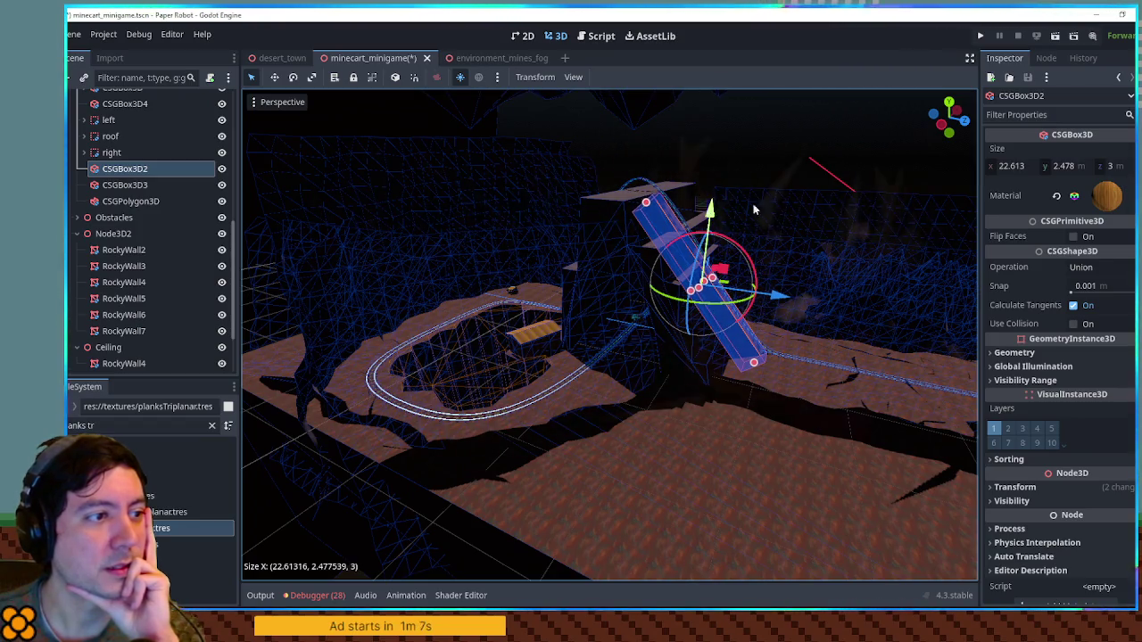
# Undo the plank box stretch and save the scene.
pyautogui.click(764, 158)
pyautogui.scroll(5, 708, 219)
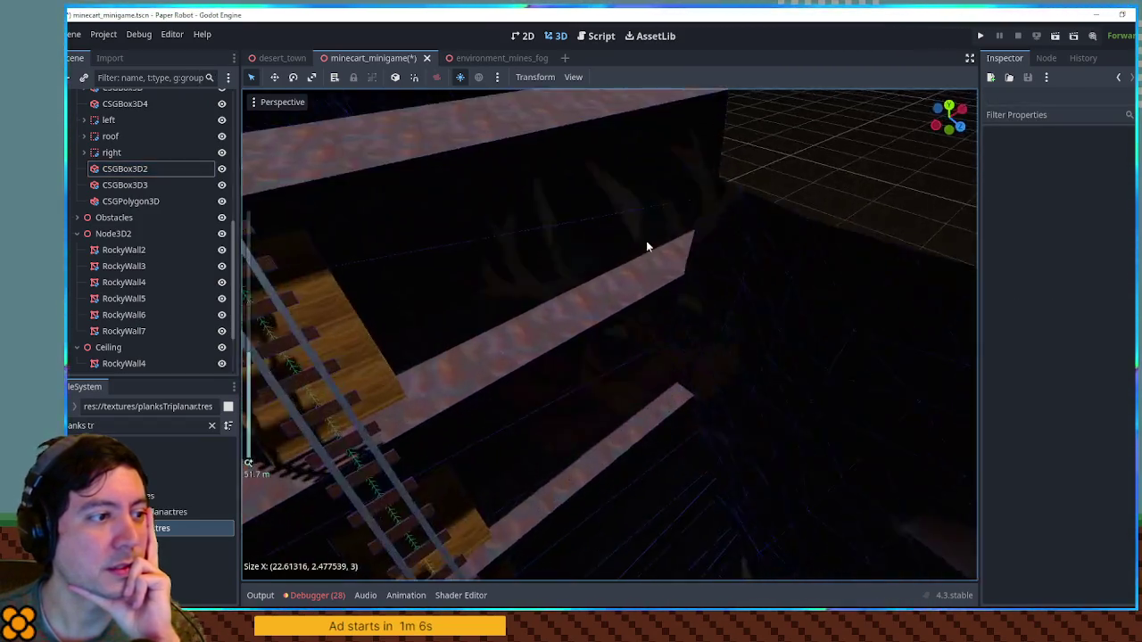
pyautogui.moveTo(648, 246)
pyautogui.mouseDown()
pyautogui.moveTo(679, 236)
pyautogui.moveTo(686, 265)
pyautogui.moveTo(723, 286)
pyautogui.mouseUp()
pyautogui.click(663, 234)
pyautogui.scroll(-2, 713, 290)
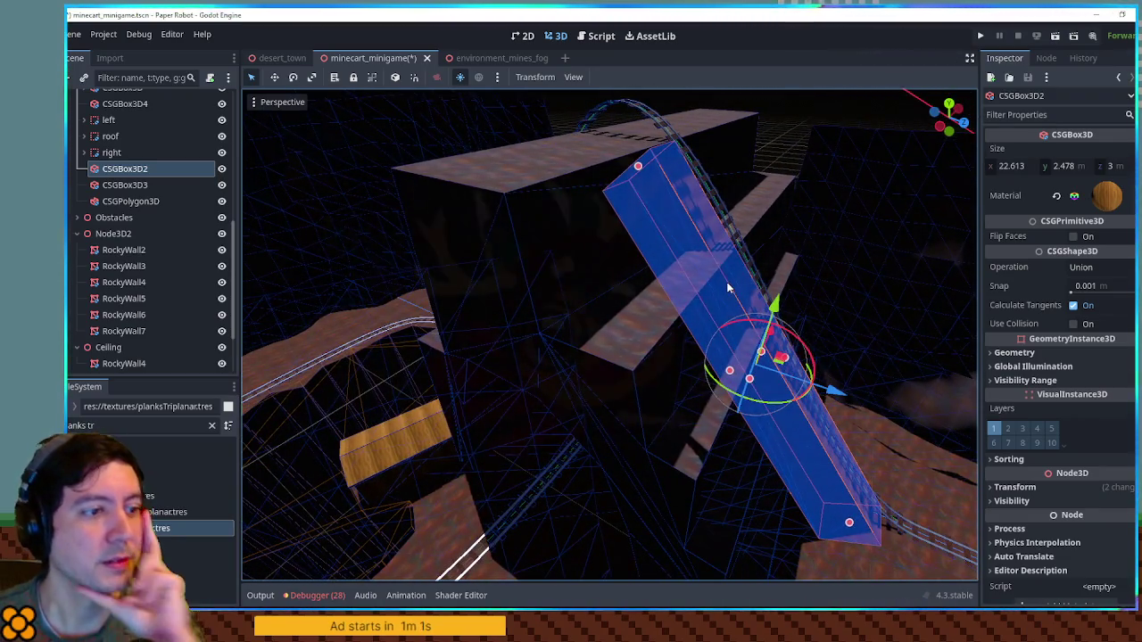
pyautogui.hotkey('ctrl', 'z')
pyautogui.hotkey('ctrl', 's')
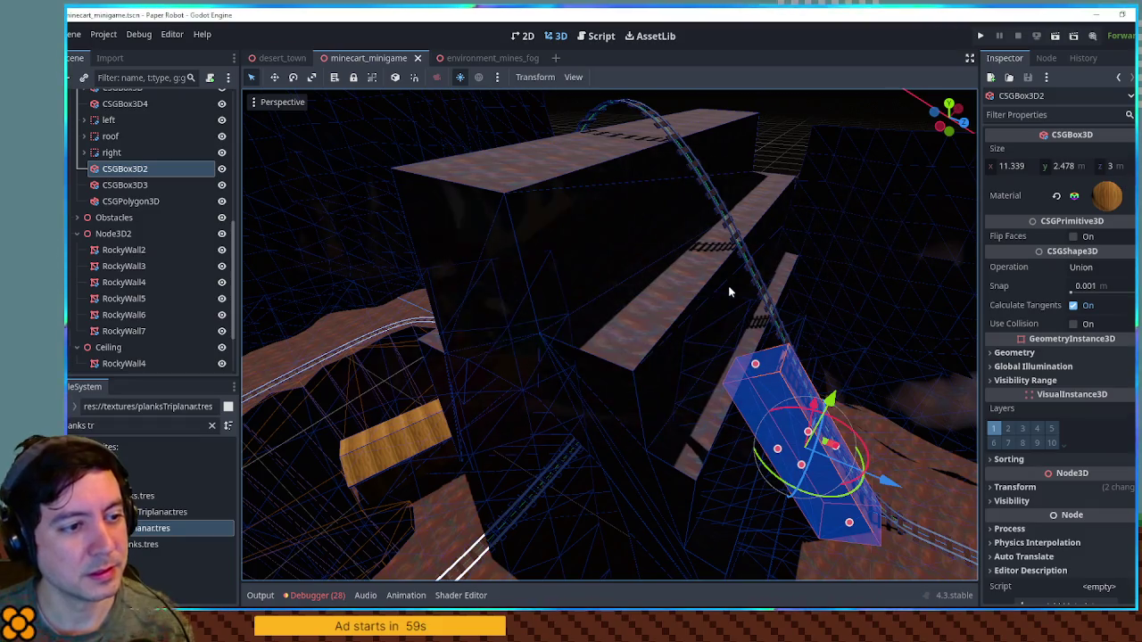
# In Right view, tilt the plank box along the slope and size it to 17.546 m on X.
pyautogui.press('KP_3')
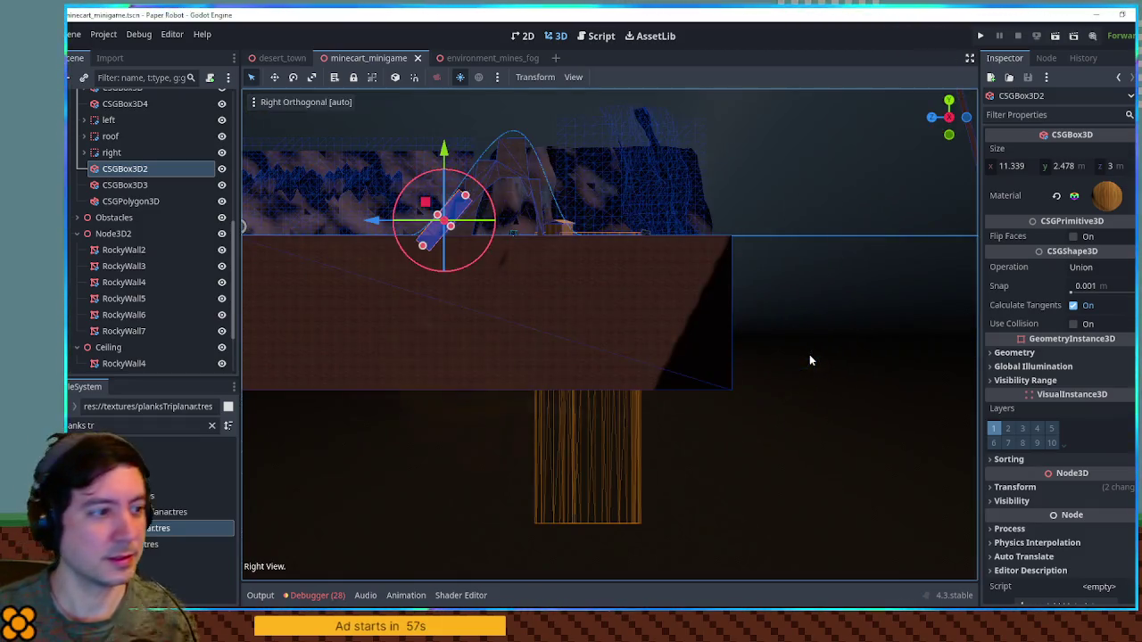
pyautogui.scroll(5, 418, 227)
pyautogui.scroll(3, 604, 447)
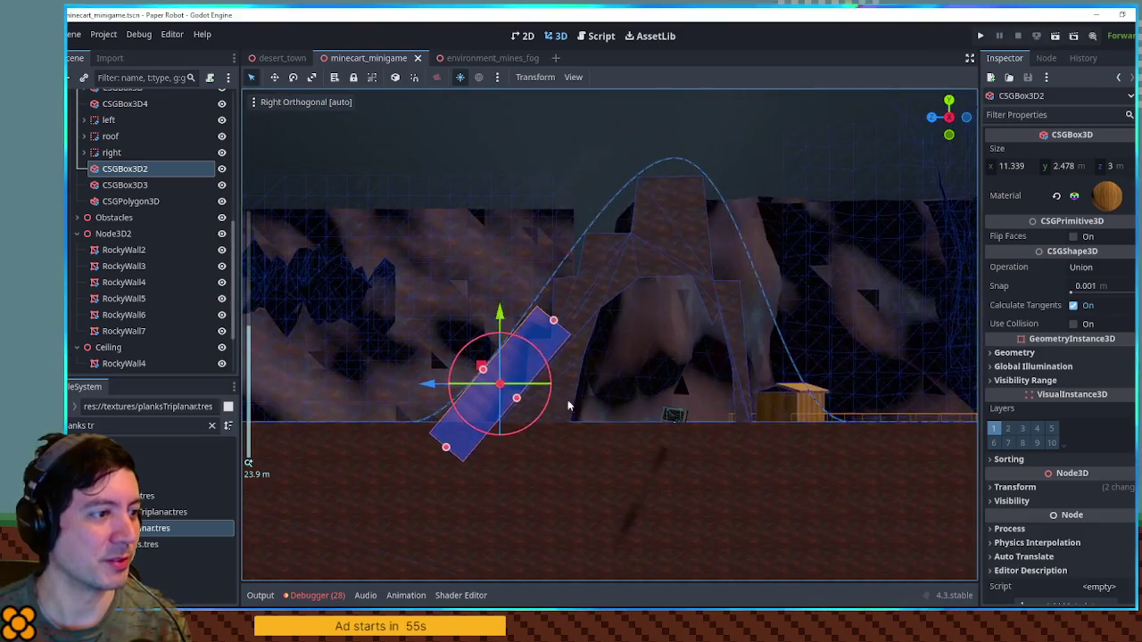
pyautogui.moveTo(640, 357); pyautogui.dragTo(758, 189)
pyautogui.moveTo(680, 350); pyautogui.dragTo(677, 343)
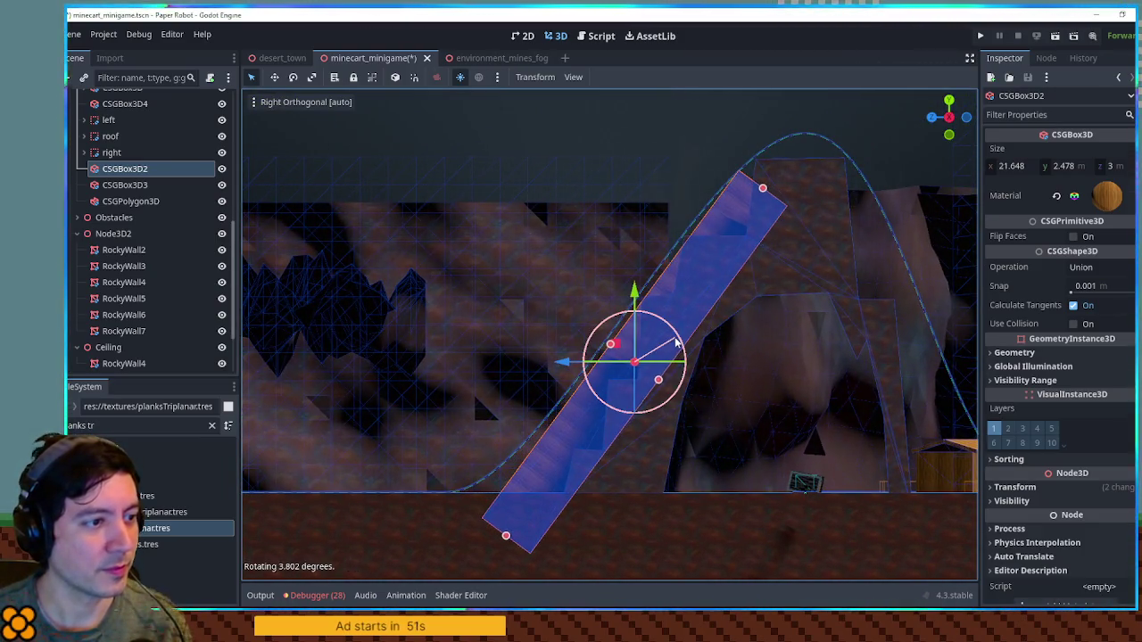
pyautogui.moveTo(764, 194); pyautogui.dragTo(712, 257)
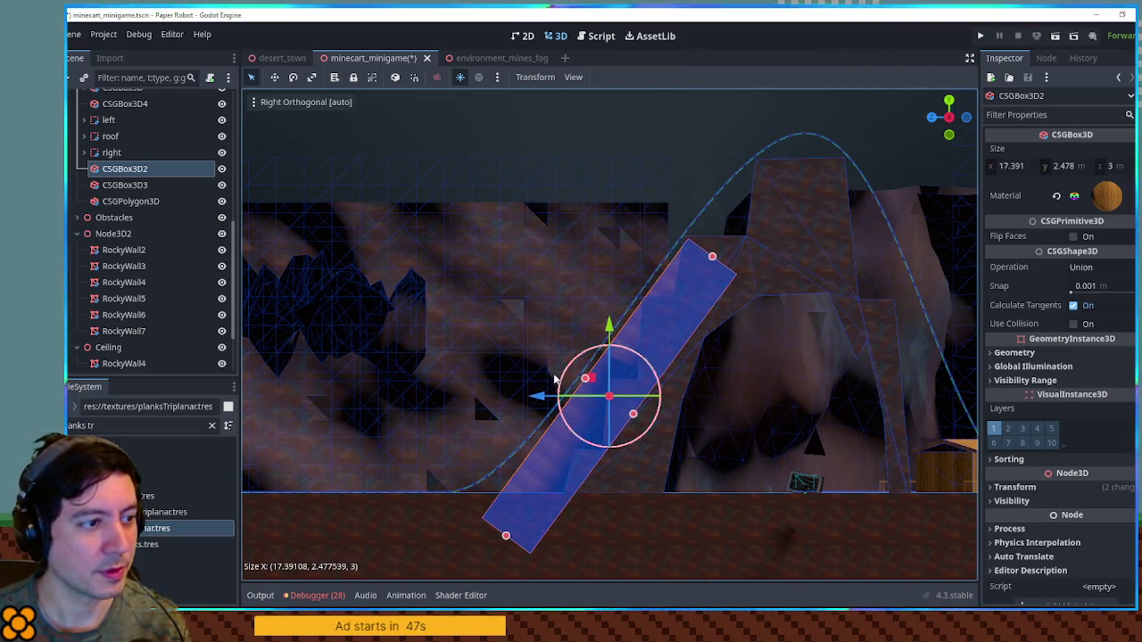
pyautogui.moveTo(539, 398); pyautogui.dragTo(535, 400)
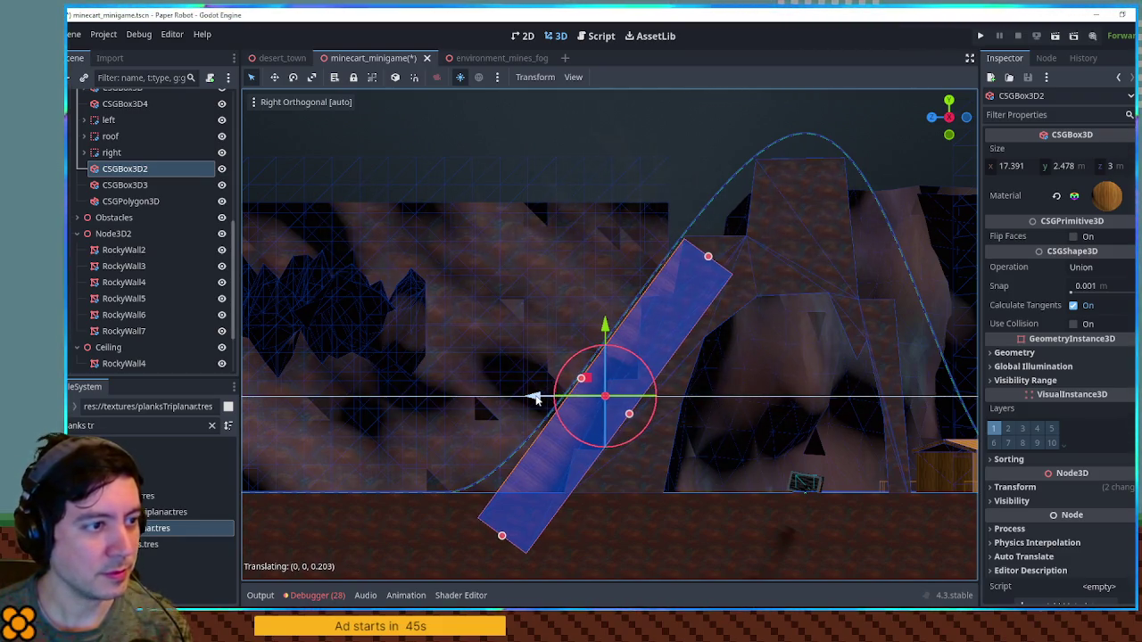
pyautogui.moveTo(703, 260); pyautogui.dragTo(709, 257)
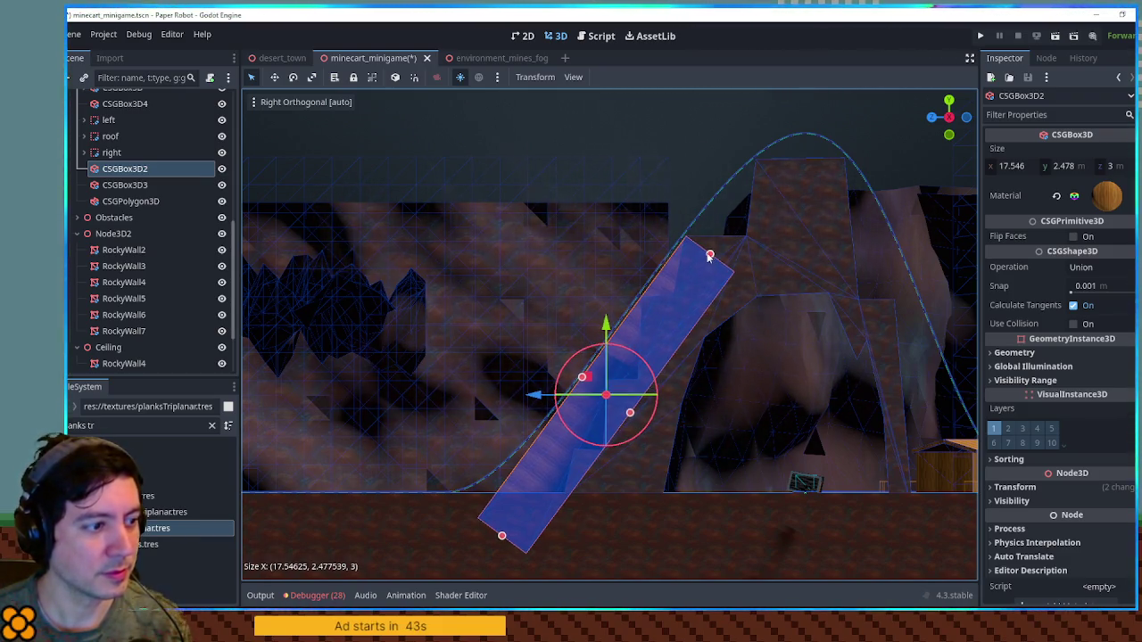
pyautogui.moveTo(688, 154)
pyautogui.mouseDown()
pyautogui.moveTo(636, 208)
pyautogui.moveTo(701, 232)
pyautogui.mouseUp()
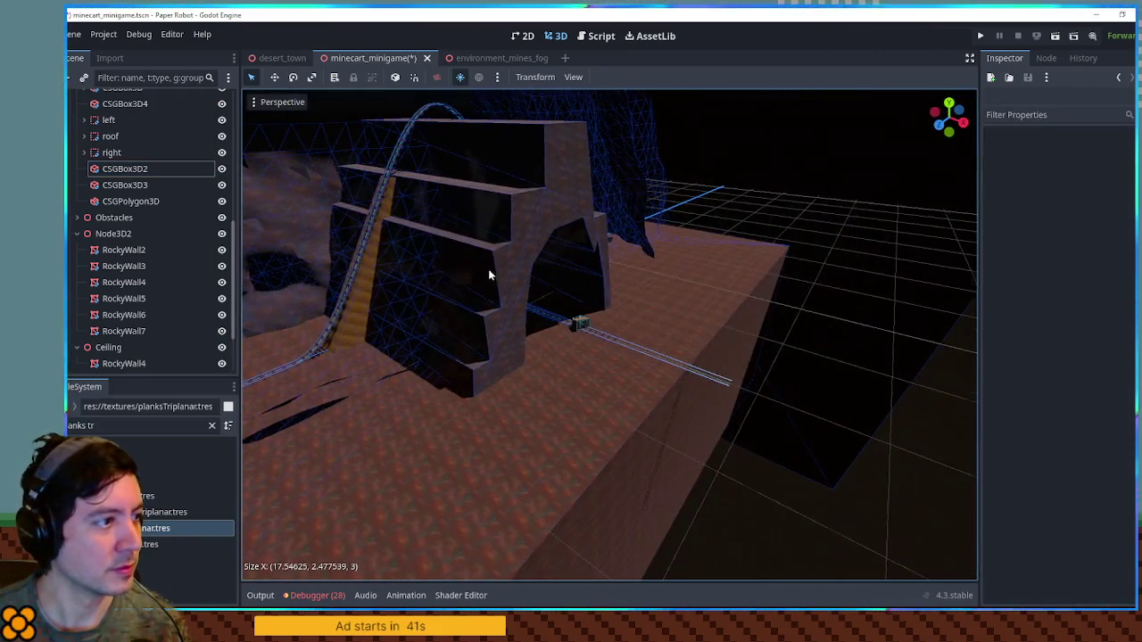
# Orbit around the level to check the reshaped ramp and save the scene.
pyautogui.scroll(3, 535, 269)
pyautogui.moveTo(559, 274)
pyautogui.mouseDown()
pyautogui.moveTo(571, 340)
pyautogui.moveTo(643, 337)
pyautogui.moveTo(454, 334)
pyautogui.moveTo(630, 419)
pyautogui.mouseUp()
pyautogui.scroll(3, 700, 327)
pyautogui.scroll(-5, 491, 330)
pyautogui.click(576, 544)
pyautogui.moveTo(577, 544)
pyautogui.mouseDown()
pyautogui.moveTo(616, 490)
pyautogui.moveTo(760, 550)
pyautogui.mouseUp()
pyautogui.click(760, 550)
pyautogui.hotkey('ctrl', 's')
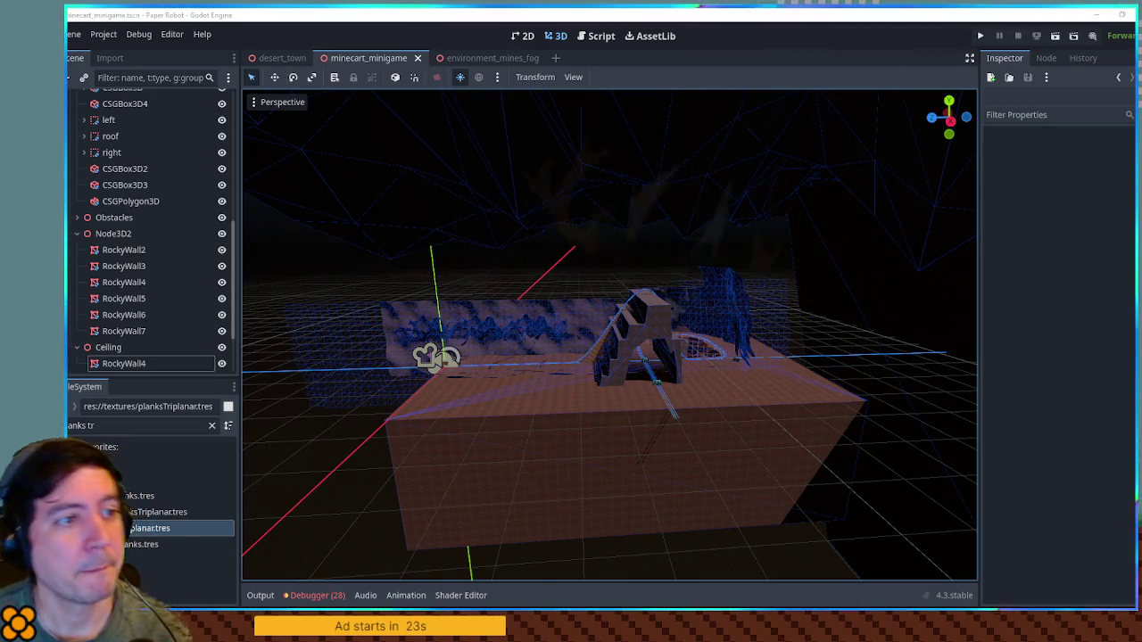
# Orbit the level from top-down and lower, closer angles.
pyautogui.scroll(-5, 655, 245)
pyautogui.moveTo(651, 245); pyautogui.dragTo(642, 368)
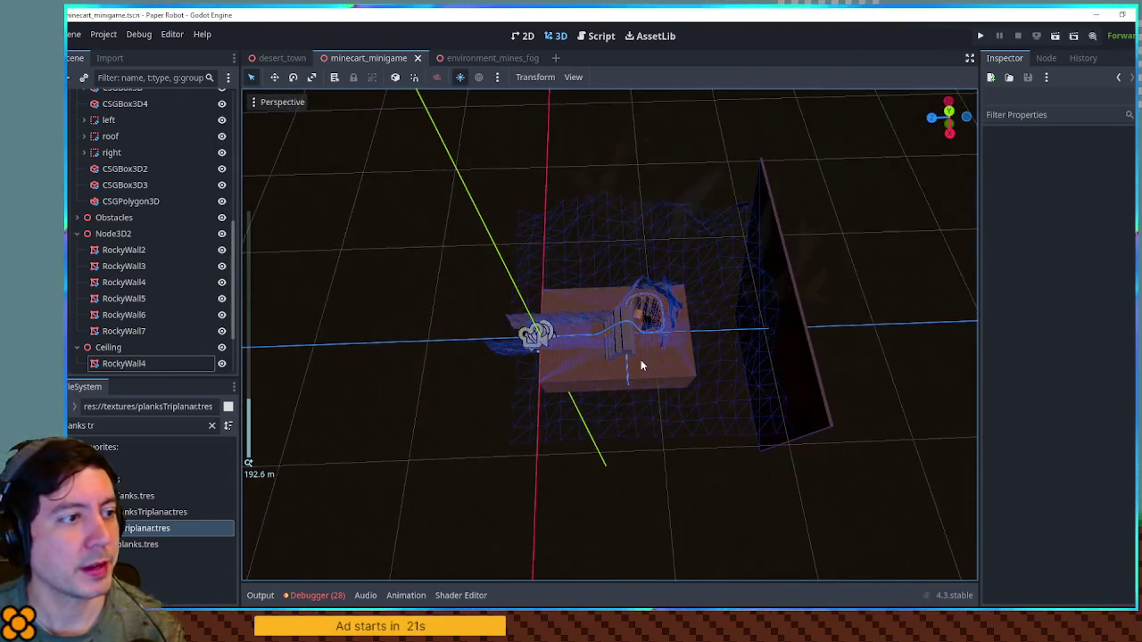
pyautogui.moveTo(587, 222)
pyautogui.mouseDown()
pyautogui.moveTo(523, 301)
pyautogui.moveTo(472, 301)
pyautogui.mouseUp()
pyautogui.scroll(5, 472, 303)
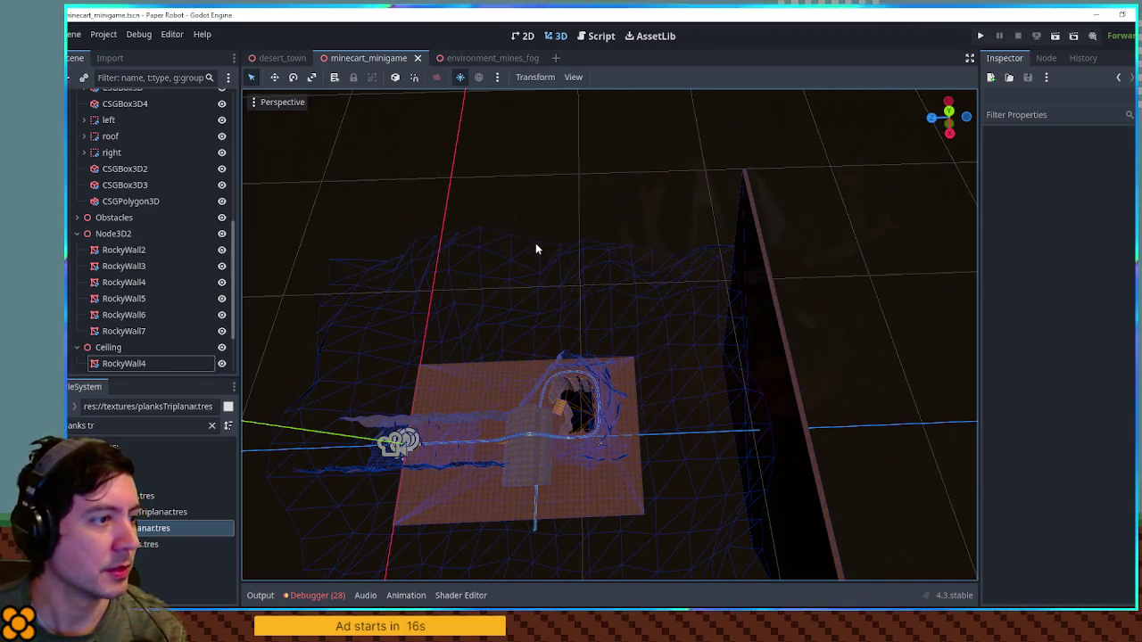
pyautogui.moveTo(895, 294); pyautogui.dragTo(898, 168)
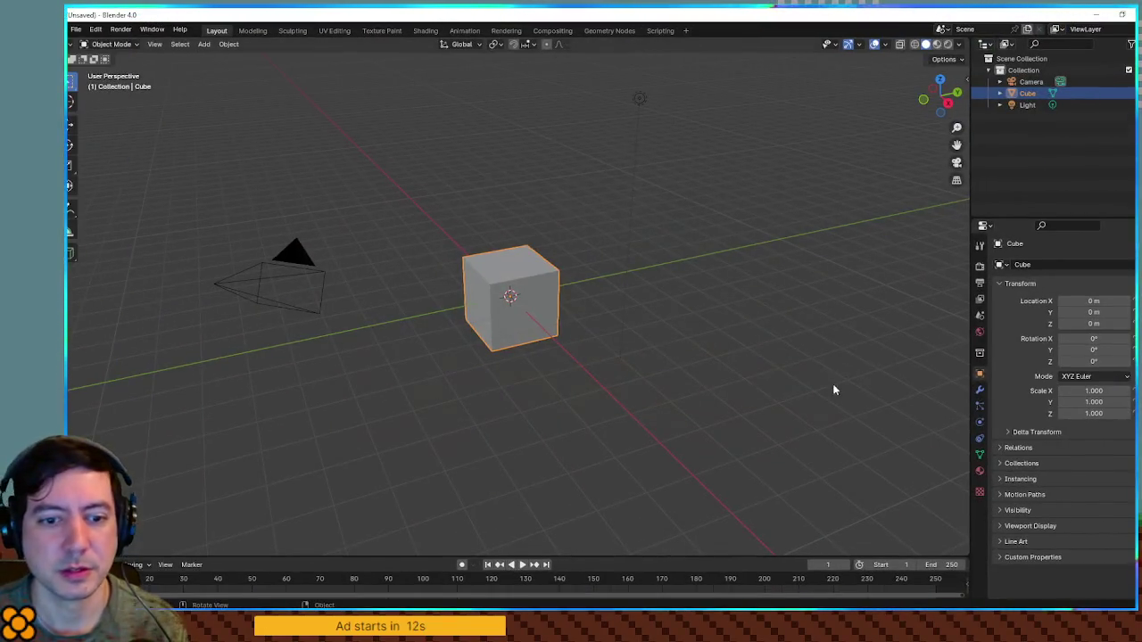
# Delete the default cube, camera and light from the Blender scene.
pyautogui.press('Delete')
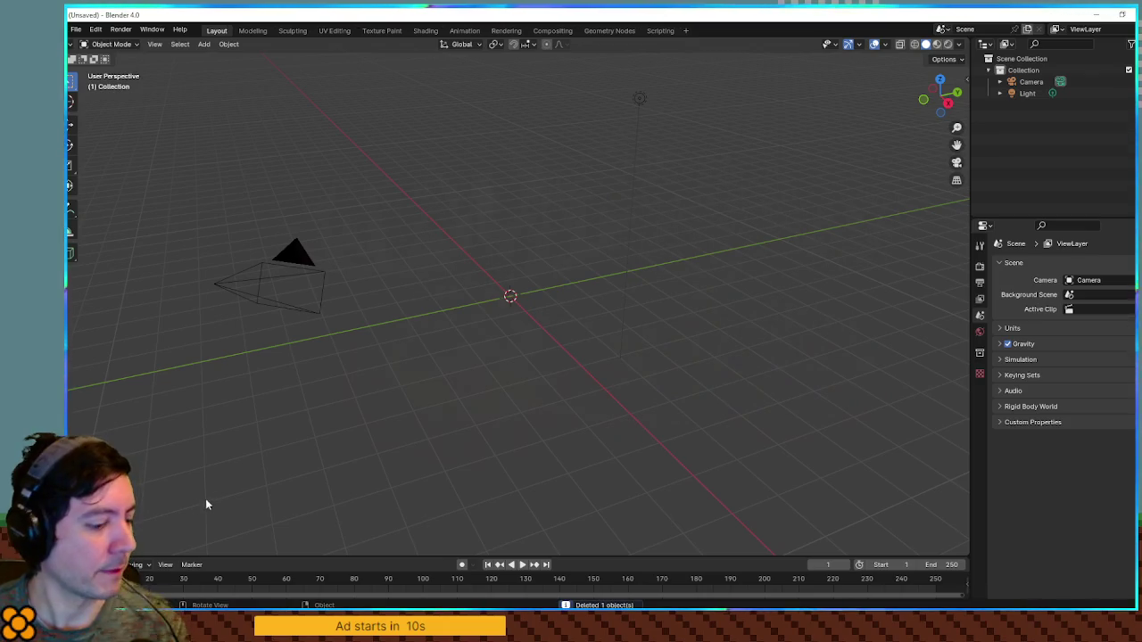
pyautogui.click(1027, 82)
pyautogui.press('Delete')
pyautogui.click(1027, 83)
pyautogui.press('Delete')
# Add a cylinder with 32 vertices, 1 m radius and 2 m depth, then enter Edit Mode on it.
pyautogui.hotkey('shift', 'a')
pyautogui.moveTo(595, 213)
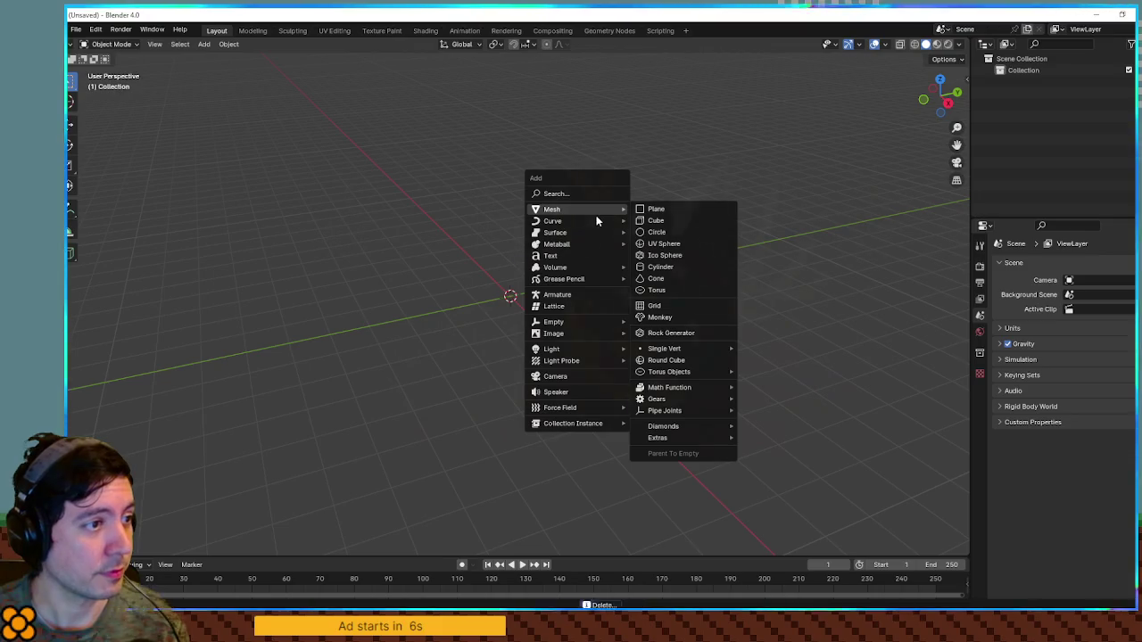
pyautogui.click(677, 267)
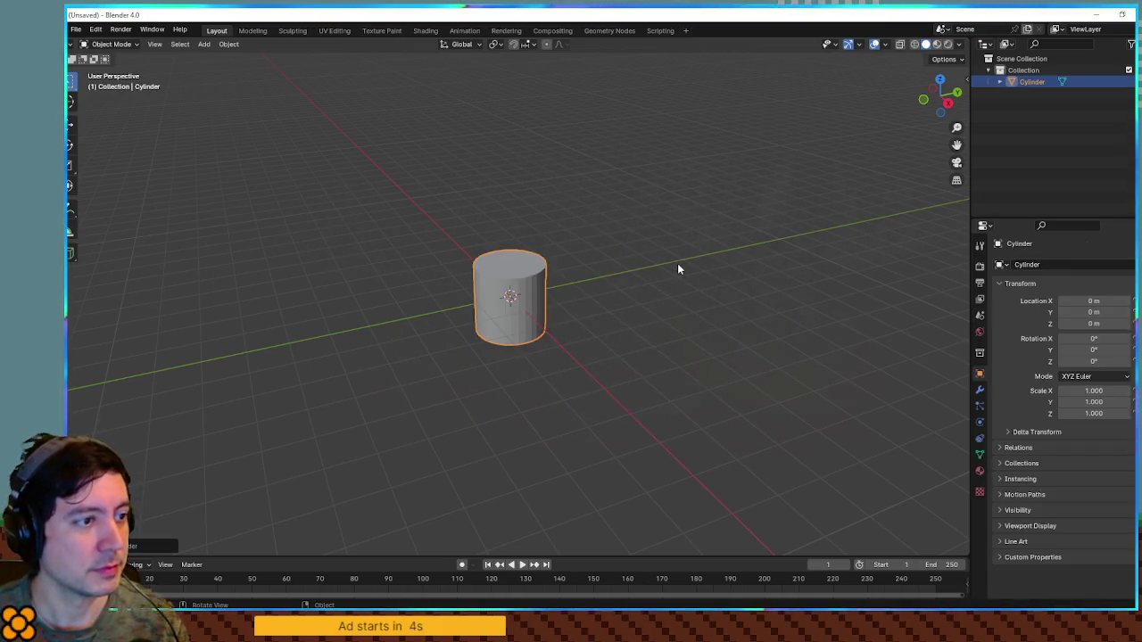
pyautogui.click(154, 544)
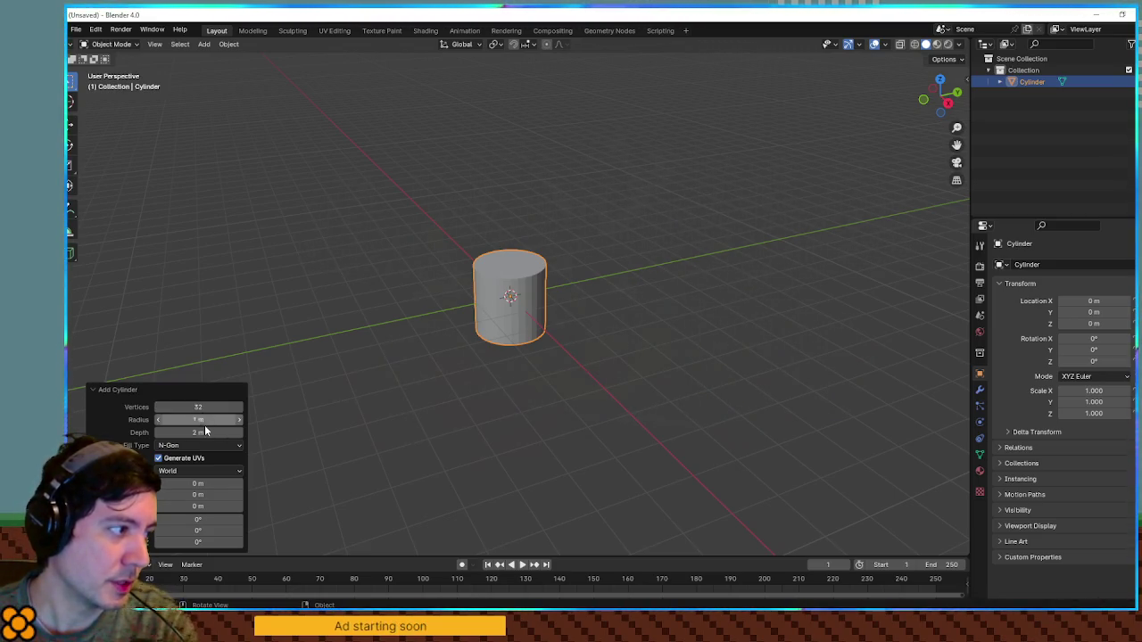
pyautogui.click(422, 338)
pyautogui.click(521, 317)
pyautogui.moveTo(461, 333)
pyautogui.mouseDown()
pyautogui.moveTo(600, 329)
pyautogui.moveTo(503, 310)
pyautogui.mouseUp()
pyautogui.scroll(3, 508, 325)
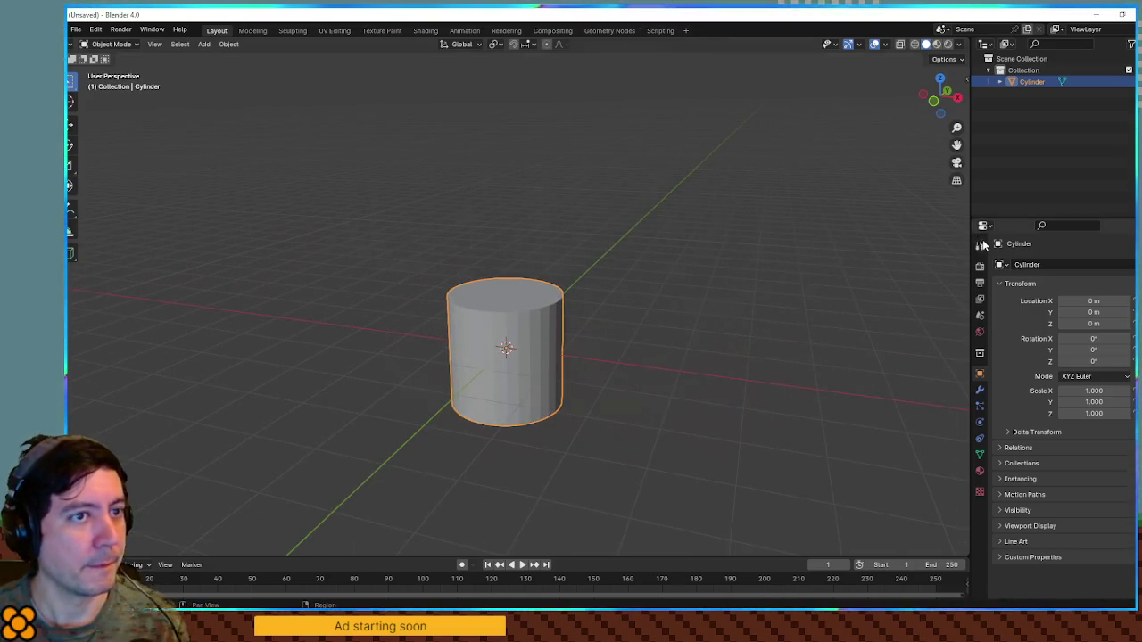
pyautogui.press('Tab')
pyautogui.moveTo(541, 322)
pyautogui.mouseDown()
pyautogui.moveTo(535, 334)
pyautogui.moveTo(517, 294)
pyautogui.mouseUp()
# Delete the cylinder's top face in face select mode so it becomes an open tube.
pyautogui.press('3')
pyautogui.click(517, 294)
pyautogui.press('x')
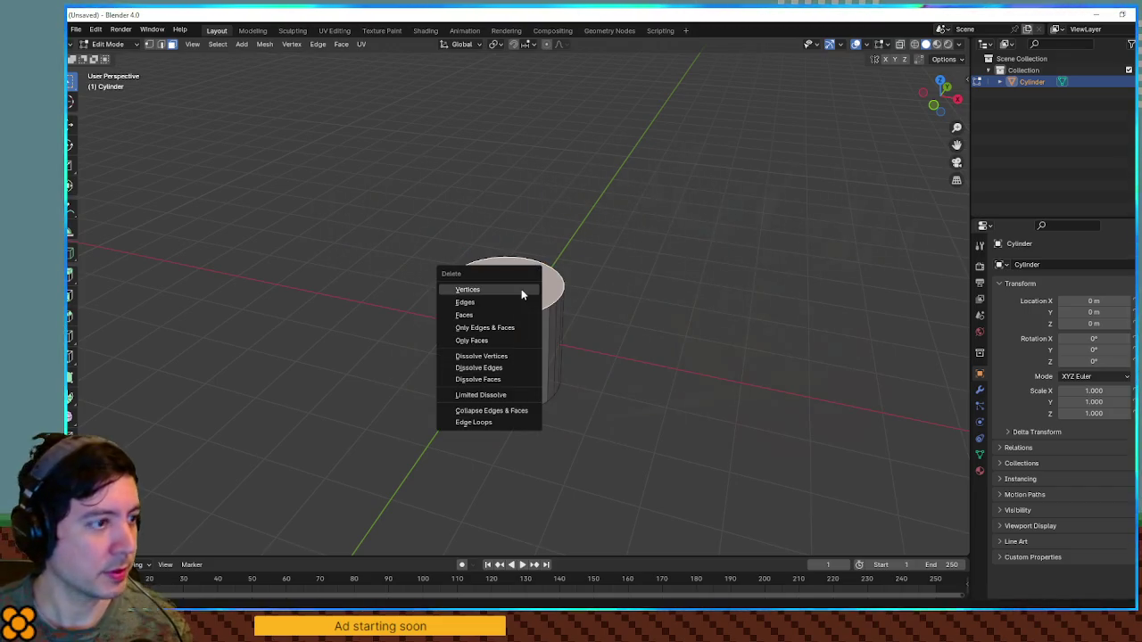
pyautogui.click(523, 313)
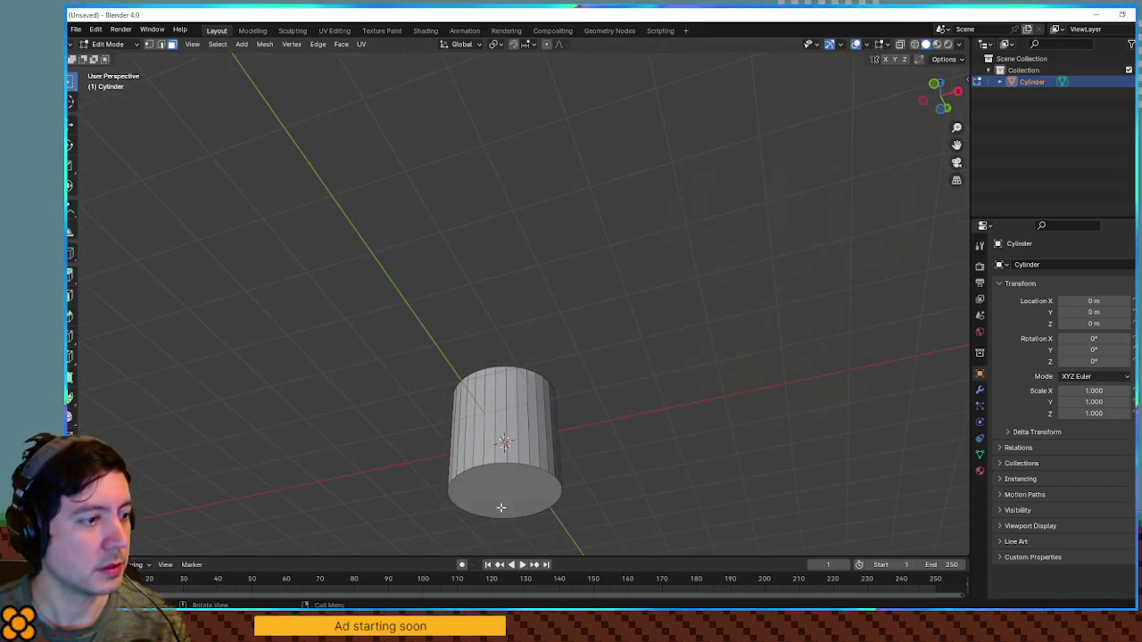
pyautogui.press('x')
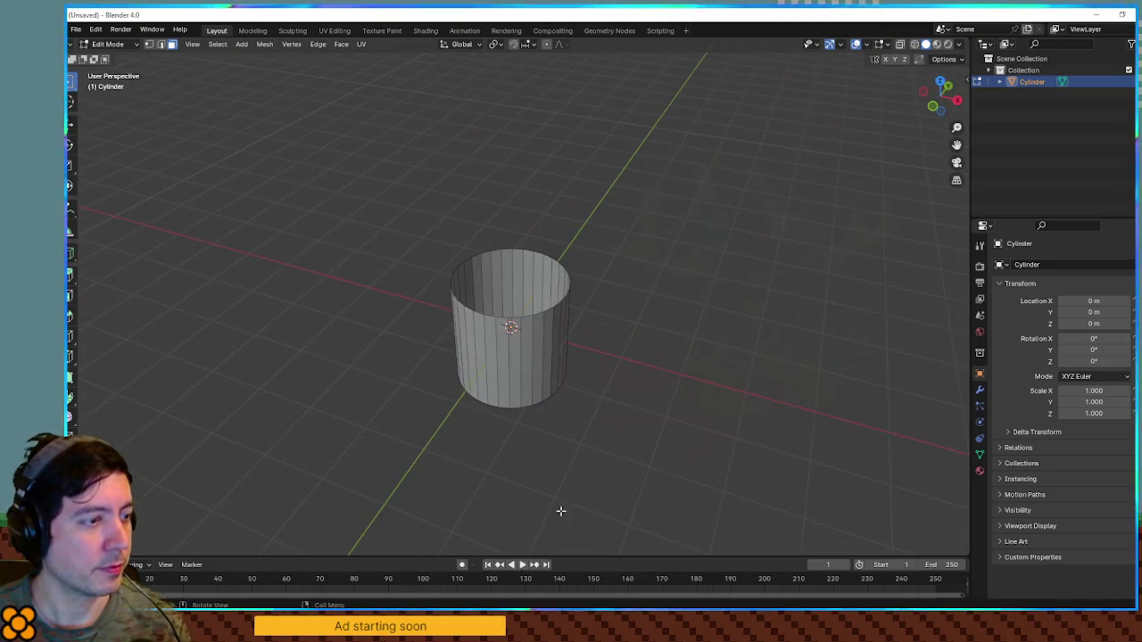
# Select the whole mesh and flip its normals.
pyautogui.press('a')
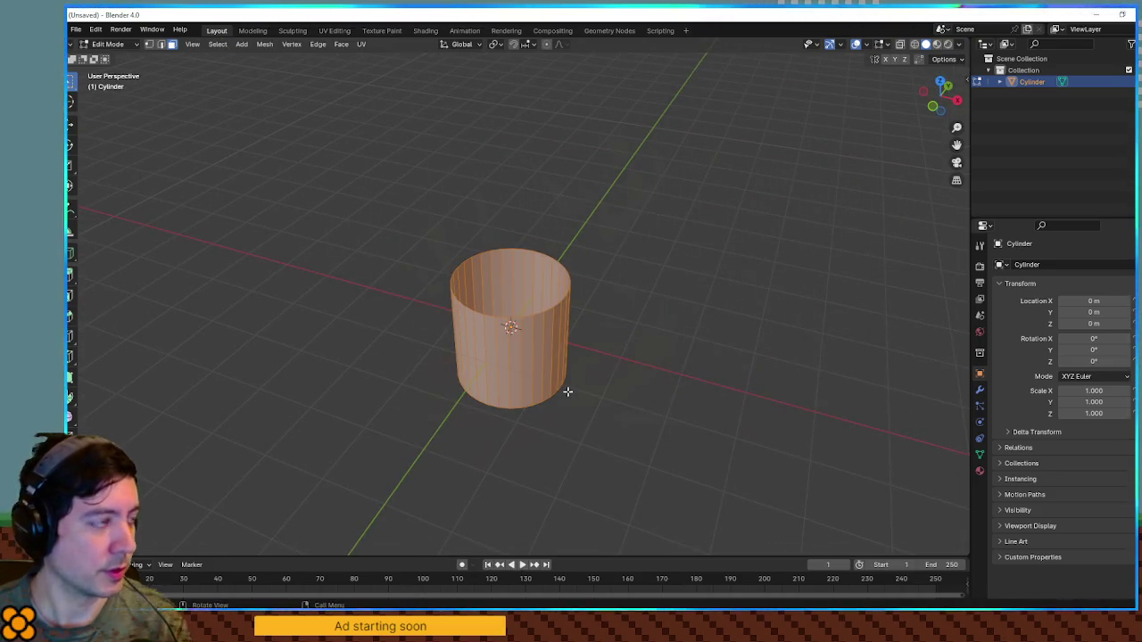
pyautogui.click(264, 46)
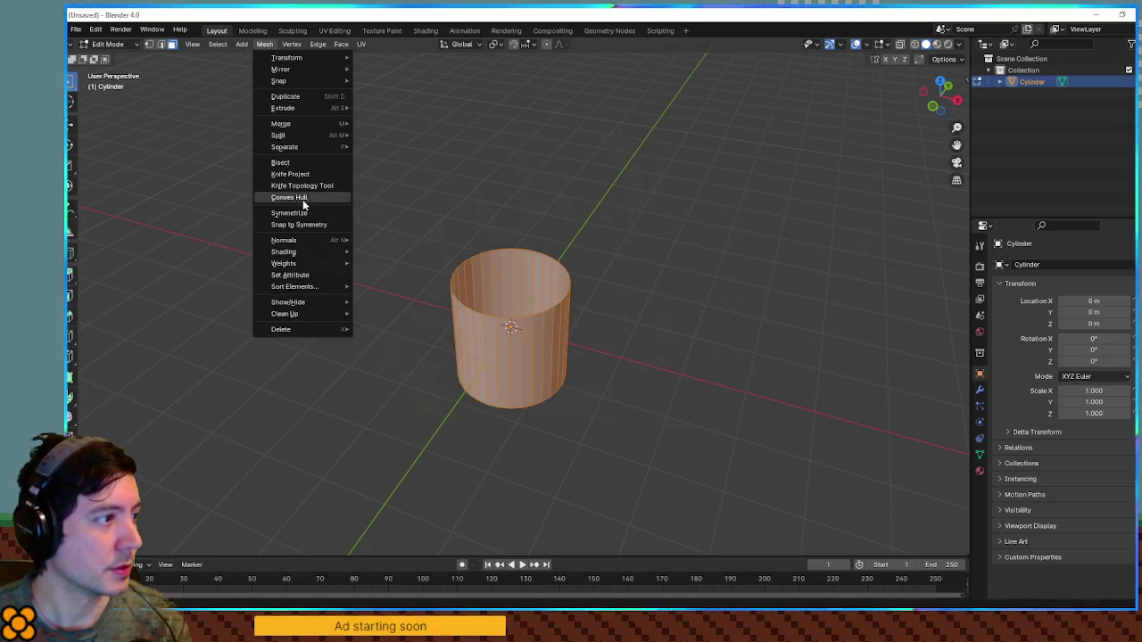
pyautogui.moveTo(309, 244)
pyautogui.click(375, 240)
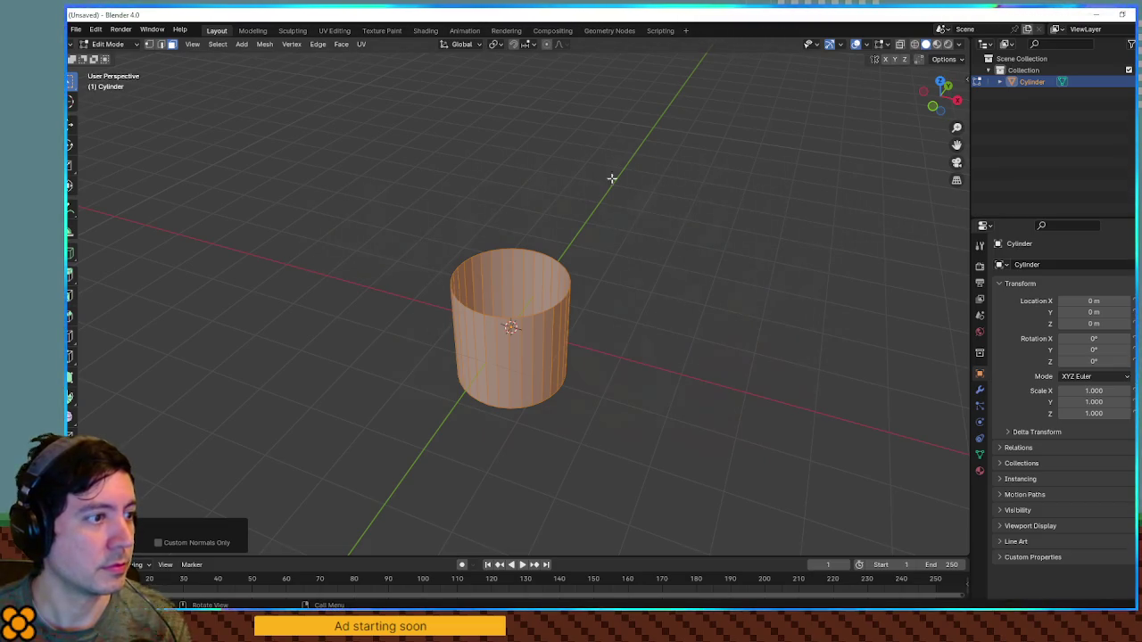
# Add 15 horizontal loop cuts around the tube's walls at default spacing.
pyautogui.scroll(2, 591, 349)
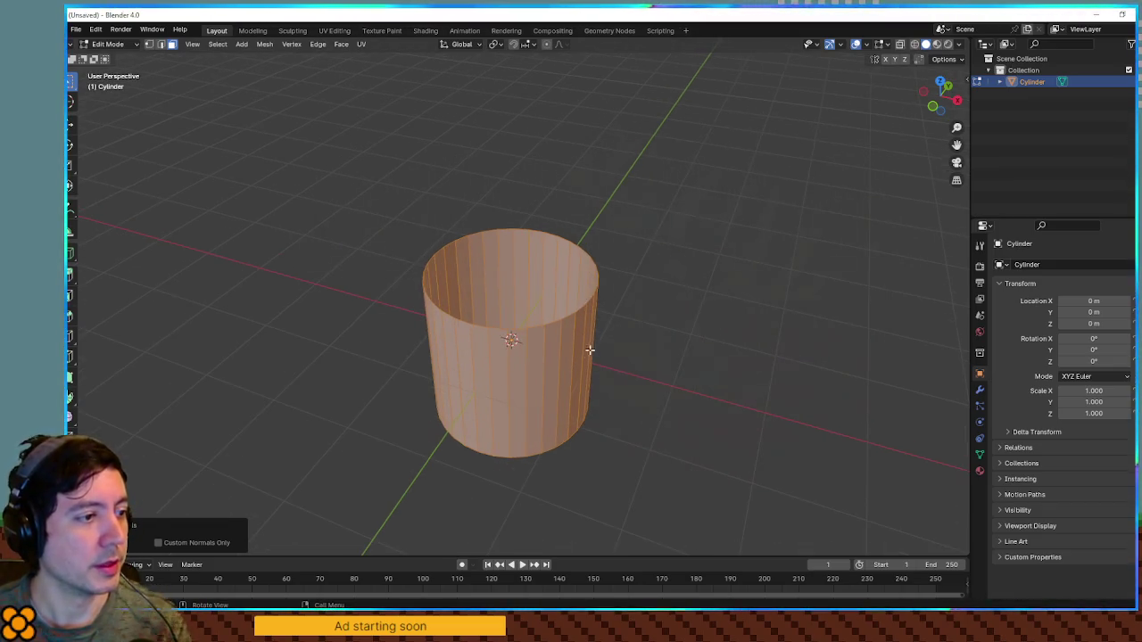
pyautogui.hotkey('ctrl', 'r')
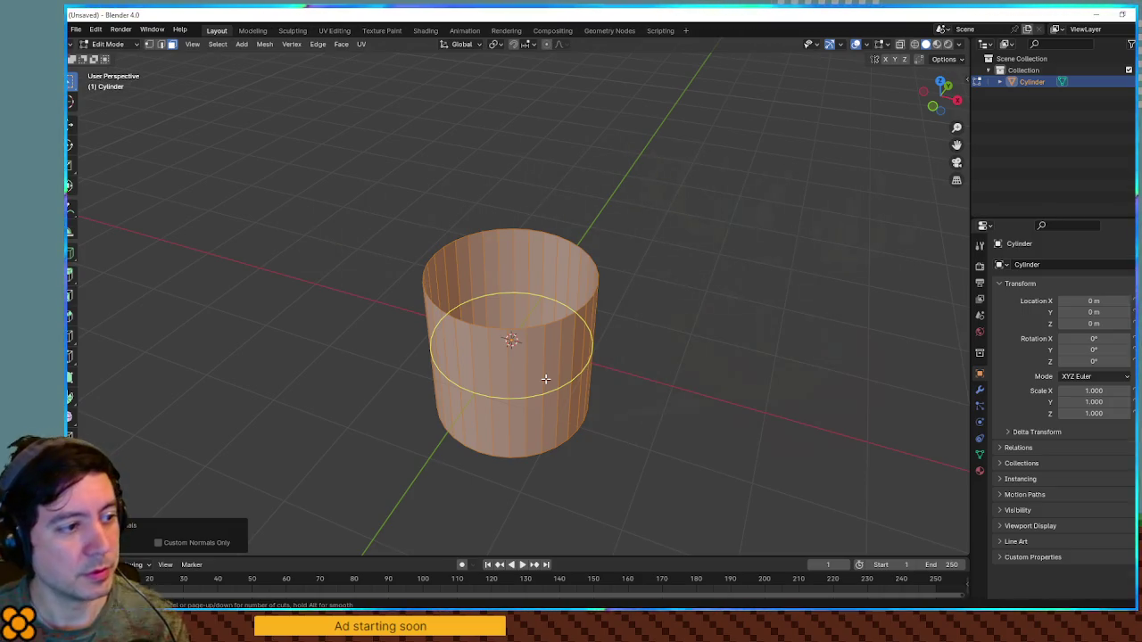
pyautogui.scroll(8, 545, 379)
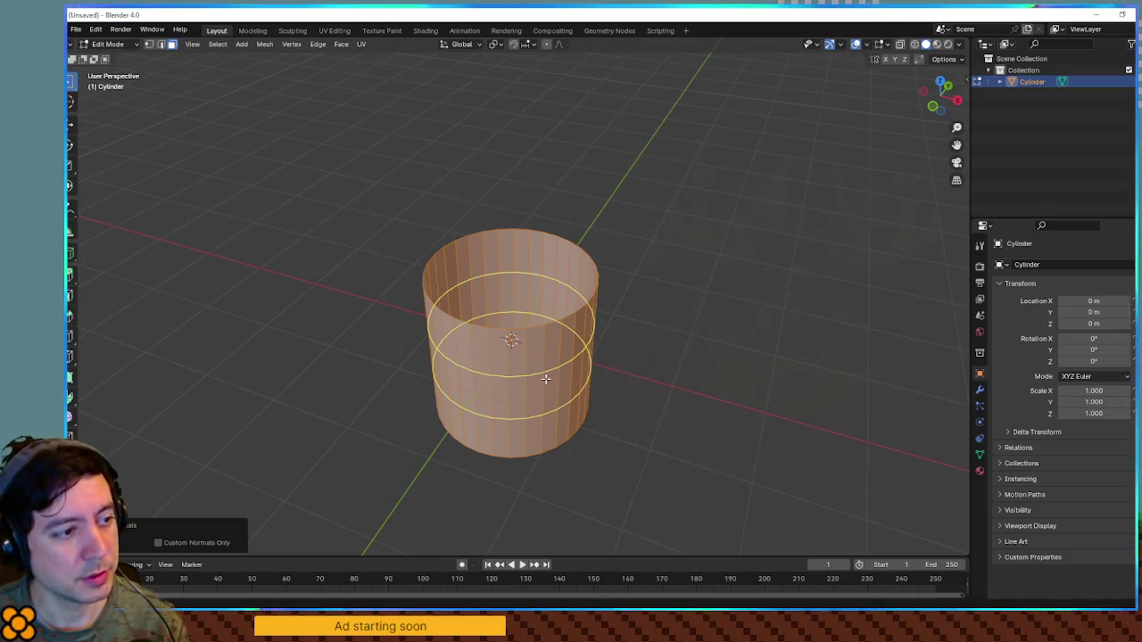
pyautogui.scroll(7, 546, 379)
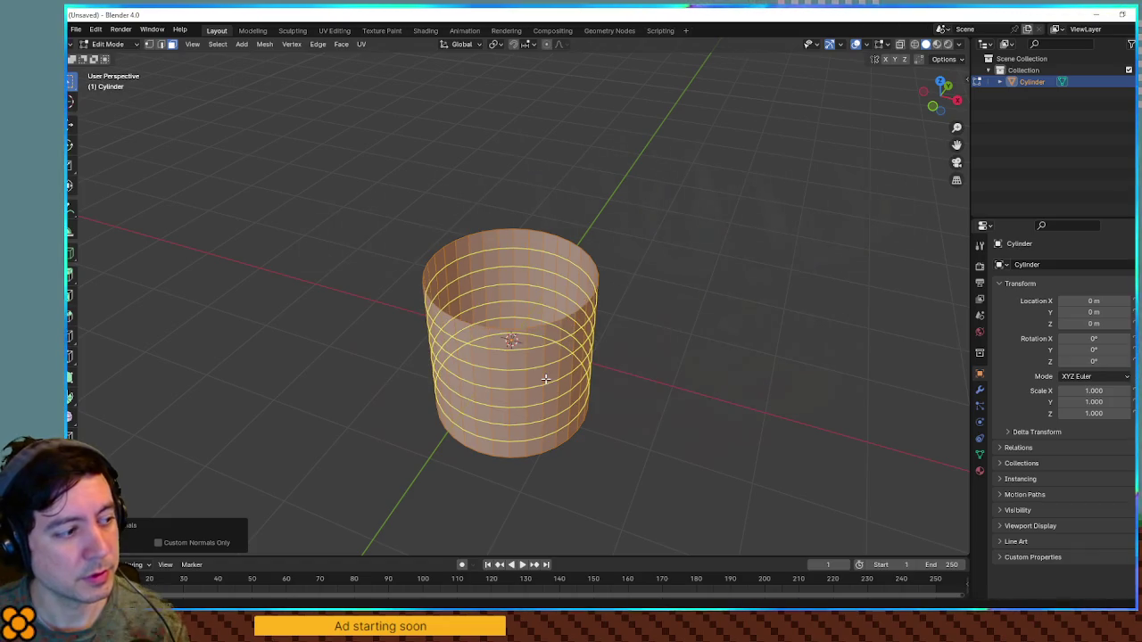
pyautogui.scroll(10, 545, 380)
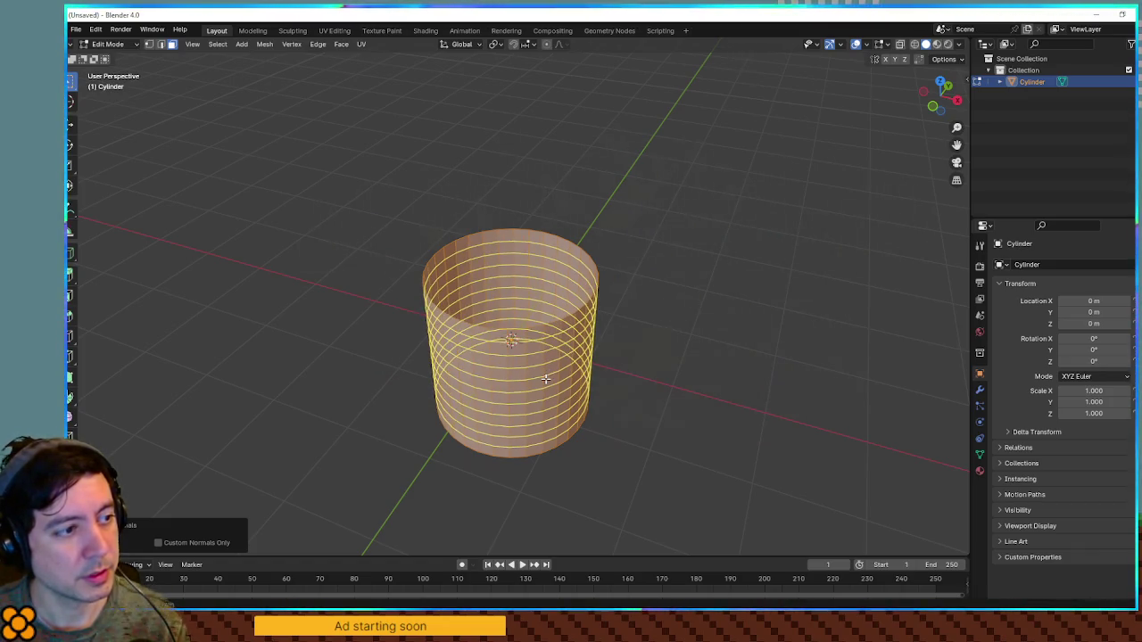
pyautogui.scroll(3, 545, 379)
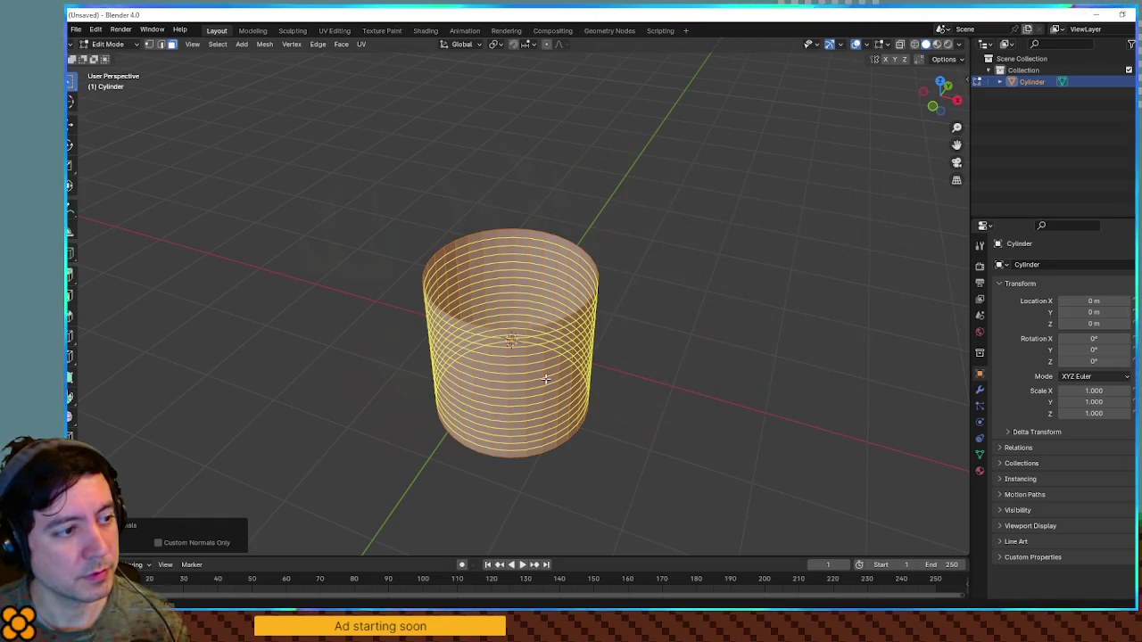
pyautogui.click(545, 379)
pyautogui.rightClick(678, 436)
pyautogui.moveTo(678, 437)
pyautogui.mouseDown()
pyautogui.moveTo(663, 372)
pyautogui.moveTo(648, 378)
pyautogui.mouseUp()
# Stretch the whole tube to 1.5× its height along Z and show the modifier settings.
pyautogui.press('s')
pyautogui.rightClick(648, 378)
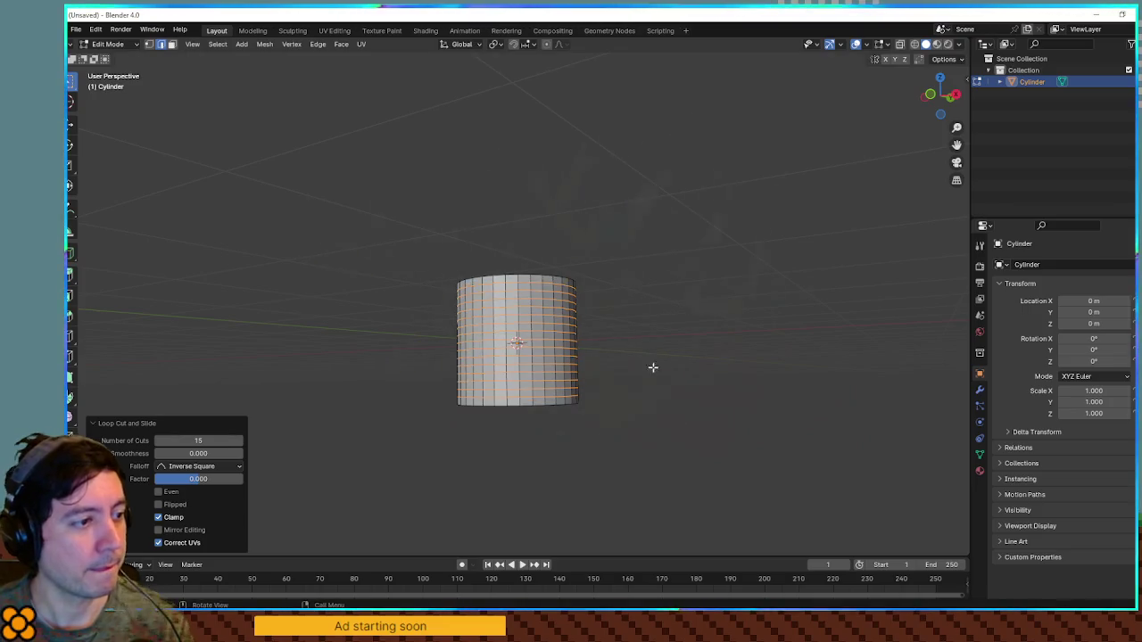
pyautogui.scroll(2, 645, 350)
pyautogui.press('a')
pyautogui.moveTo(649, 354); pyautogui.dragTo(663, 379)
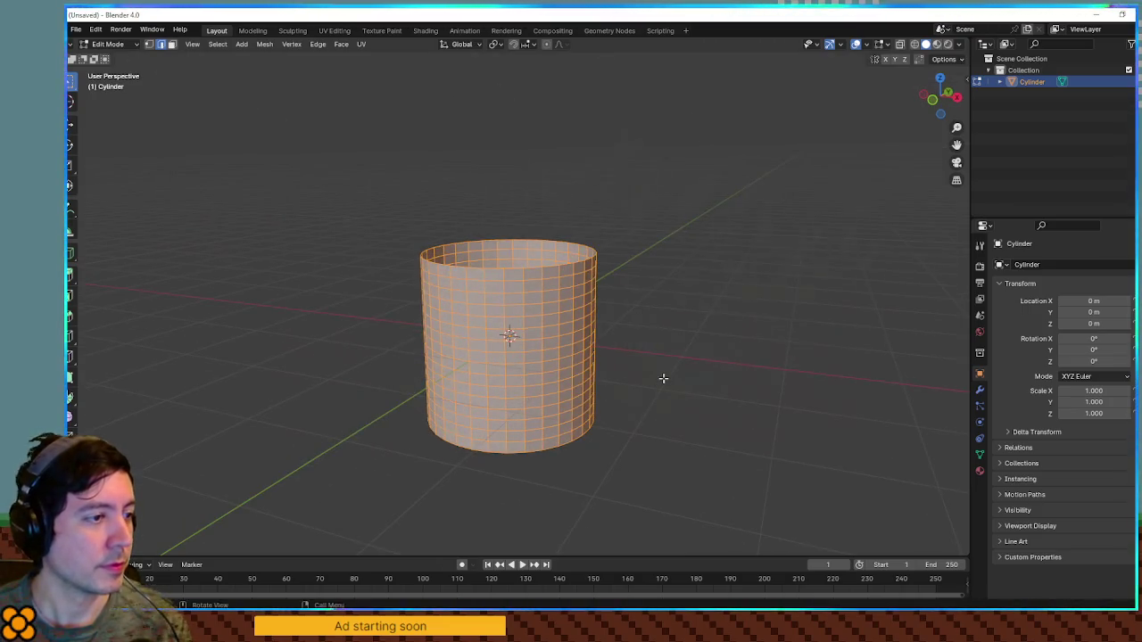
pyautogui.write('sz2')
pyautogui.press('Return')
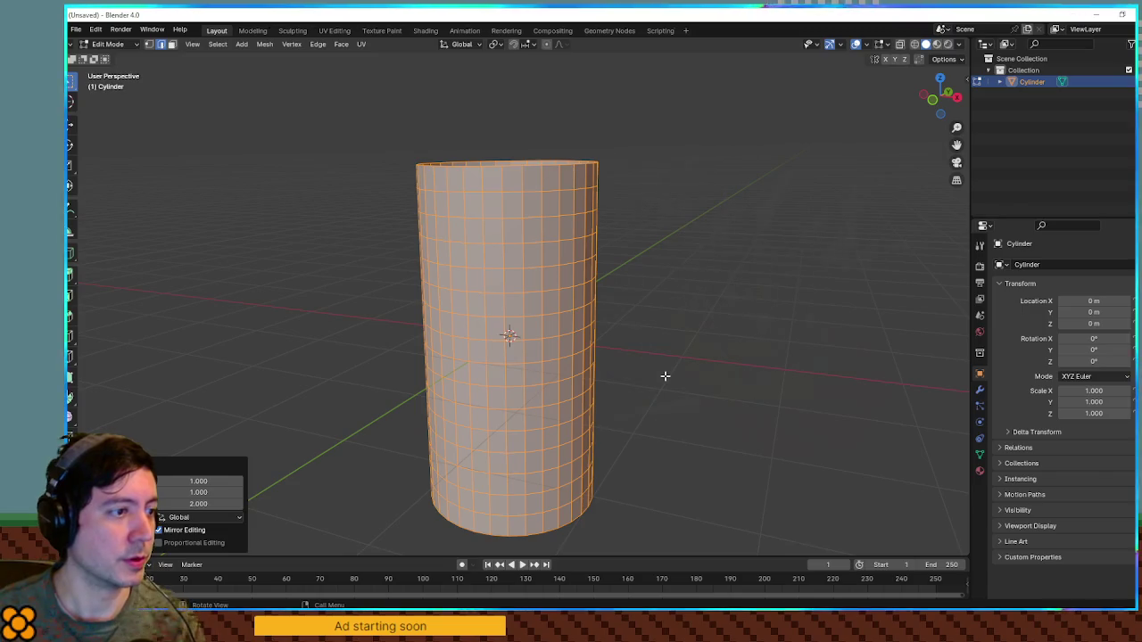
pyautogui.hotkey('ctrl', 'z')
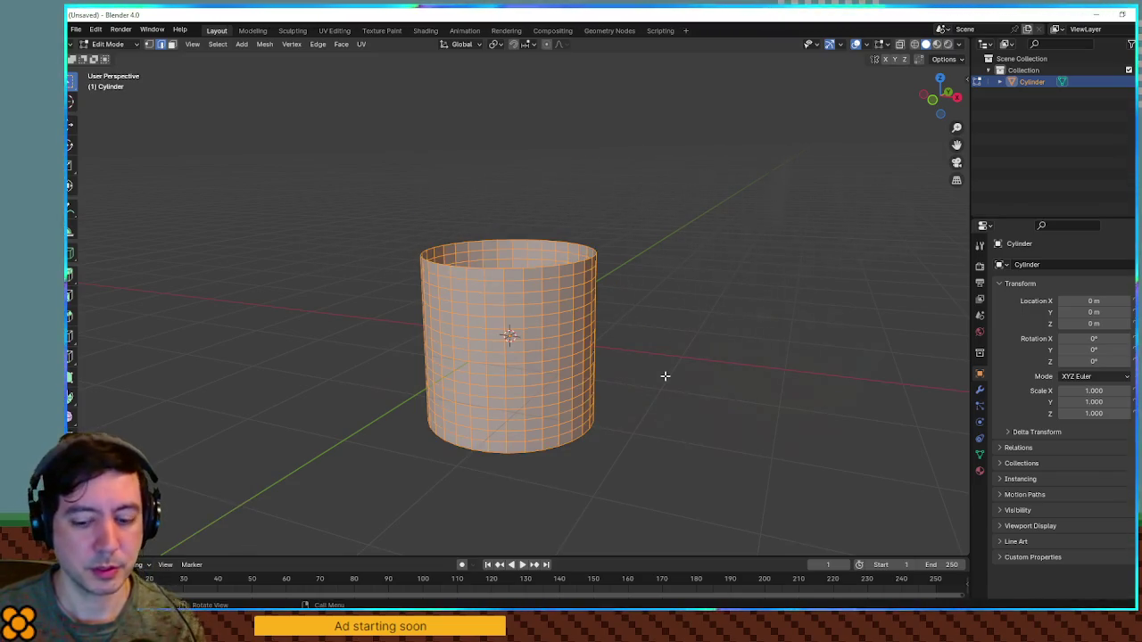
pyautogui.write('z')
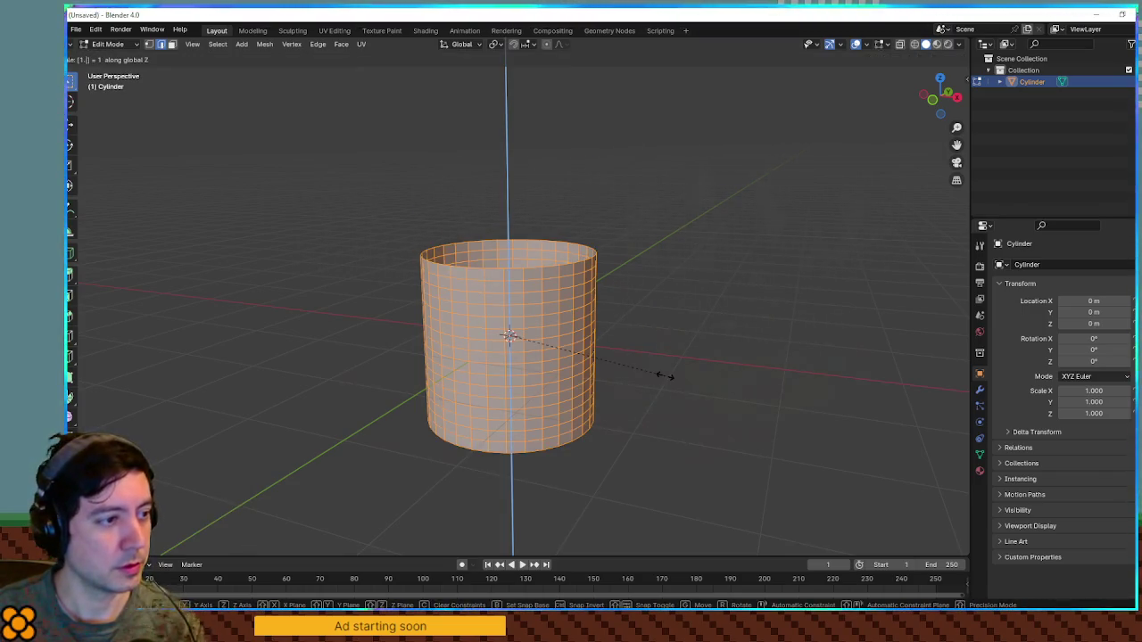
pyautogui.write('1.5')
pyautogui.press('Return')
pyautogui.moveTo(667, 324)
pyautogui.mouseDown()
pyautogui.moveTo(637, 298)
pyautogui.moveTo(669, 266)
pyautogui.moveTo(627, 313)
pyautogui.moveTo(684, 327)
pyautogui.mouseUp()
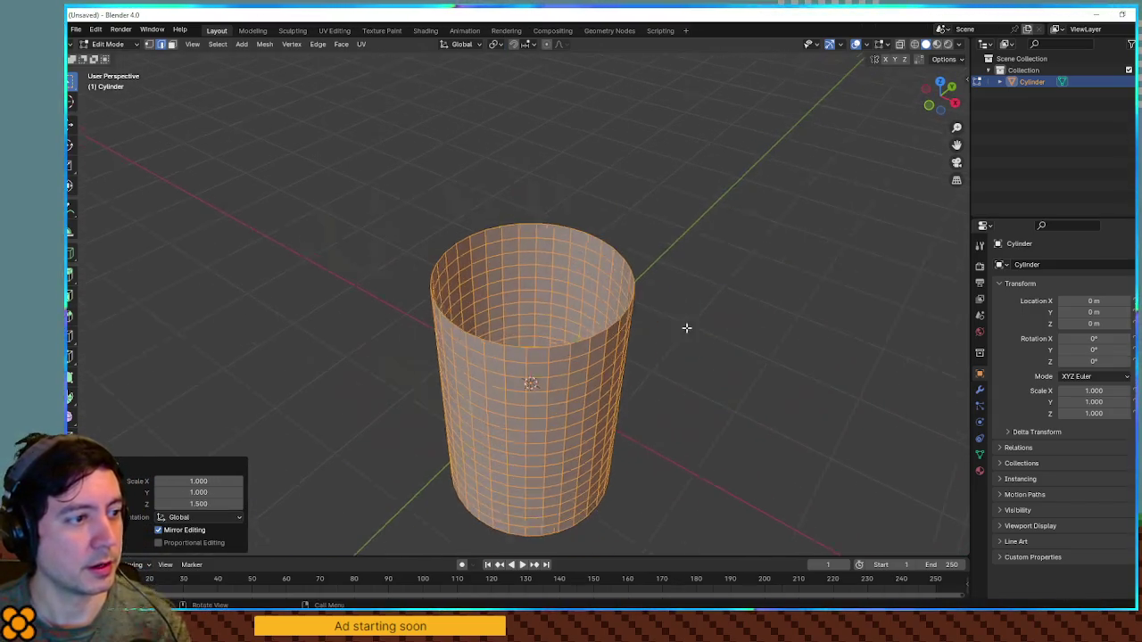
pyautogui.scroll(3, 684, 327)
pyautogui.click(979, 392)
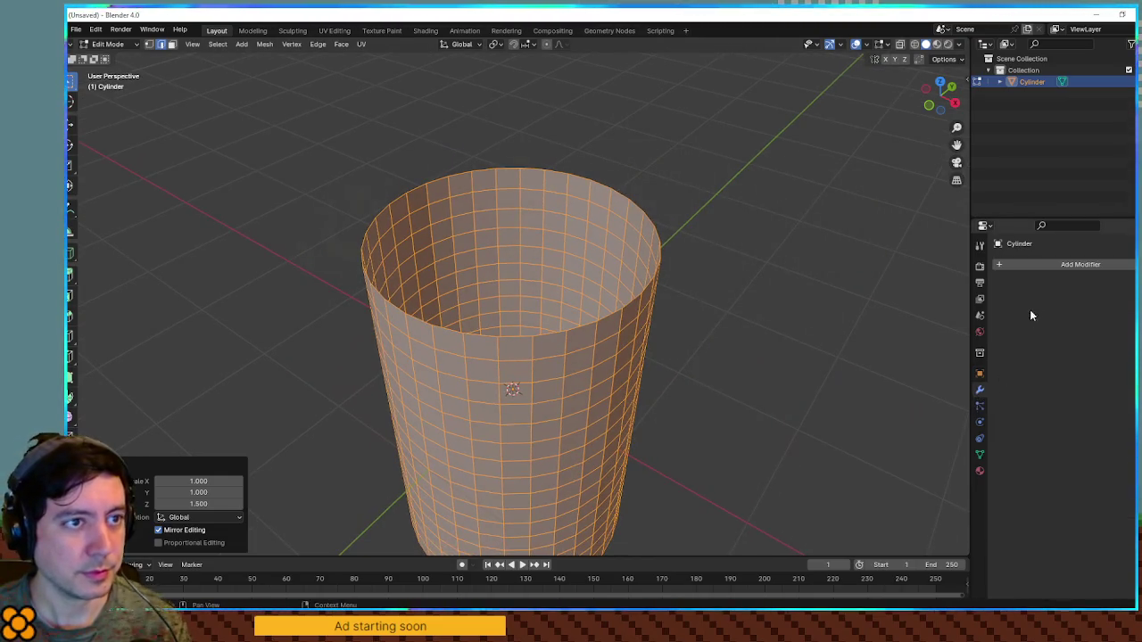
# Add a Displace modifier to the cylinder driven by a new Noise texture.
pyautogui.click(1062, 265)
pyautogui.write('disp')
pyautogui.press('Return')
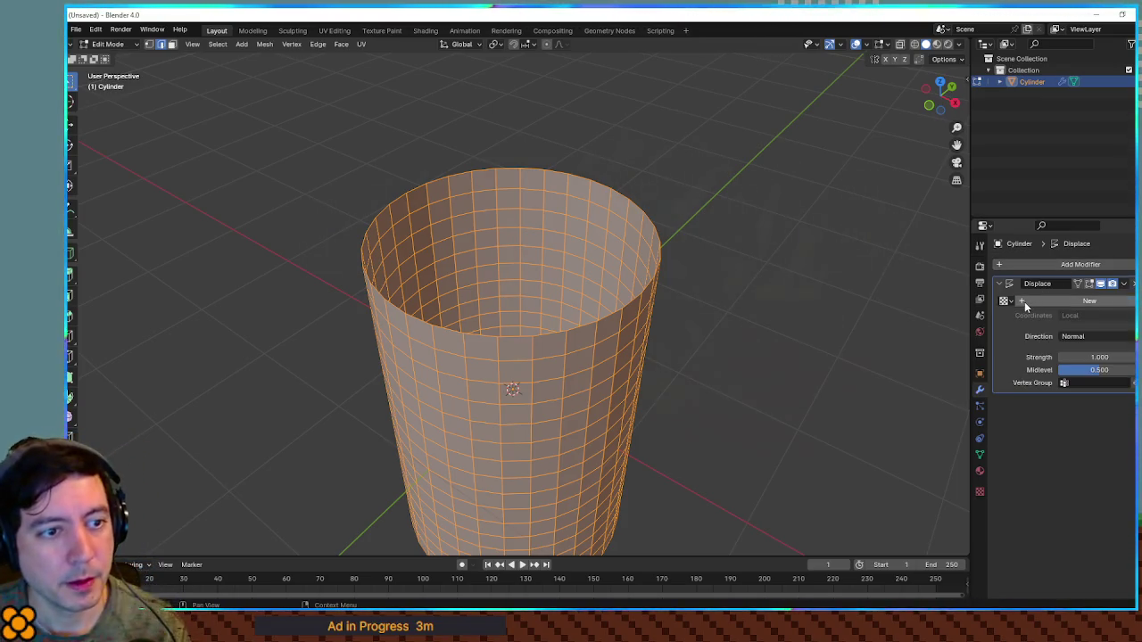
pyautogui.click(1024, 302)
pyautogui.click(1117, 302)
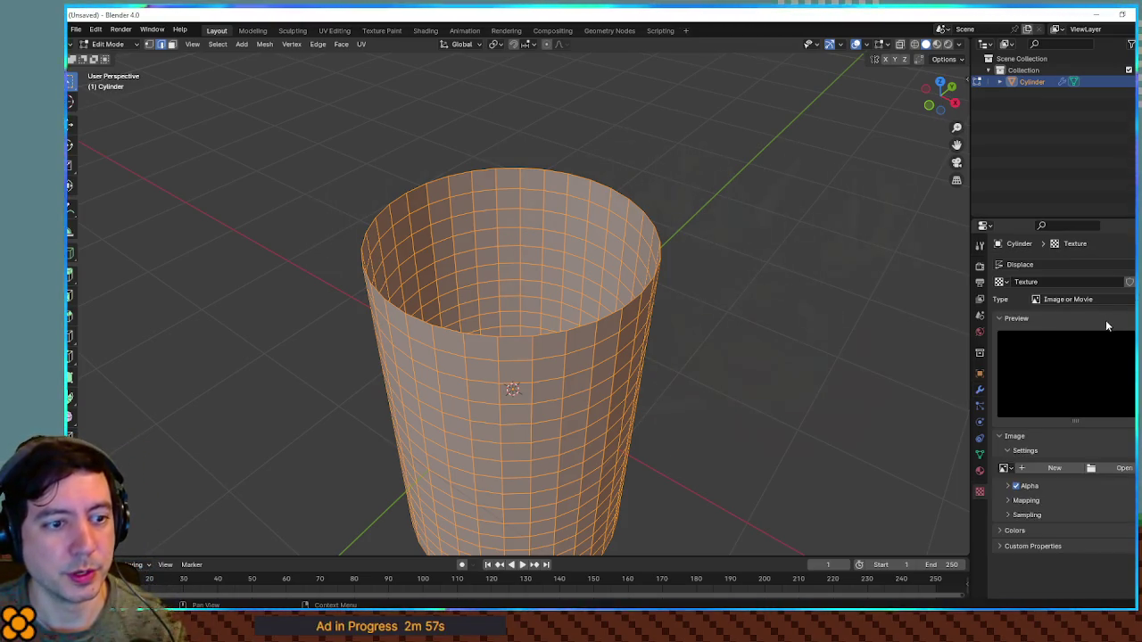
pyautogui.click(1115, 300)
pyautogui.click(1078, 414)
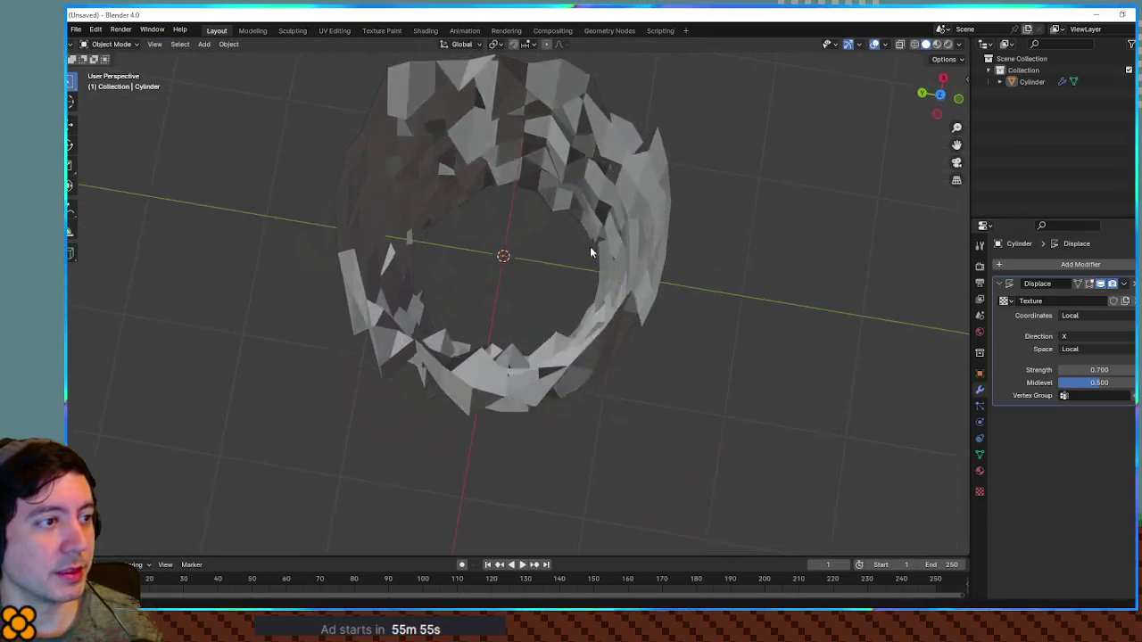
# Inspect the jagged tube from several angles, then bring up the Displace modifier's apply options.
pyautogui.scroll(-3, 606, 262)
pyautogui.moveTo(676, 288)
pyautogui.mouseDown()
pyautogui.moveTo(596, 254)
pyautogui.moveTo(747, 247)
pyautogui.moveTo(765, 209)
pyautogui.moveTo(835, 140)
pyautogui.moveTo(734, 206)
pyautogui.moveTo(728, 273)
pyautogui.moveTo(688, 286)
pyautogui.moveTo(640, 242)
pyautogui.moveTo(639, 181)
pyautogui.moveTo(640, 224)
pyautogui.mouseUp()
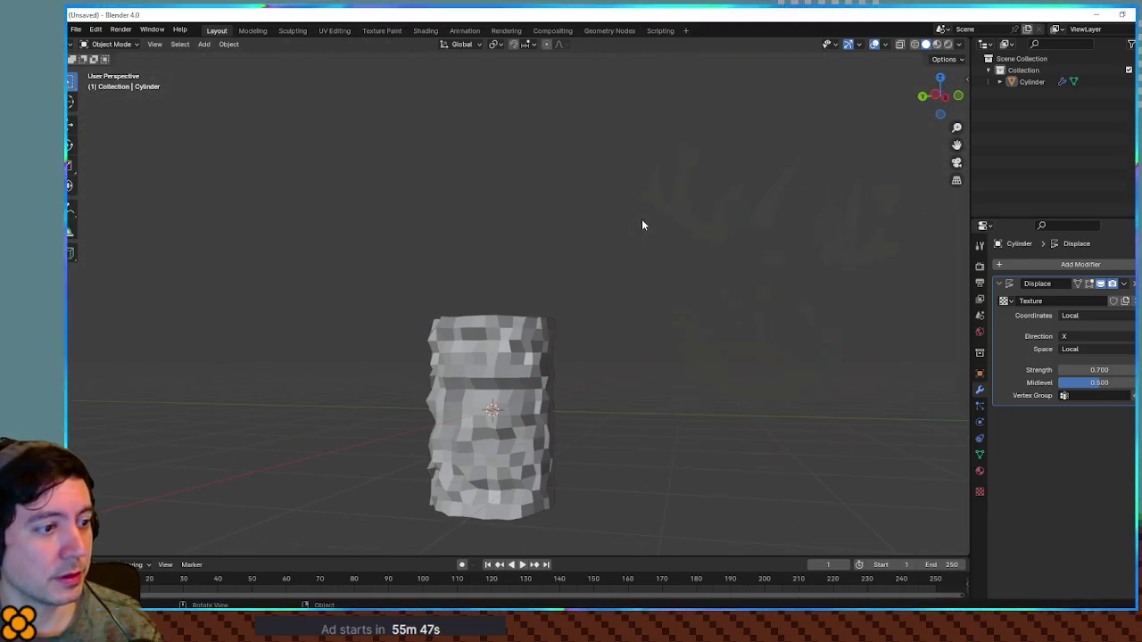
pyautogui.moveTo(597, 324)
pyautogui.mouseDown()
pyautogui.moveTo(566, 355)
pyautogui.moveTo(546, 411)
pyautogui.mouseUp()
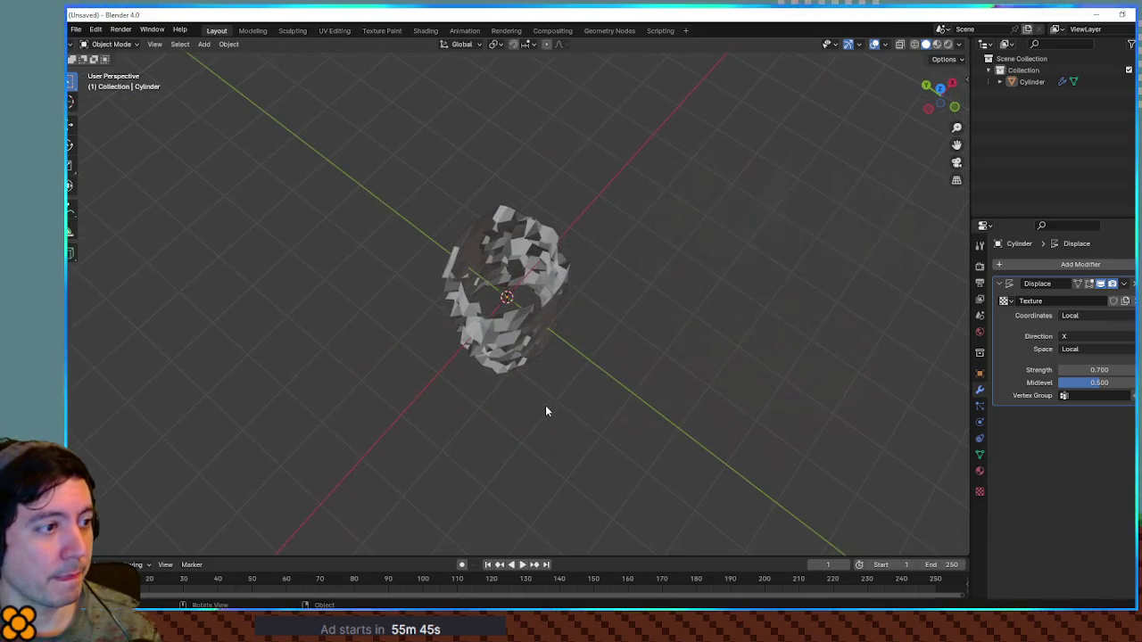
pyautogui.moveTo(562, 292)
pyautogui.mouseDown()
pyautogui.moveTo(540, 315)
pyautogui.moveTo(590, 322)
pyautogui.moveTo(602, 310)
pyautogui.moveTo(597, 331)
pyautogui.moveTo(572, 309)
pyautogui.mouseUp()
pyautogui.scroll(3, 601, 310)
pyautogui.scroll(4, 563, 309)
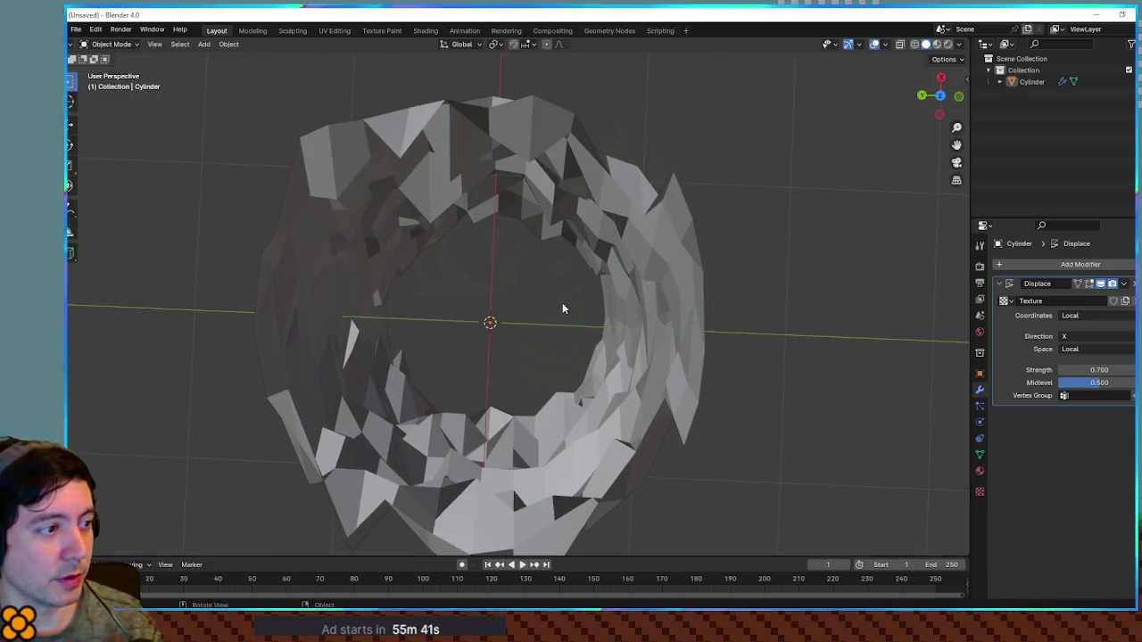
pyautogui.scroll(2, 563, 309)
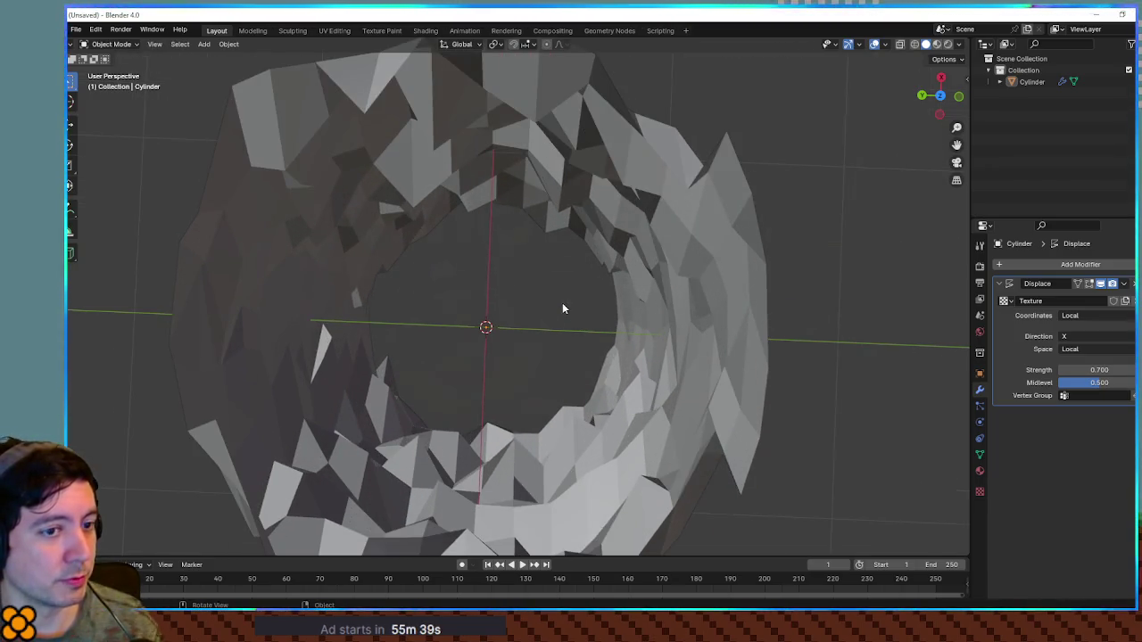
pyautogui.scroll(-3, 562, 309)
pyautogui.moveTo(562, 309)
pyautogui.mouseDown()
pyautogui.moveTo(595, 314)
pyautogui.moveTo(551, 244)
pyautogui.moveTo(556, 194)
pyautogui.moveTo(497, 190)
pyautogui.moveTo(577, 219)
pyautogui.moveTo(622, 267)
pyautogui.moveTo(636, 313)
pyautogui.mouseUp()
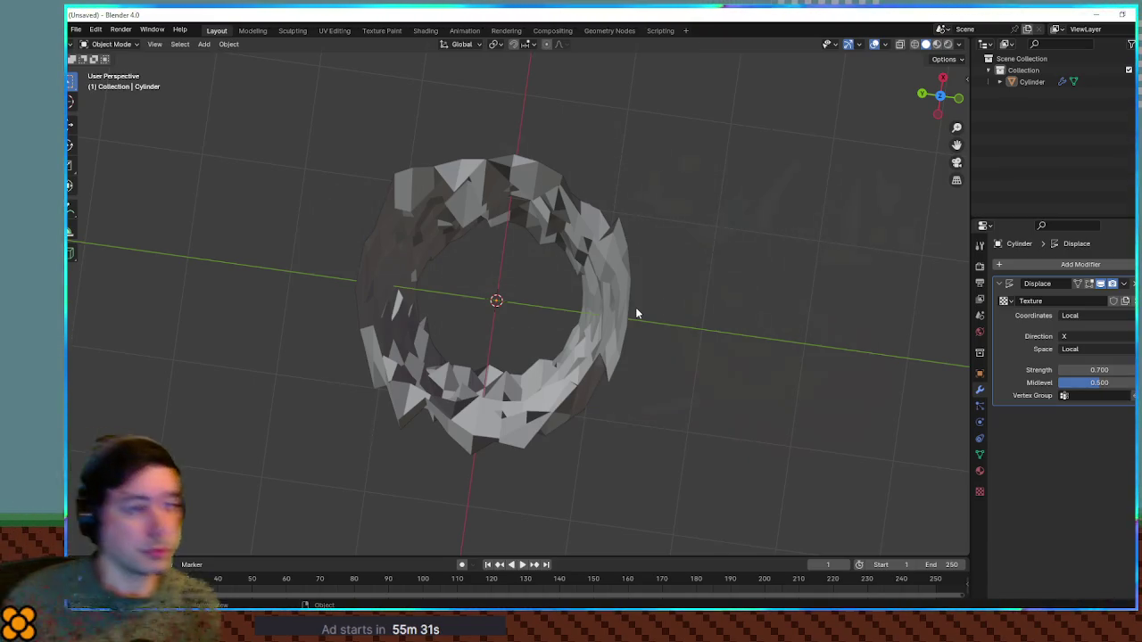
pyautogui.moveTo(641, 288)
pyautogui.mouseDown()
pyautogui.moveTo(691, 280)
pyautogui.moveTo(637, 260)
pyautogui.moveTo(698, 234)
pyautogui.mouseUp()
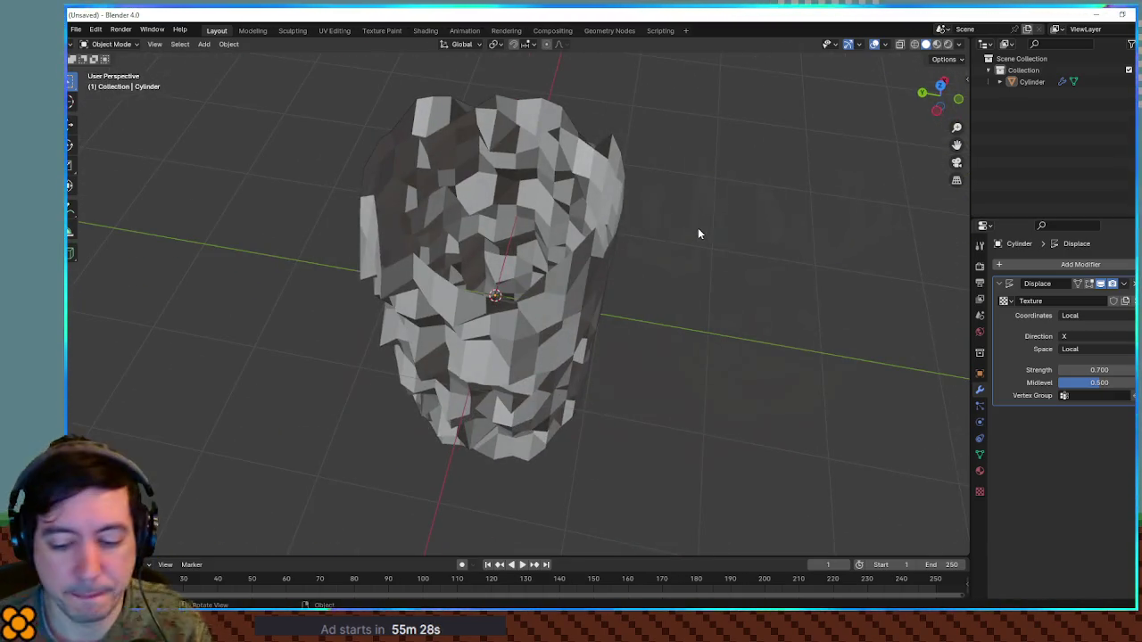
pyautogui.press('KP_3')
pyautogui.moveTo(698, 234)
pyautogui.mouseDown()
pyautogui.moveTo(711, 306)
pyautogui.moveTo(747, 247)
pyautogui.moveTo(705, 349)
pyautogui.mouseUp()
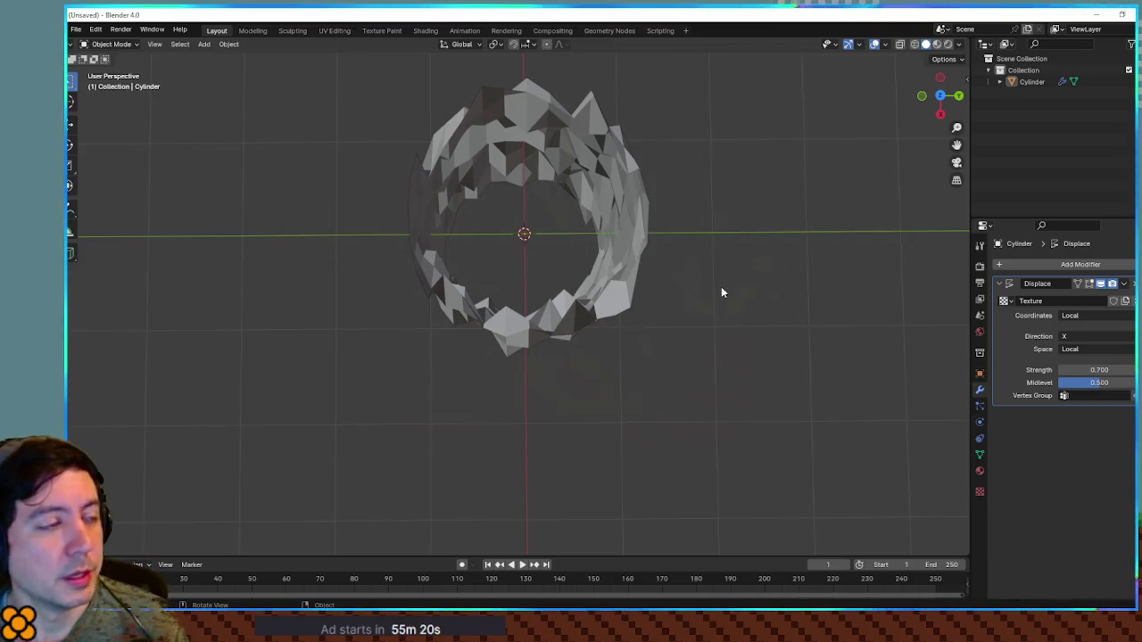
pyautogui.press('Tab')
pyautogui.press('Tab')
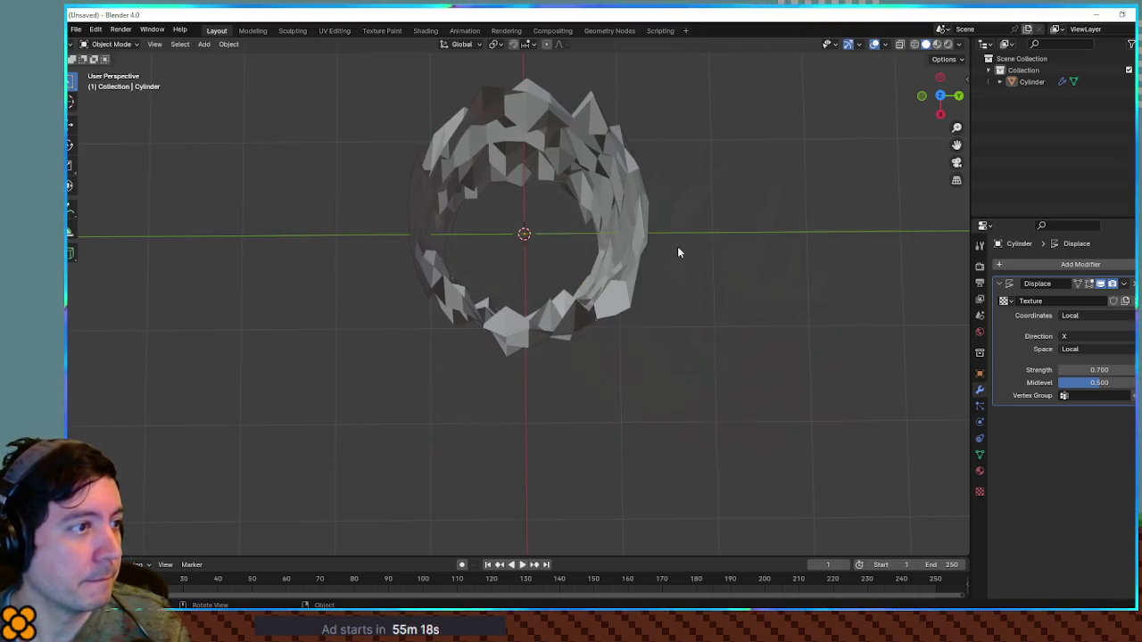
pyautogui.click(1122, 284)
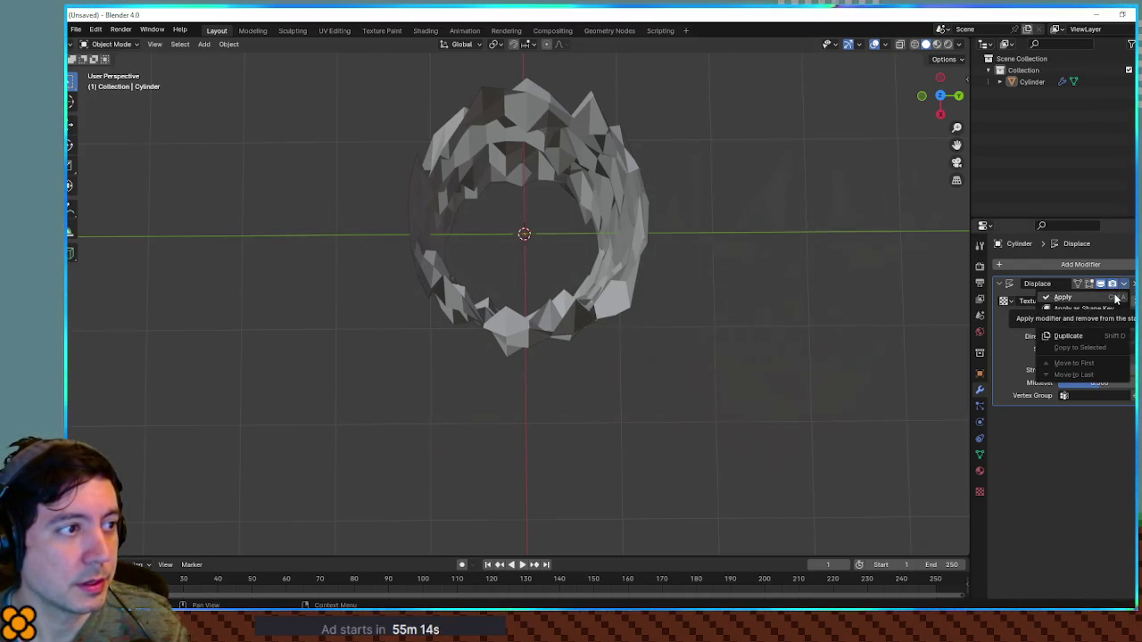
# Apply the Displace modifier in Object Mode to bake the rocky shape into the mesh.
pyautogui.press('Tab')
pyautogui.moveTo(758, 313)
pyautogui.mouseDown()
pyautogui.moveTo(742, 241)
pyautogui.moveTo(681, 368)
pyautogui.moveTo(612, 382)
pyautogui.moveTo(613, 422)
pyautogui.mouseUp()
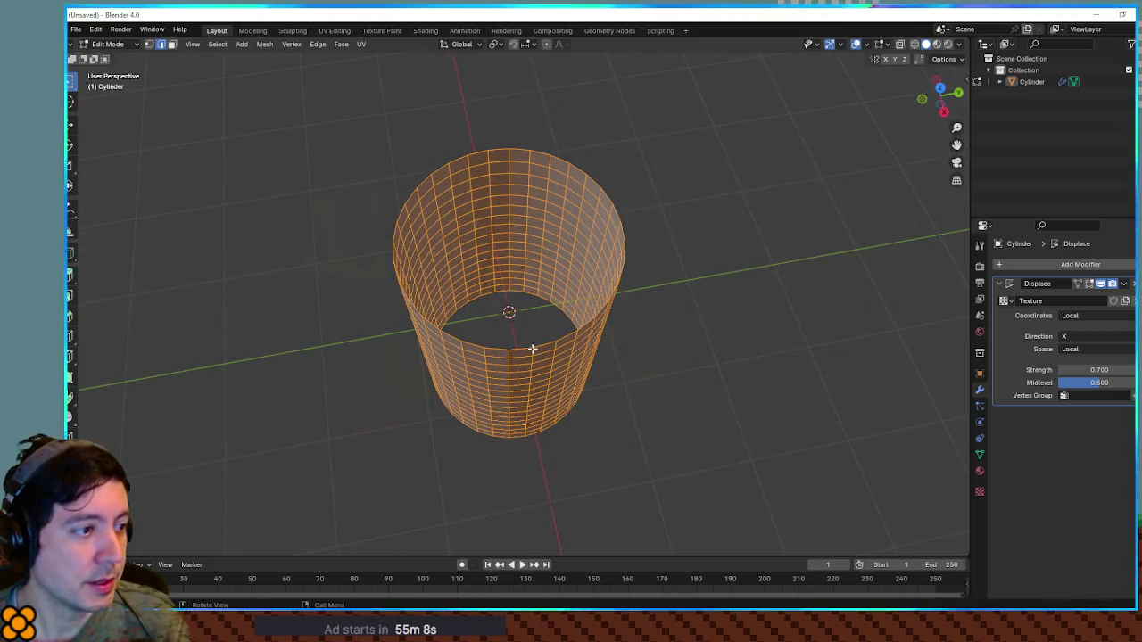
pyautogui.hotkey('alt', 'a')
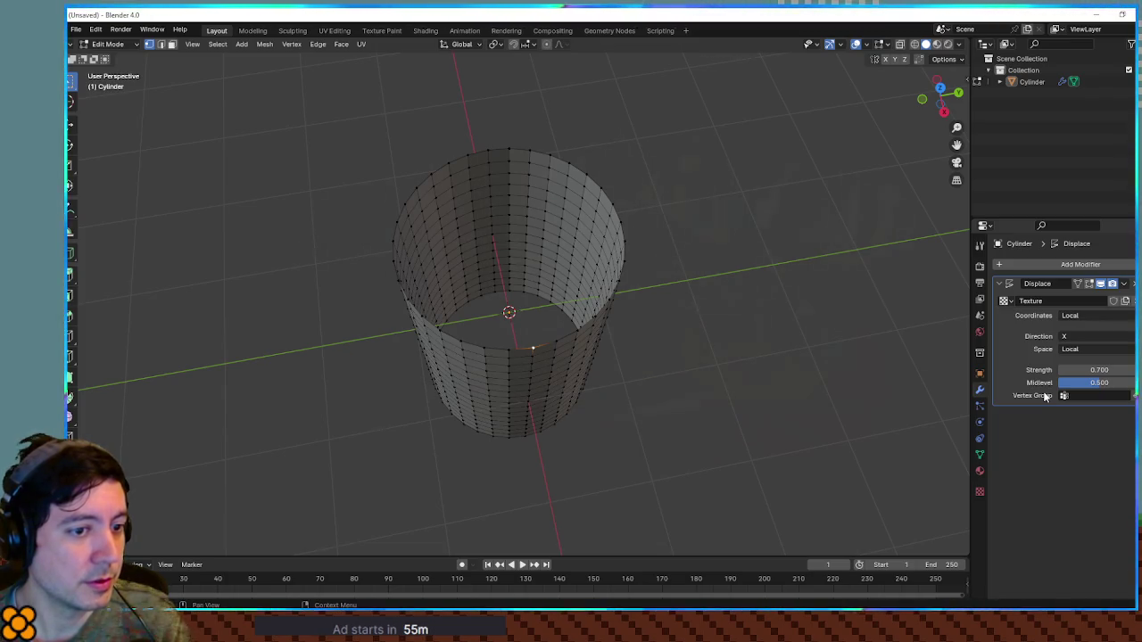
pyautogui.click(1124, 285)
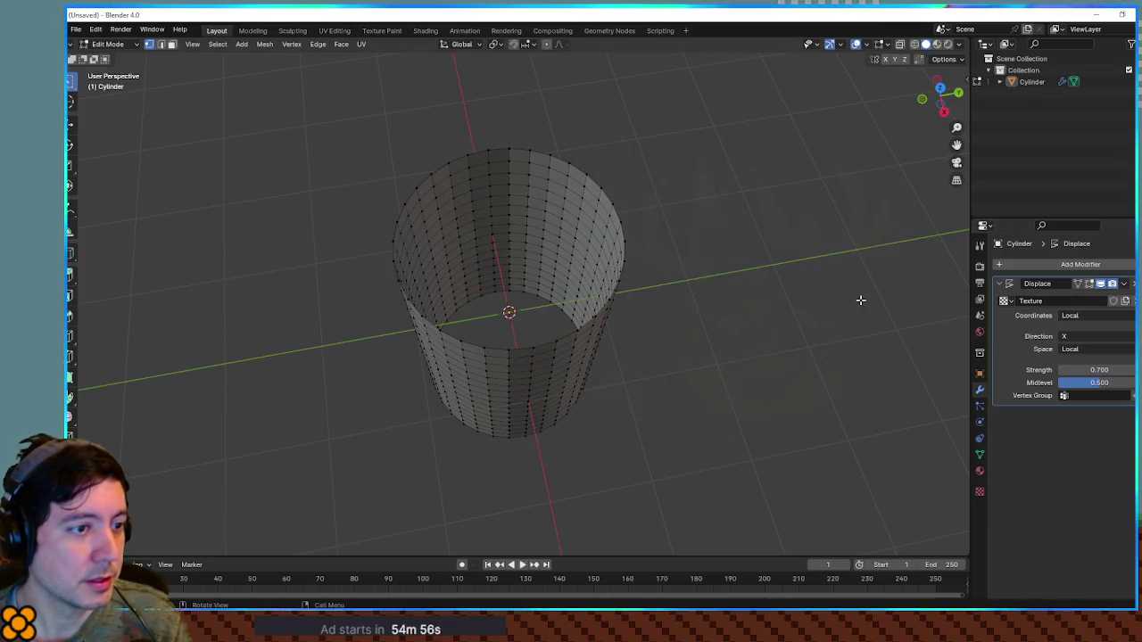
pyautogui.press('Tab')
pyautogui.click(1124, 285)
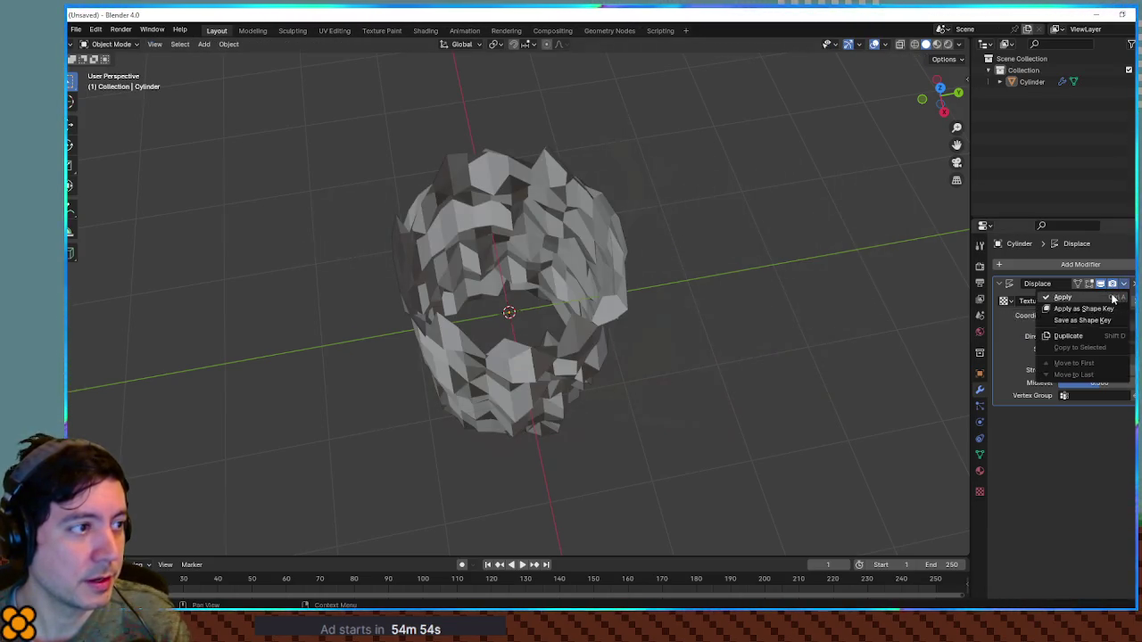
pyautogui.click(1113, 299)
# Return to Edit Mode and select the cylinder's top edge loop.
pyautogui.press('Tab')
pyautogui.moveTo(710, 337)
pyautogui.mouseDown()
pyautogui.moveTo(696, 387)
pyautogui.moveTo(560, 263)
pyautogui.moveTo(622, 247)
pyautogui.moveTo(535, 224)
pyautogui.moveTo(472, 280)
pyautogui.moveTo(473, 267)
pyautogui.moveTo(576, 255)
pyautogui.moveTo(666, 265)
pyautogui.moveTo(678, 223)
pyautogui.moveTo(660, 295)
pyautogui.moveTo(652, 232)
pyautogui.moveTo(660, 266)
pyautogui.mouseUp()
pyautogui.keyDown('alt'); pyautogui.click(542, 262); pyautogui.keyUp('alt')
pyautogui.scroll(3, 509, 206)
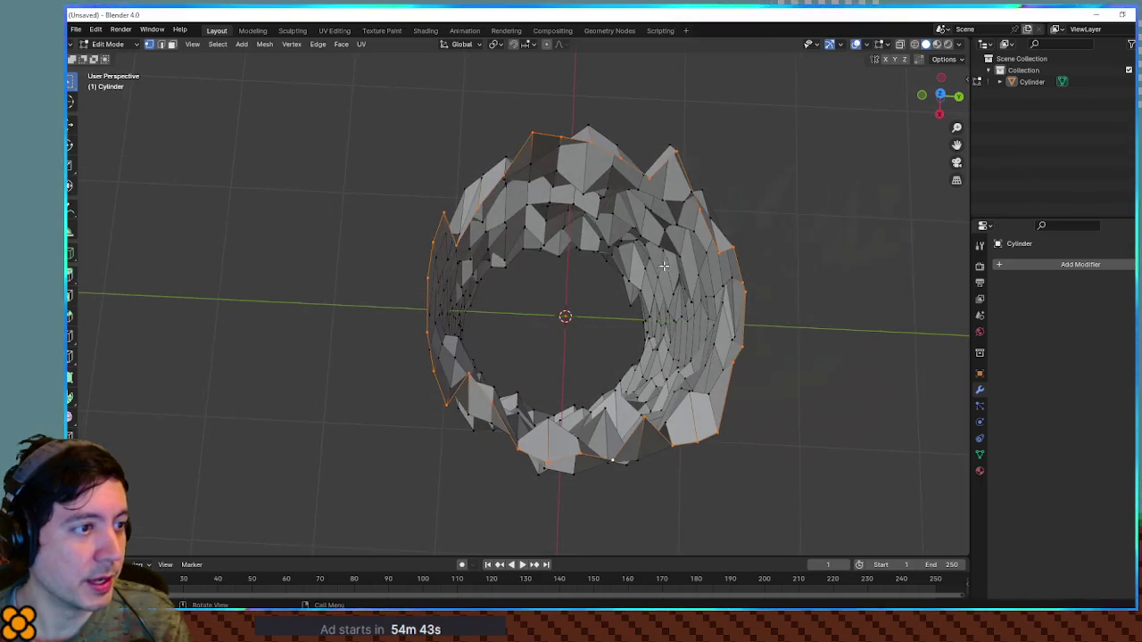
# Scale the selected top rim loop and orbit to check the rocky tube from several sides.
pyautogui.press('s')
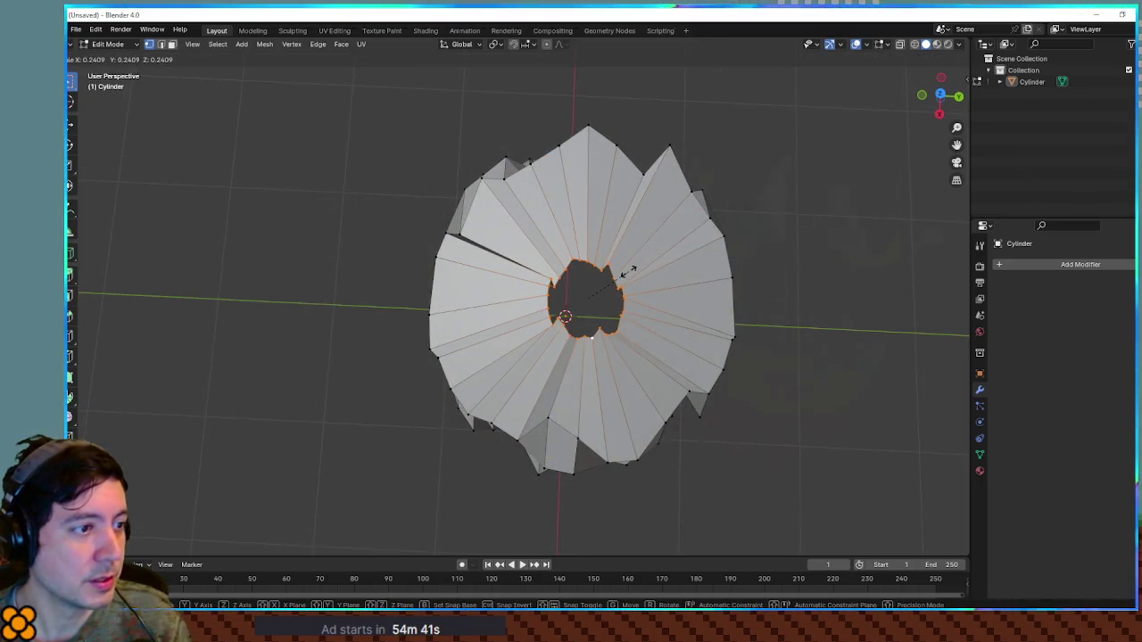
pyautogui.click(747, 306)
pyautogui.moveTo(748, 306)
pyautogui.mouseDown()
pyautogui.moveTo(739, 357)
pyautogui.moveTo(726, 196)
pyautogui.moveTo(703, 274)
pyautogui.mouseUp()
pyautogui.moveTo(658, 332)
pyautogui.mouseDown()
pyautogui.moveTo(637, 354)
pyautogui.moveTo(672, 461)
pyautogui.moveTo(678, 412)
pyautogui.mouseUp()
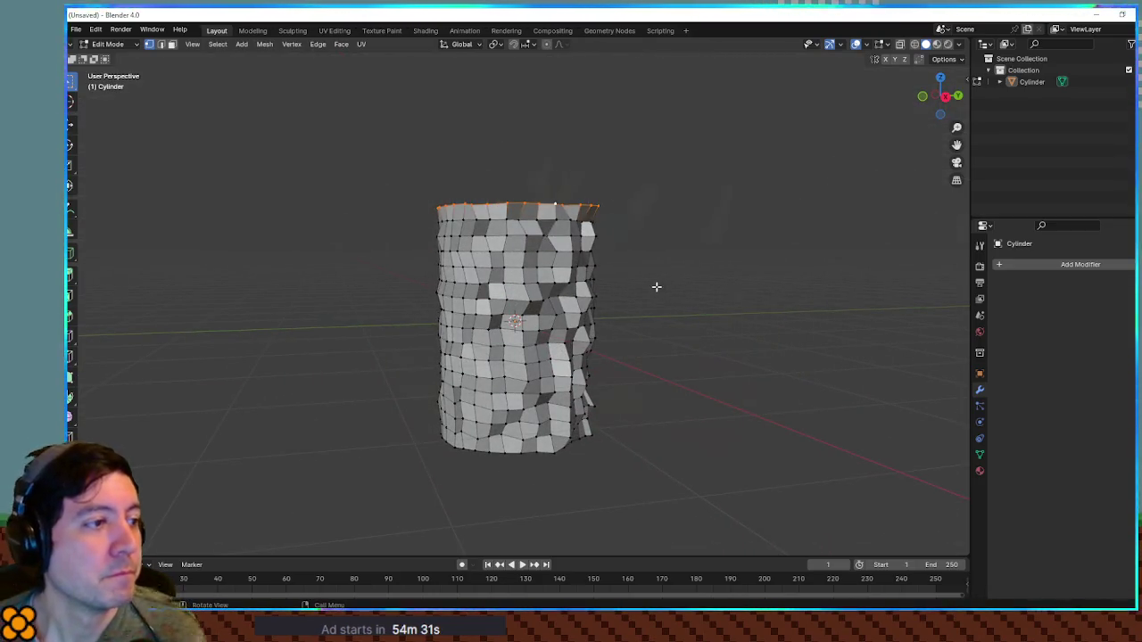
pyautogui.moveTo(619, 263)
pyautogui.mouseDown()
pyautogui.moveTo(600, 201)
pyautogui.moveTo(574, 481)
pyautogui.mouseUp()
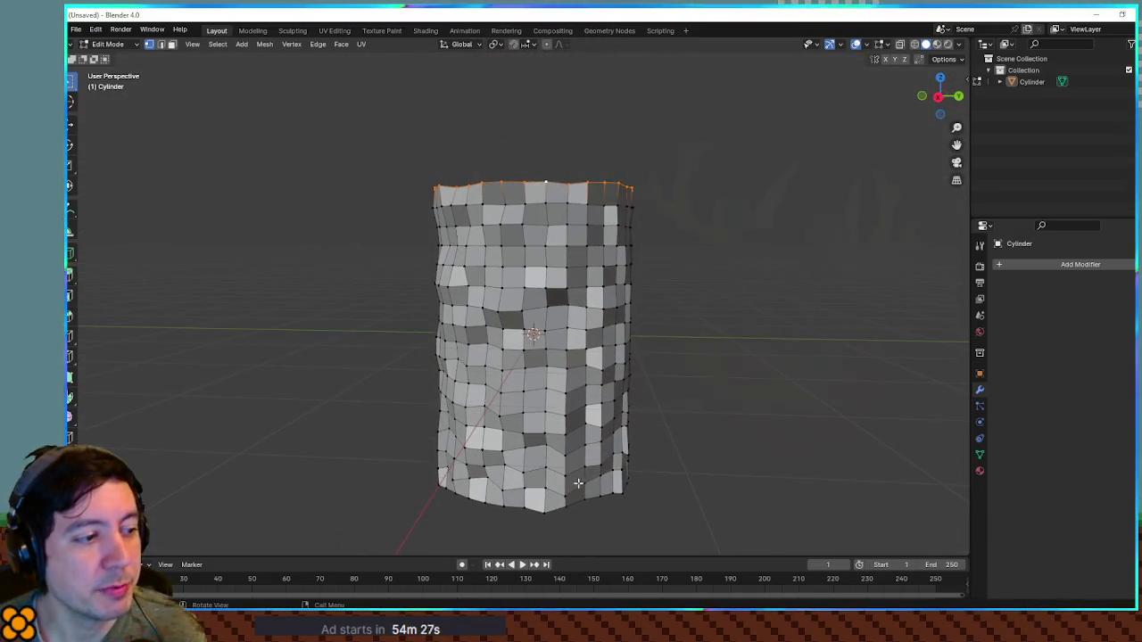
pyautogui.moveTo(564, 306)
pyautogui.mouseDown()
pyautogui.moveTo(687, 420)
pyautogui.moveTo(567, 261)
pyautogui.moveTo(533, 342)
pyautogui.moveTo(592, 411)
pyautogui.moveTo(557, 297)
pyautogui.moveTo(640, 413)
pyautogui.moveTo(584, 314)
pyautogui.moveTo(553, 163)
pyautogui.moveTo(615, 420)
pyautogui.moveTo(580, 304)
pyautogui.moveTo(584, 375)
pyautogui.moveTo(575, 305)
pyautogui.mouseUp()
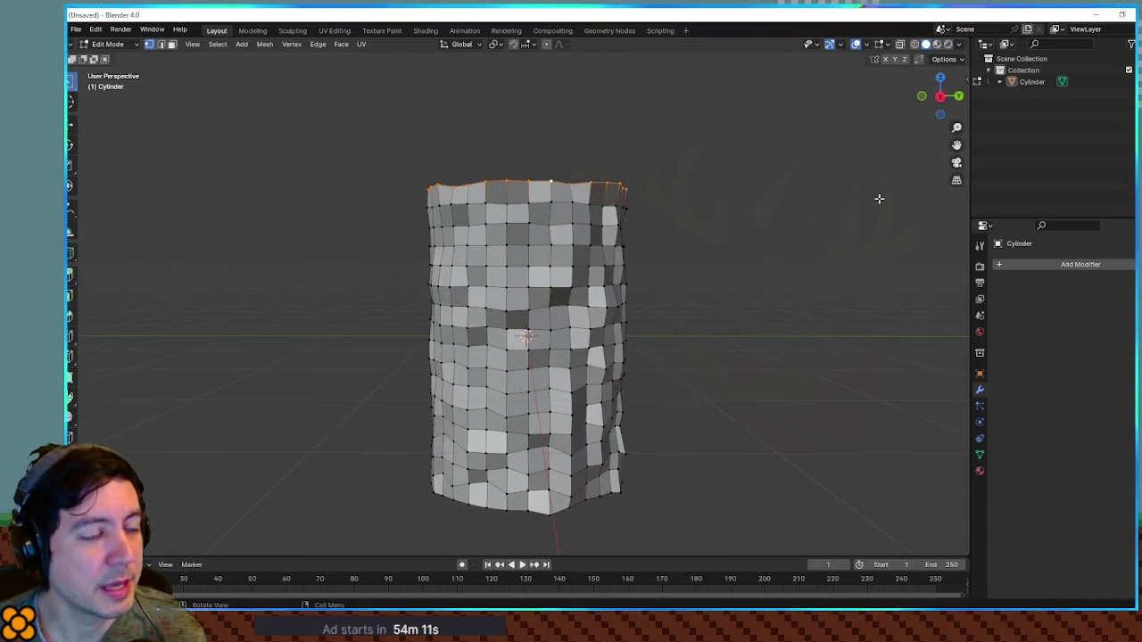
pyautogui.click(1030, 81)
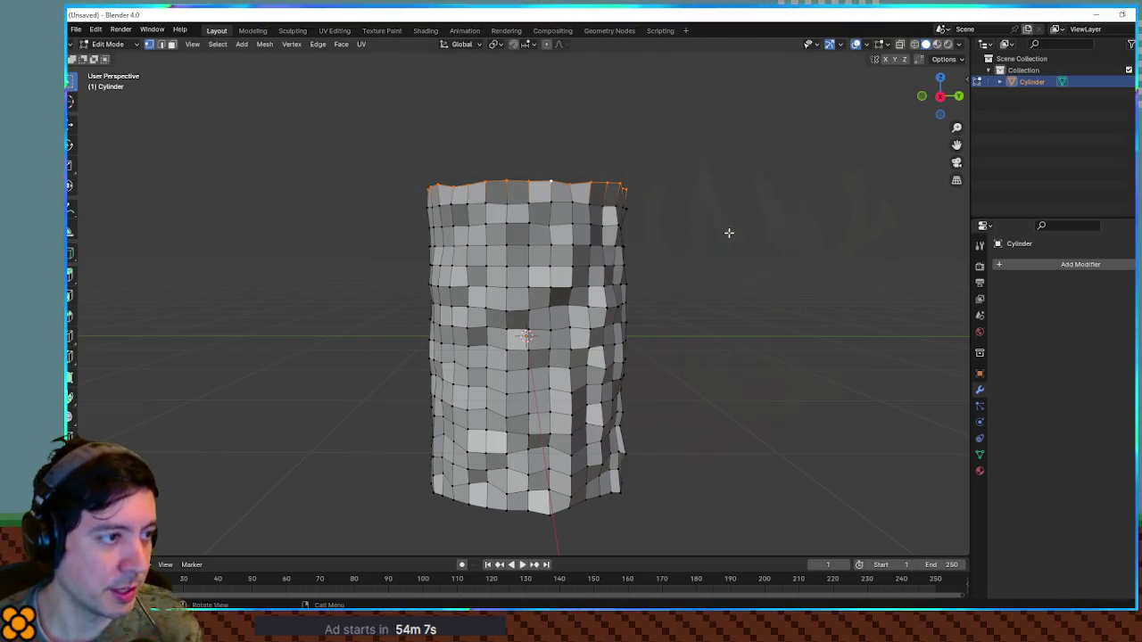
# Duplicate the rocky cylinder in Object Mode and raise the copy 3 m along Z.
pyautogui.press('g')
pyautogui.rightClick(685, 192)
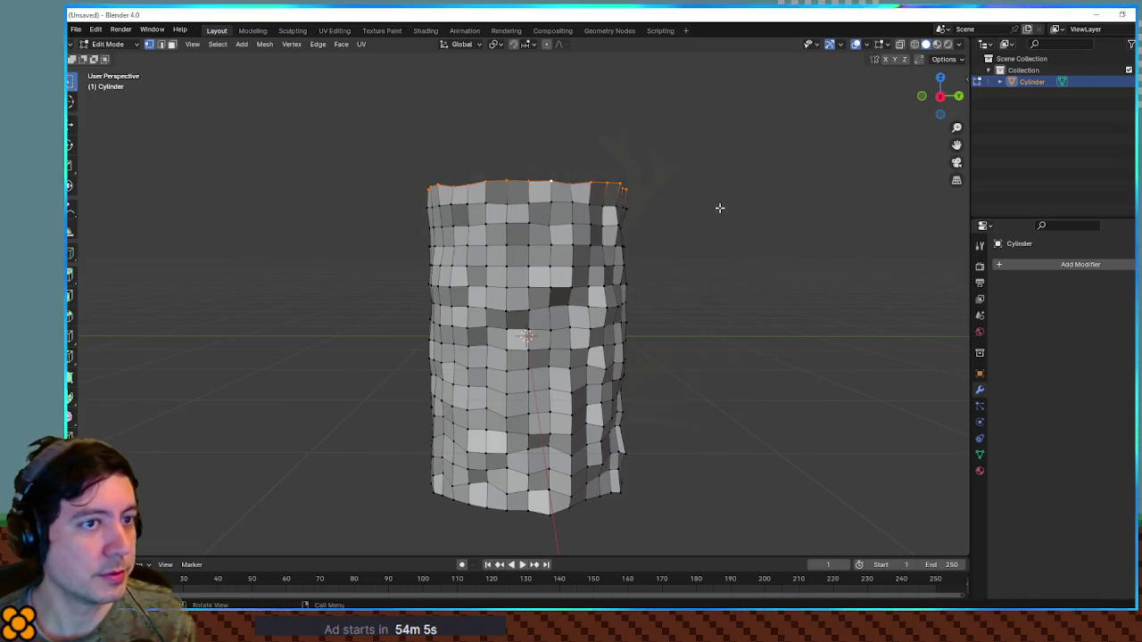
pyautogui.press('Tab')
pyautogui.hotkey('shift', 'd')
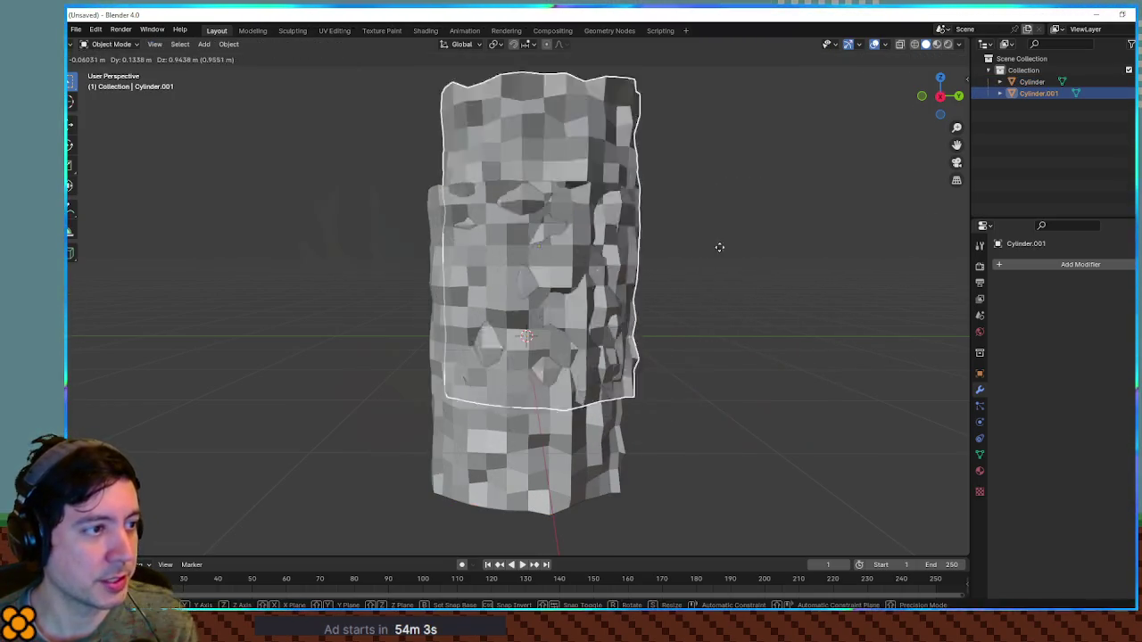
pyautogui.rightClick(717, 207)
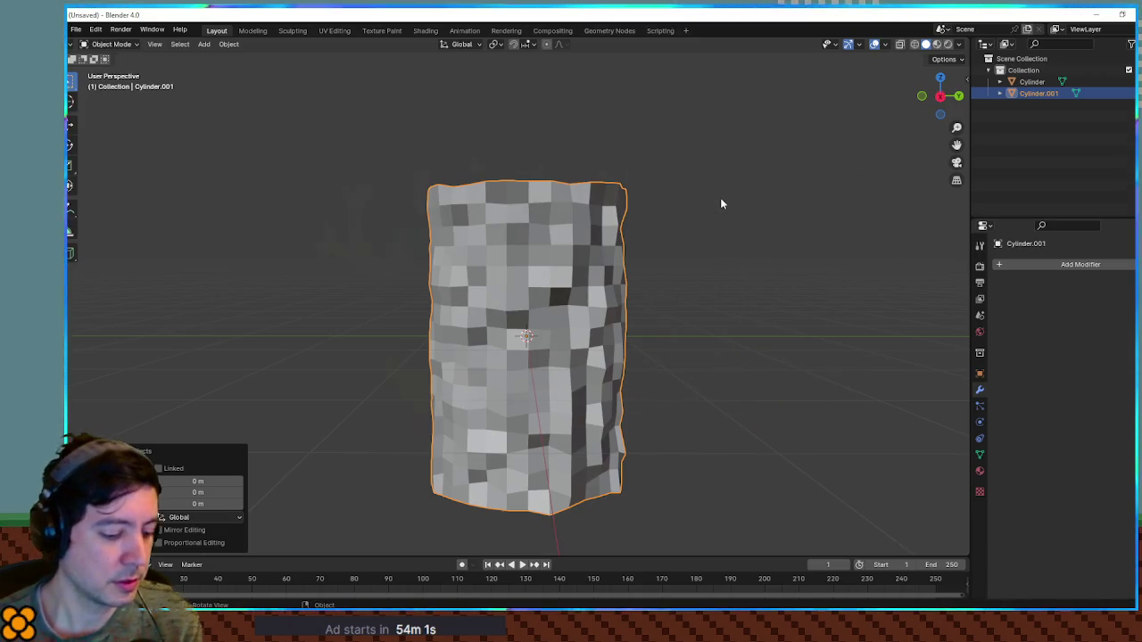
pyautogui.press('s')
pyautogui.press('z')
pyautogui.rightClick(721, 205)
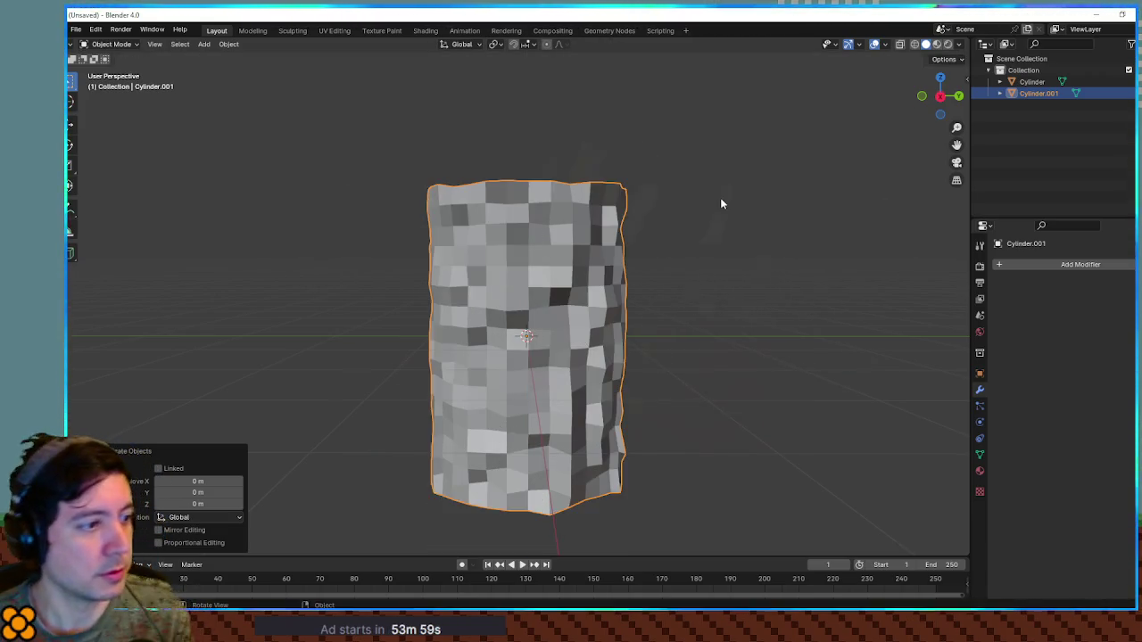
pyautogui.press('g')
pyautogui.press('z')
pyautogui.press('3')
pyautogui.press('Return')
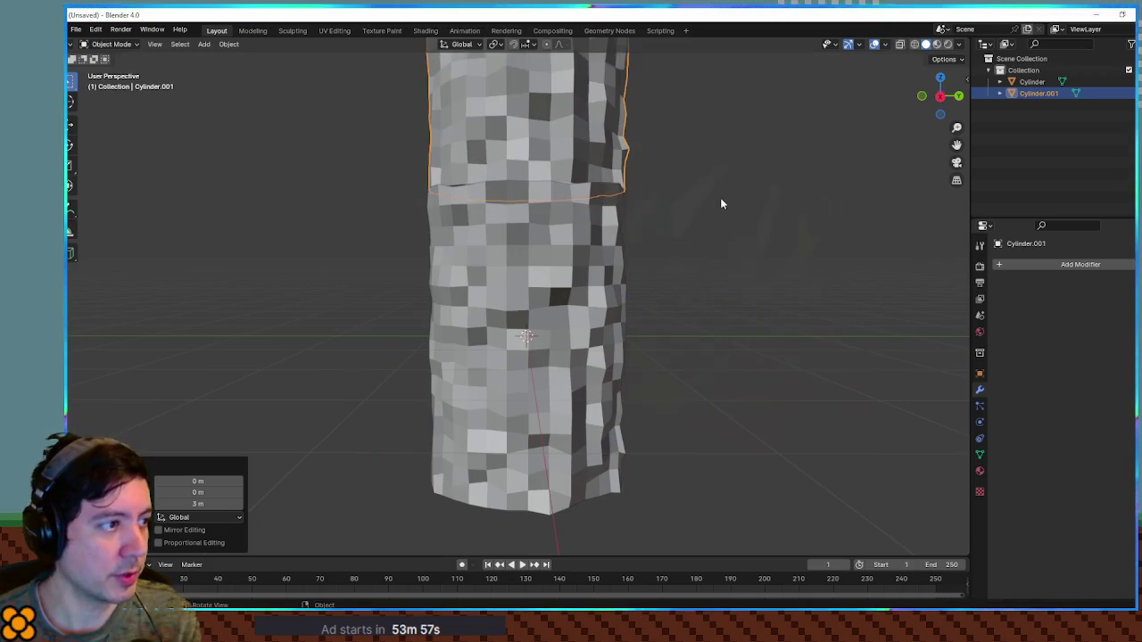
# Flip the copy upside down with a Z scale of -1, then select both cylinders.
pyautogui.write('sz')
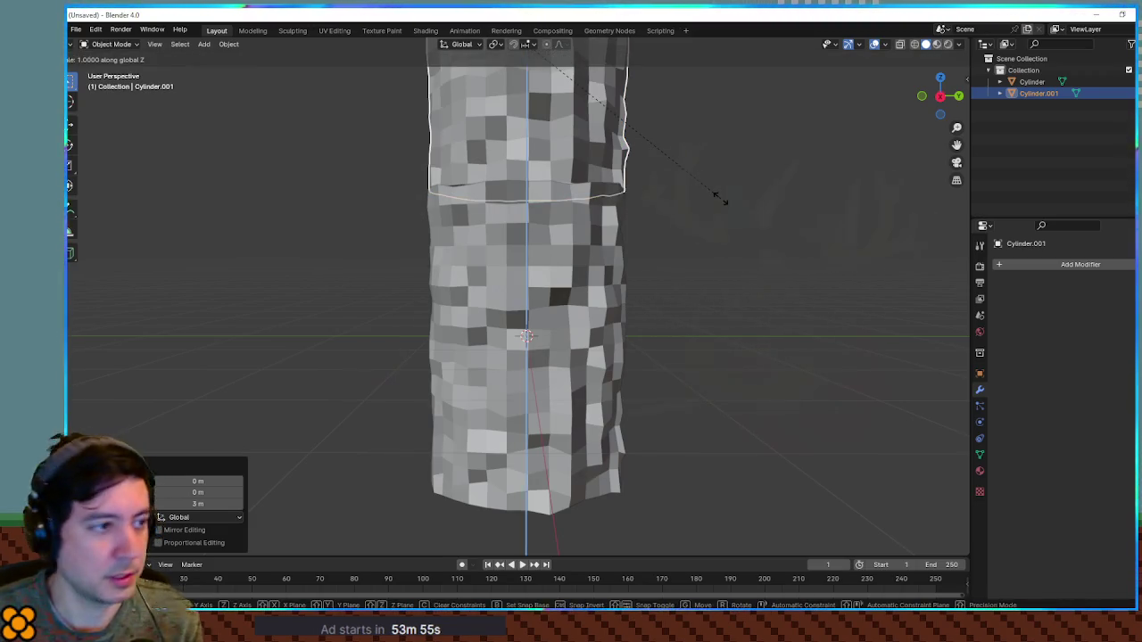
pyautogui.write('-1')
pyautogui.press('Return')
pyautogui.click(684, 178)
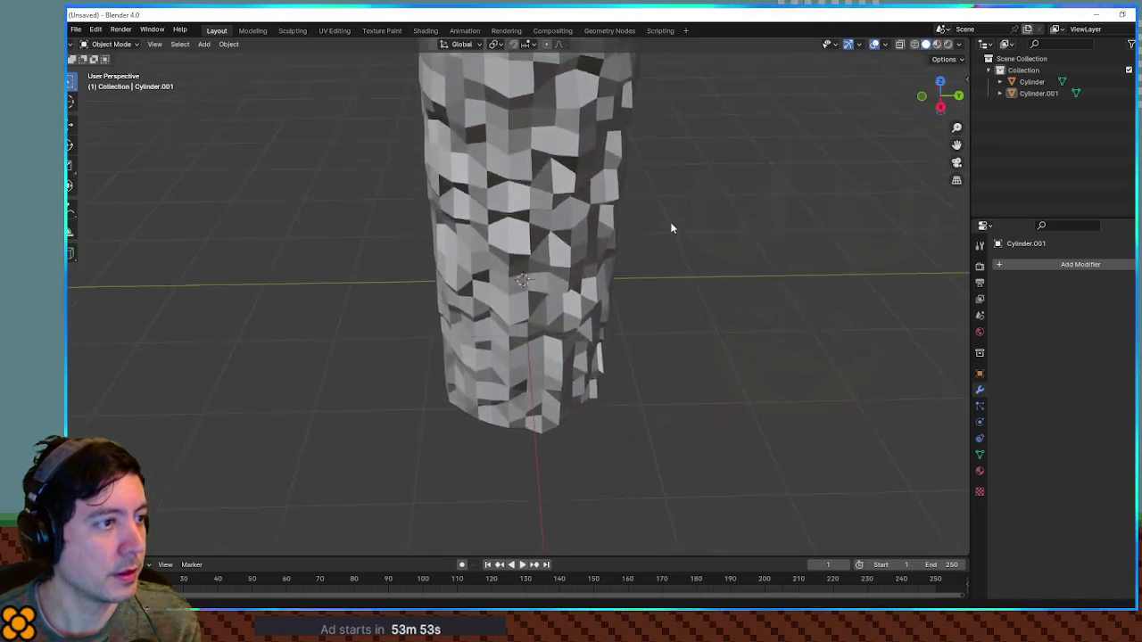
pyautogui.moveTo(673, 250)
pyautogui.mouseDown()
pyautogui.moveTo(602, 158)
pyautogui.moveTo(515, 178)
pyautogui.moveTo(540, 194)
pyautogui.moveTo(880, 184)
pyautogui.moveTo(809, 183)
pyautogui.moveTo(742, 301)
pyautogui.moveTo(704, 308)
pyautogui.moveTo(509, 224)
pyautogui.moveTo(493, 162)
pyautogui.moveTo(511, 188)
pyautogui.mouseUp()
pyautogui.moveTo(704, 120); pyautogui.dragTo(571, 343)
# Rotate both stacked cylinders 90° about X so the tube lies flat.
pyautogui.press('KP_7')
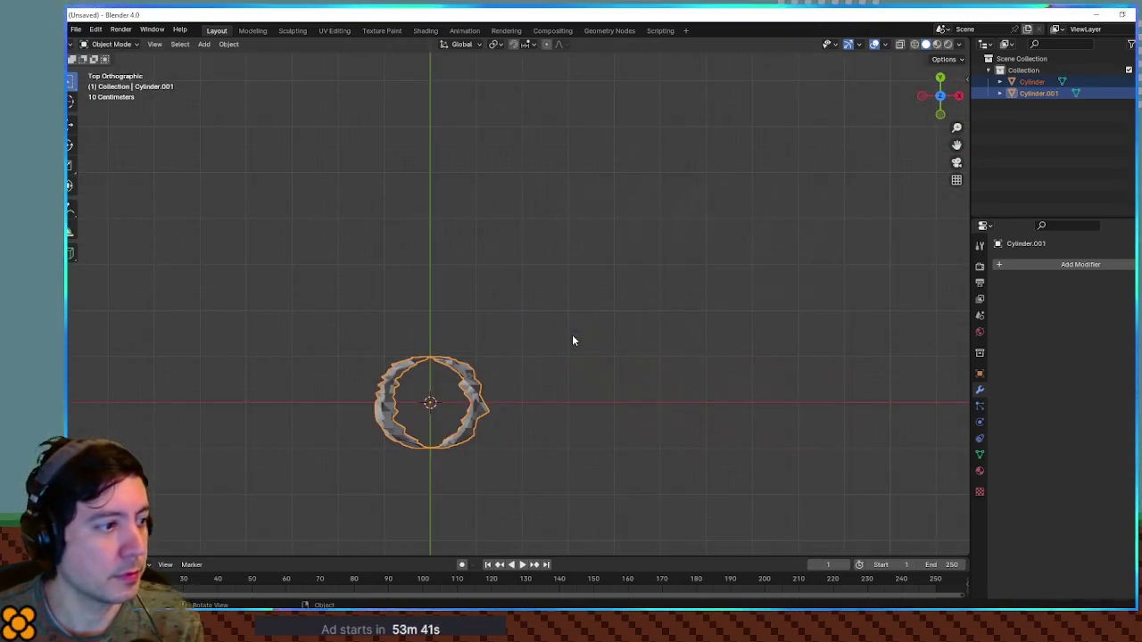
pyautogui.write('r90')
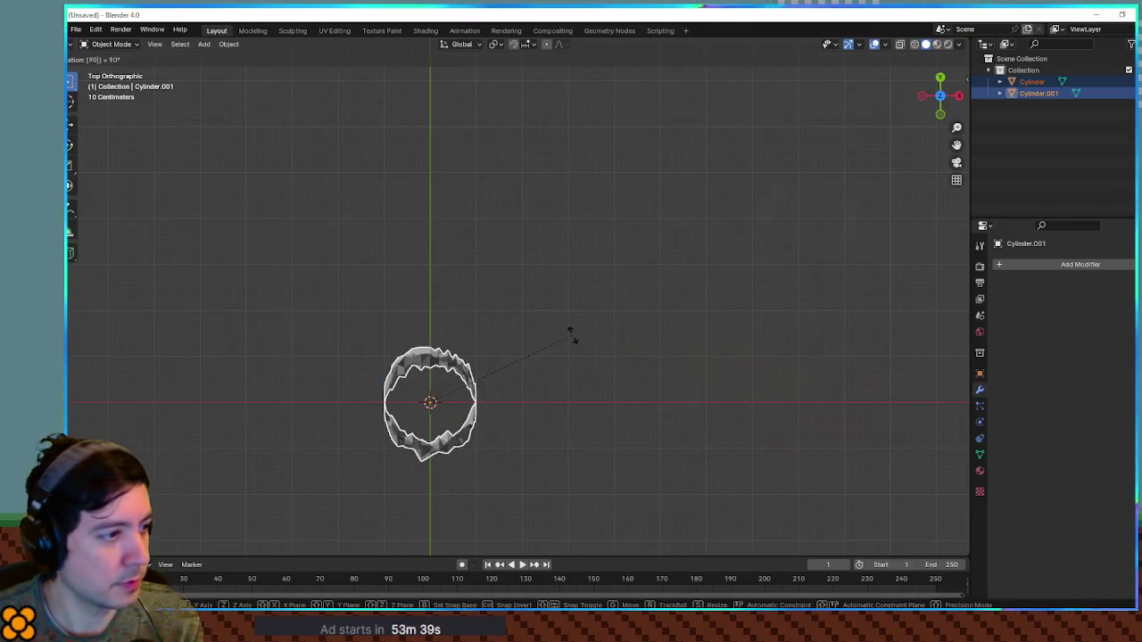
pyautogui.press('Return')
pyautogui.click(526, 410)
pyautogui.moveTo(561, 434)
pyautogui.mouseDown()
pyautogui.moveTo(523, 423)
pyautogui.moveTo(571, 383)
pyautogui.moveTo(513, 294)
pyautogui.moveTo(544, 395)
pyautogui.moveTo(525, 301)
pyautogui.moveTo(543, 223)
pyautogui.moveTo(387, 520)
pyautogui.mouseUp()
pyautogui.press('KP_1')
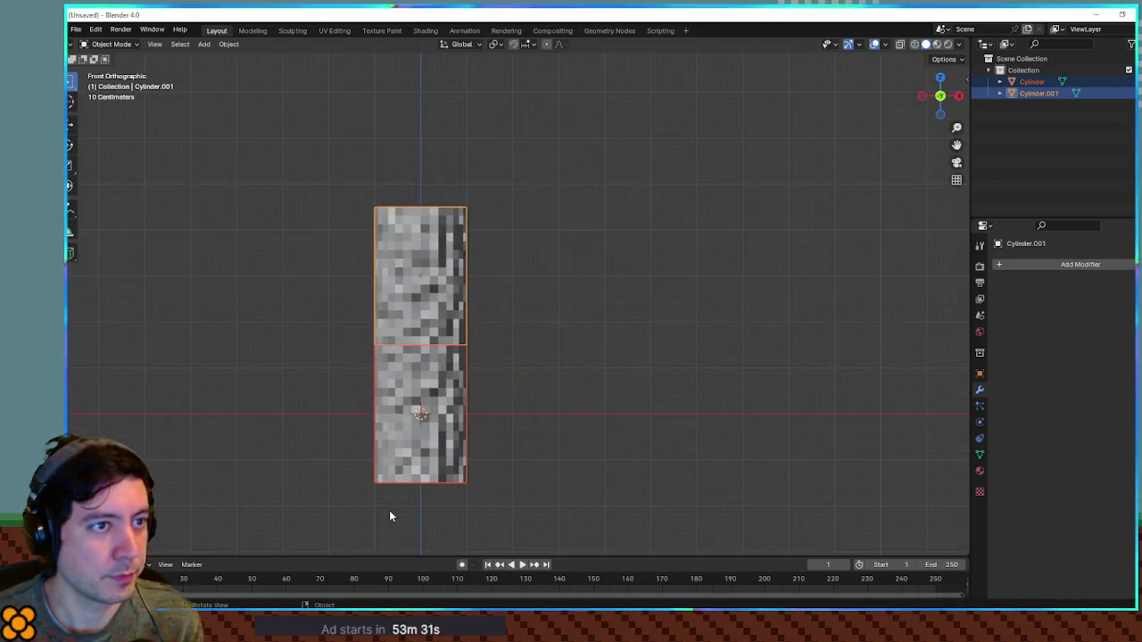
pyautogui.write('r90')
pyautogui.press('Return')
pyautogui.moveTo(533, 415)
pyautogui.mouseDown()
pyautogui.moveTo(498, 382)
pyautogui.moveTo(471, 382)
pyautogui.mouseUp()
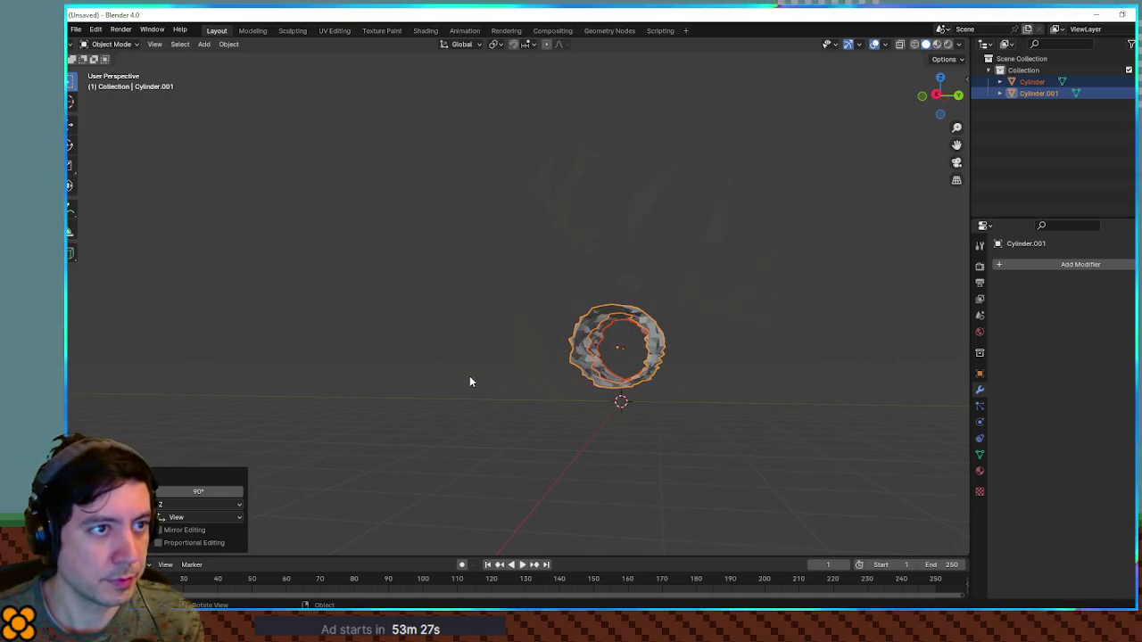
pyautogui.press('r')
pyautogui.press('x')
pyautogui.press('Return')
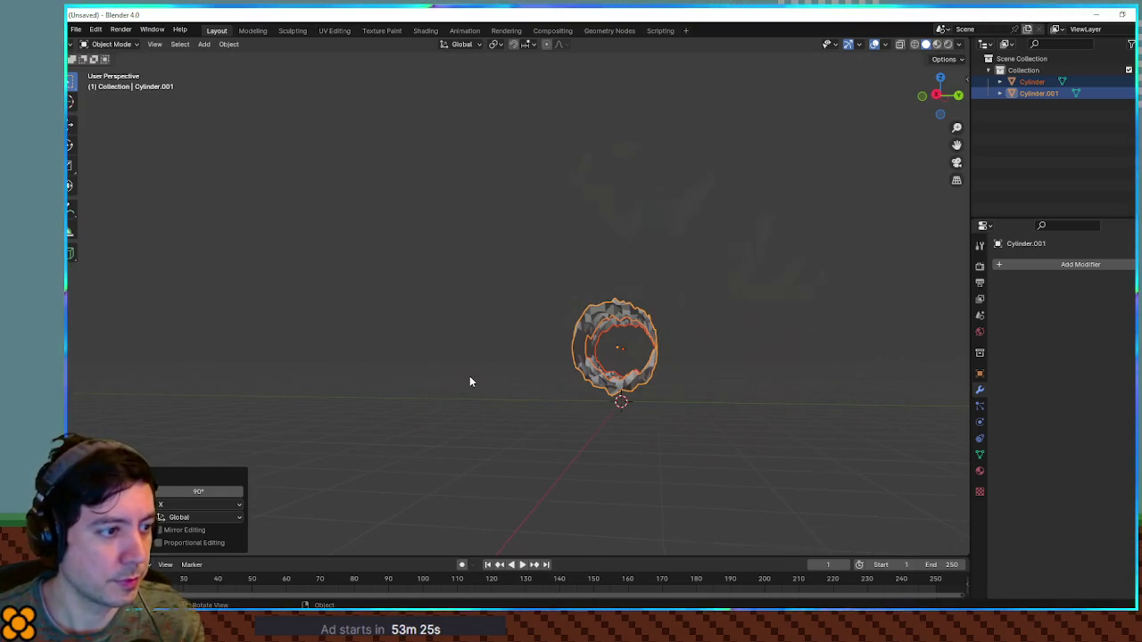
# Lower the lying tube 1 m along Z.
pyautogui.press('KP_7')
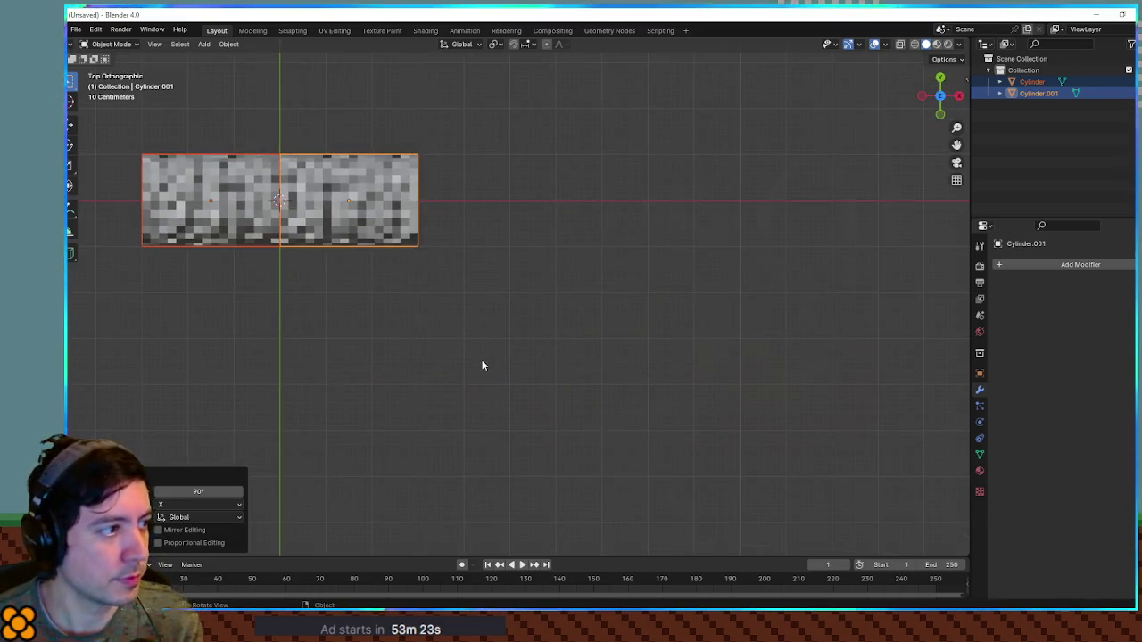
pyautogui.press('KP_1')
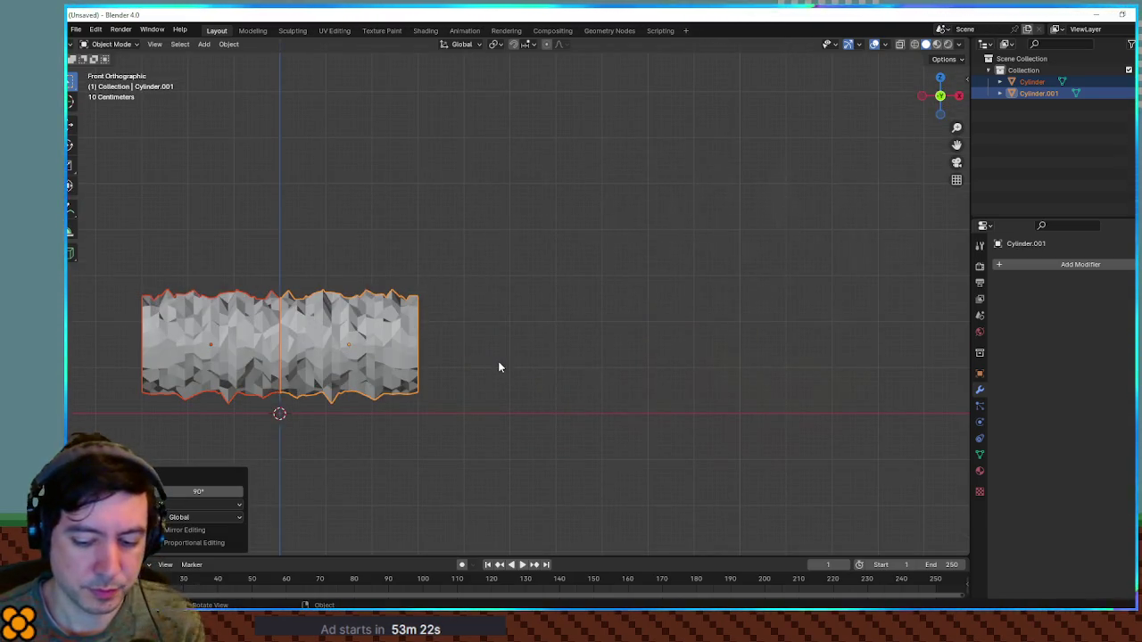
pyautogui.write('gz')
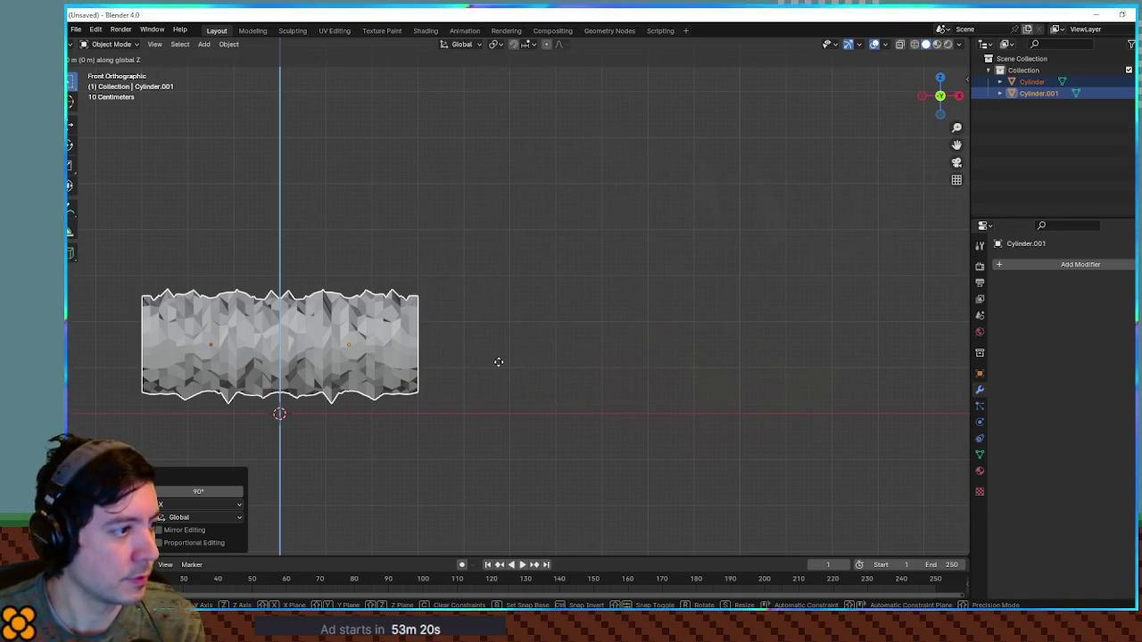
pyautogui.write('-3')
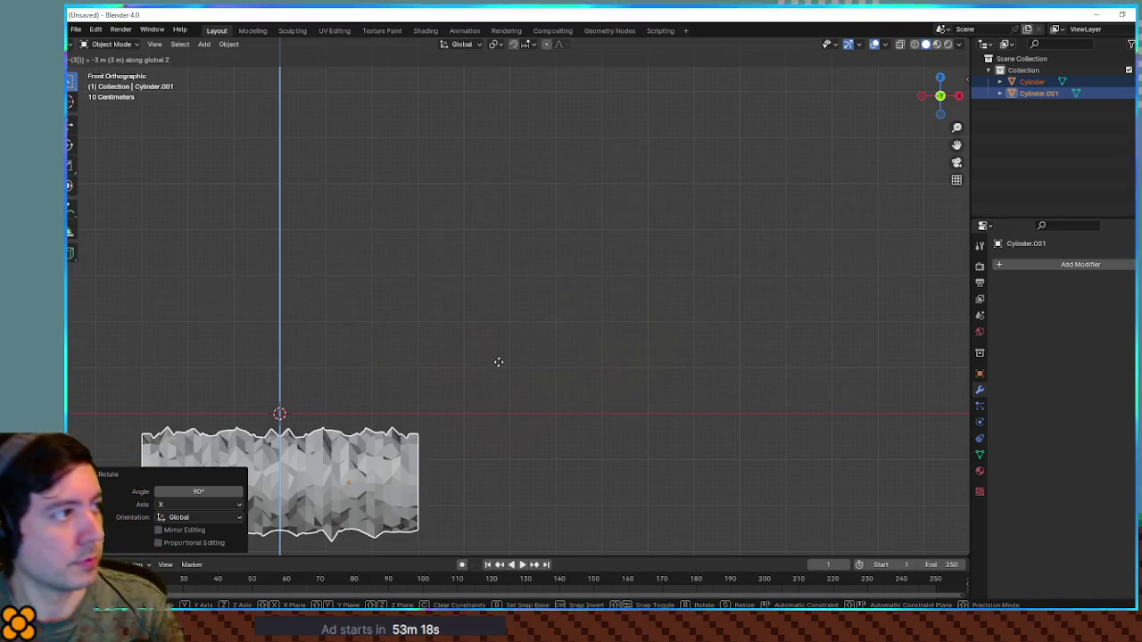
pyautogui.press('BackSpace')
pyautogui.write('1')
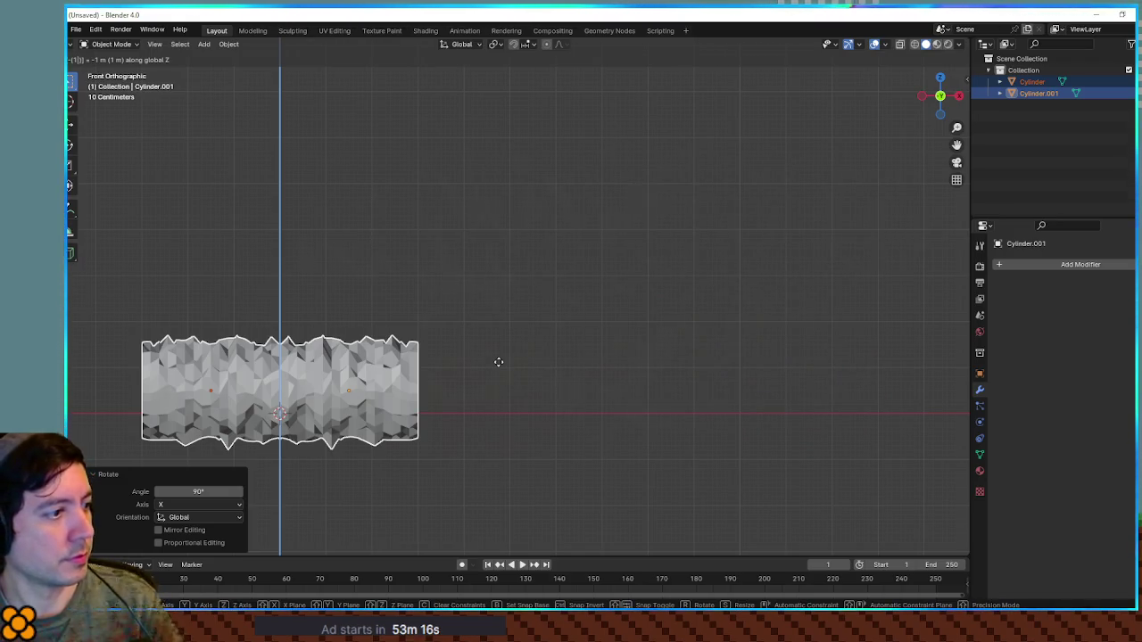
pyautogui.press('Return')
# Orbit and zoom around the lying tube to inspect it.
pyautogui.moveTo(502, 364)
pyautogui.mouseDown()
pyautogui.moveTo(388, 368)
pyautogui.moveTo(587, 340)
pyautogui.moveTo(687, 358)
pyautogui.moveTo(603, 340)
pyautogui.mouseUp()
pyautogui.scroll(5, 388, 369)
pyautogui.scroll(-3, 389, 369)
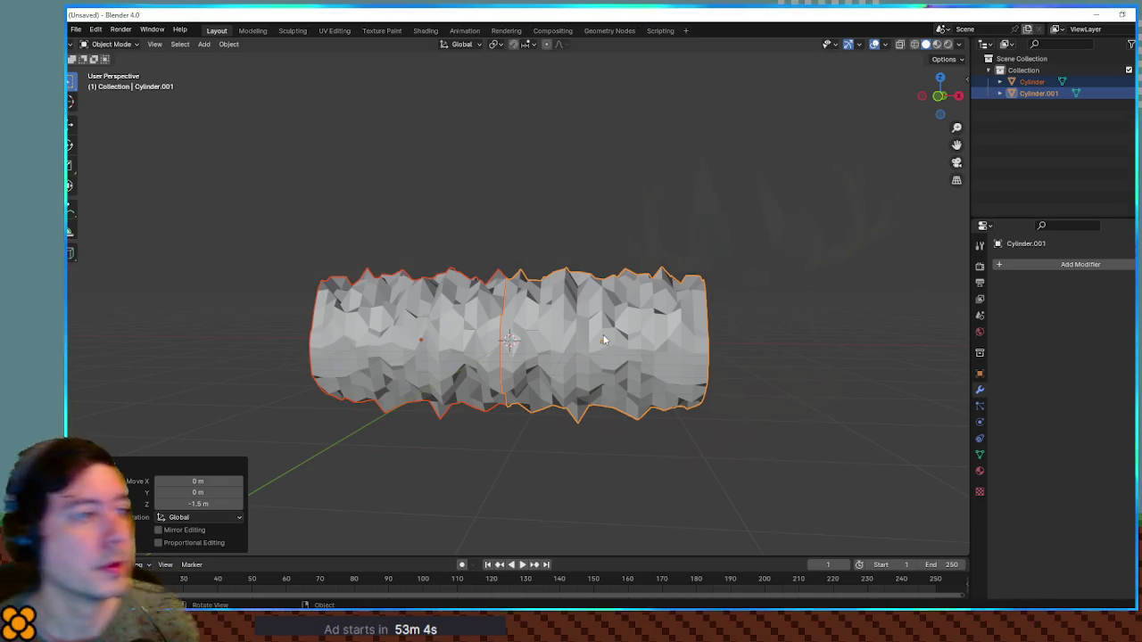
pyautogui.scroll(3, 603, 340)
pyautogui.moveTo(576, 339); pyautogui.dragTo(615, 337)
pyautogui.scroll(3, 618, 340)
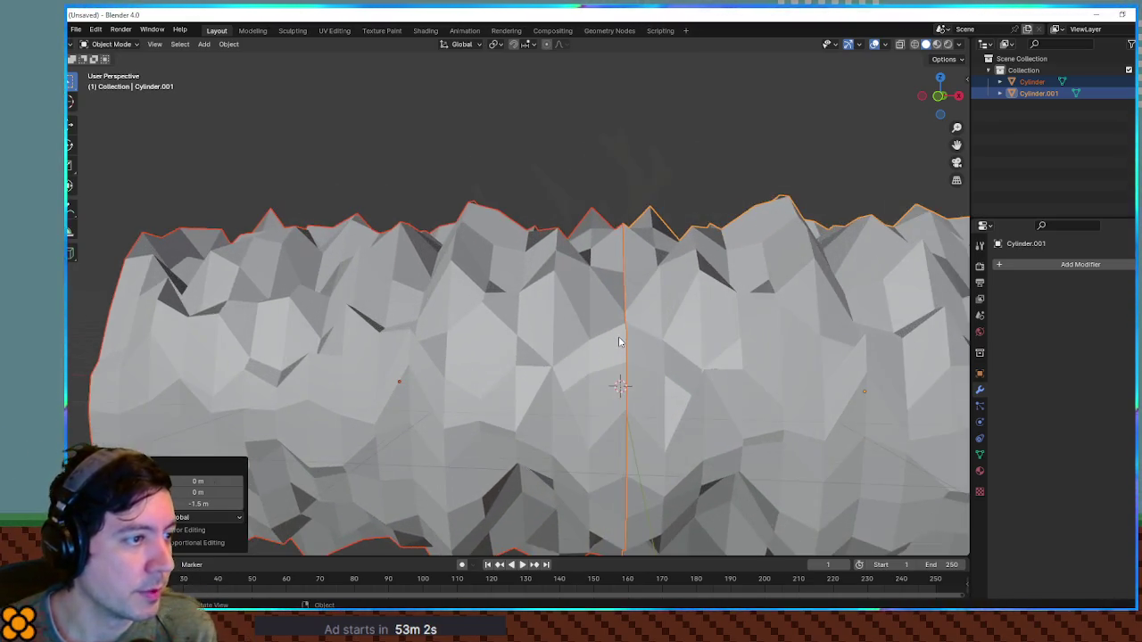
pyautogui.scroll(-2, 620, 341)
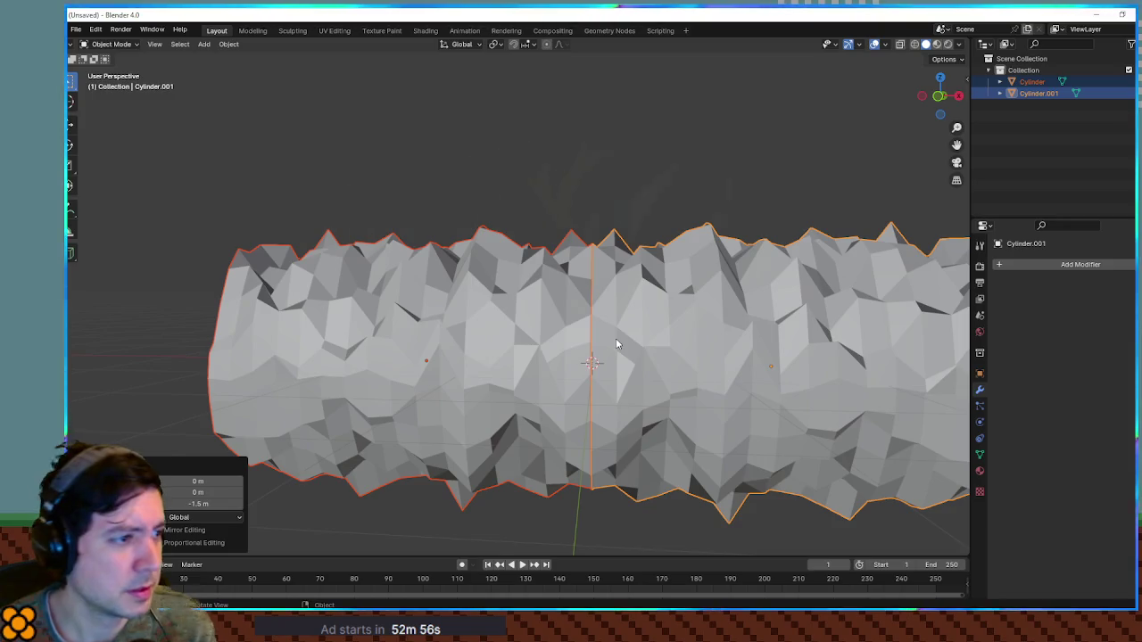
pyautogui.scroll(-3, 662, 323)
pyautogui.scroll(1, 742, 336)
pyautogui.moveTo(742, 337)
pyautogui.mouseDown()
pyautogui.moveTo(667, 322)
pyautogui.moveTo(777, 314)
pyautogui.moveTo(675, 323)
pyautogui.moveTo(663, 338)
pyautogui.mouseUp()
pyautogui.press('Tab')
pyautogui.scroll(-3, 702, 334)
pyautogui.scroll(4, 688, 324)
# Move Cylinder.001 about 0.57 m along X to open a gap between the halves.
pyautogui.press('Tab')
pyautogui.click(680, 321)
pyautogui.press('g')
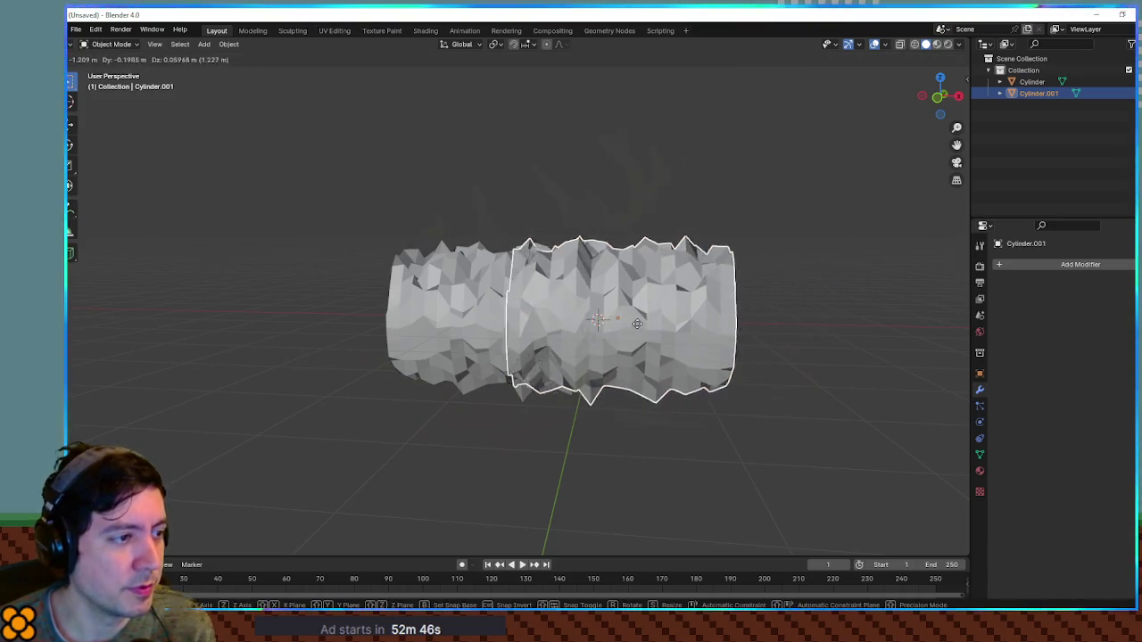
pyautogui.press('x')
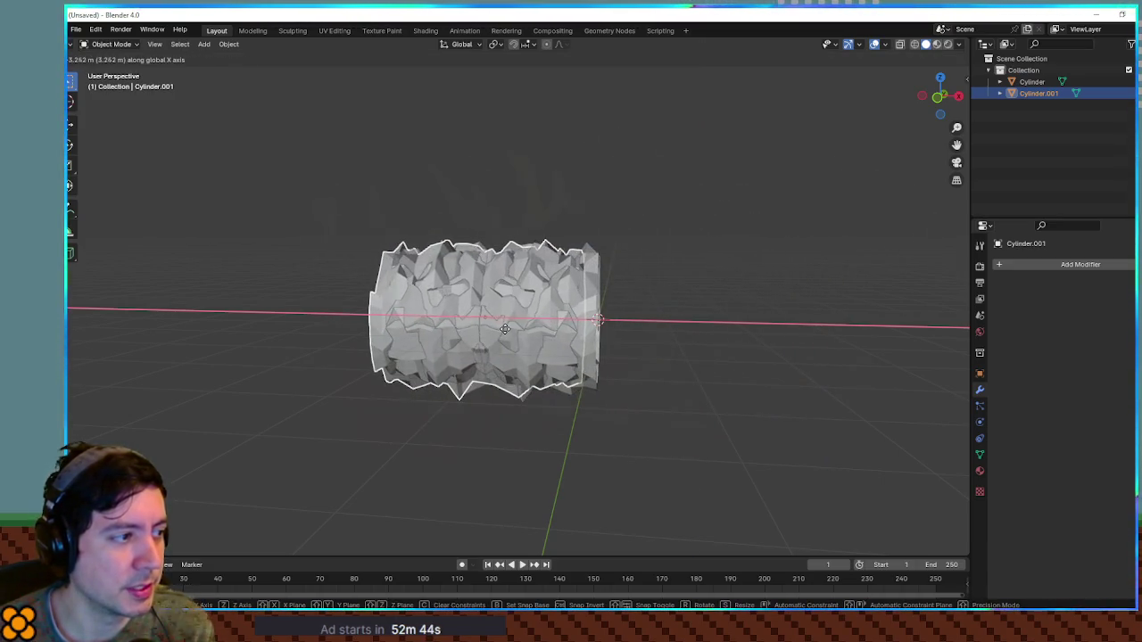
pyautogui.click(763, 336)
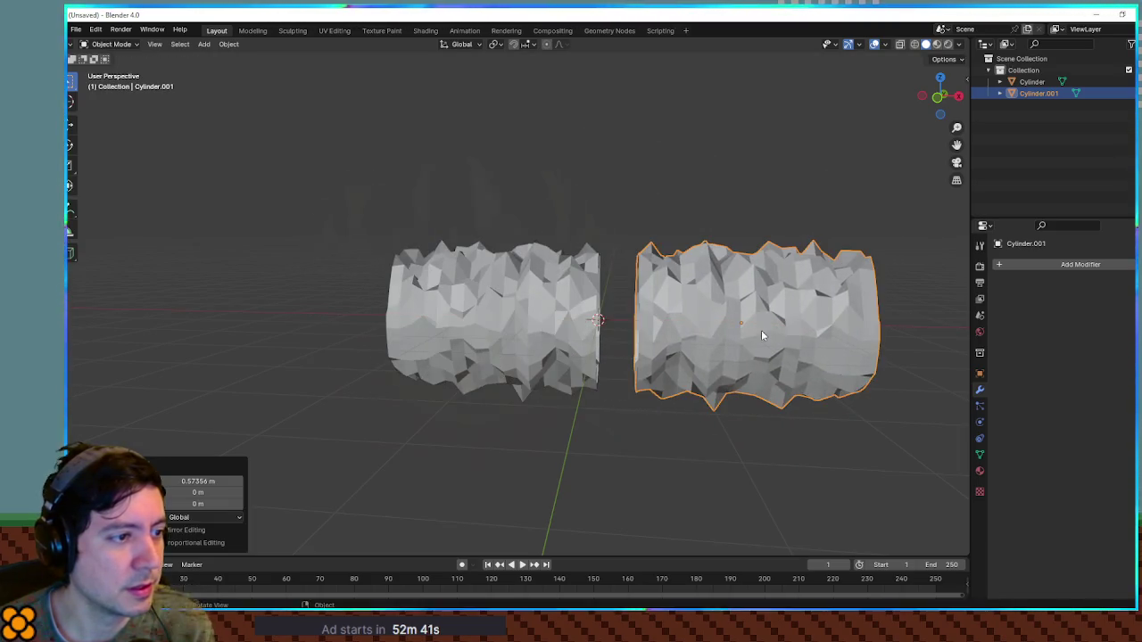
pyautogui.scroll(3, 610, 303)
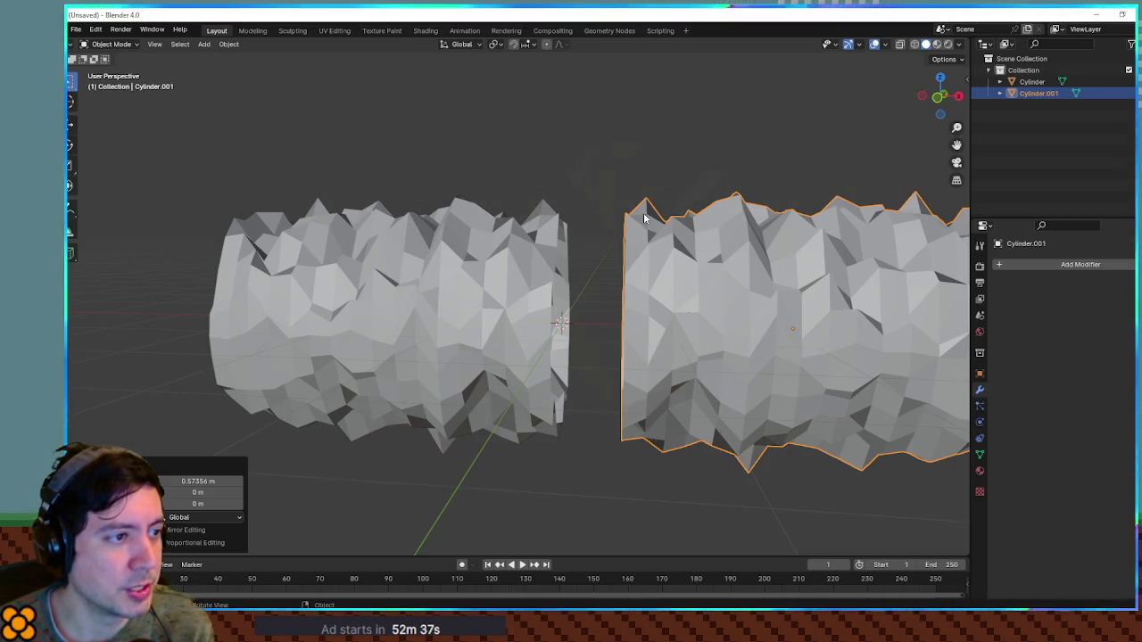
pyautogui.scroll(-4, 551, 288)
pyautogui.moveTo(551, 288)
pyautogui.mouseDown()
pyautogui.moveTo(596, 281)
pyautogui.moveTo(572, 281)
pyautogui.moveTo(571, 308)
pyautogui.moveTo(576, 268)
pyautogui.moveTo(580, 283)
pyautogui.moveTo(640, 283)
pyautogui.mouseUp()
pyautogui.press('Tab')
# In X-ray front view, delete Cylinder.001's right-side vertices, leaving the seam vertices.
pyautogui.hotkey('alt', 'z')
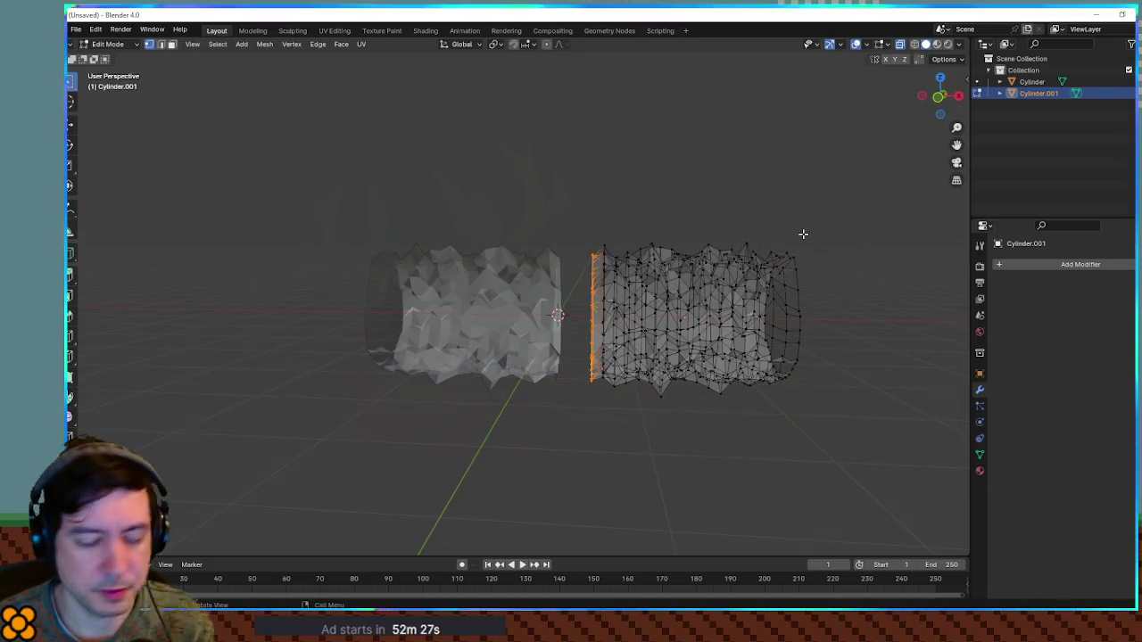
pyautogui.press('KP_1')
pyautogui.moveTo(833, 216)
pyautogui.mouseDown()
pyautogui.moveTo(624, 446)
pyautogui.moveTo(603, 446)
pyautogui.mouseUp()
pyautogui.press('x')
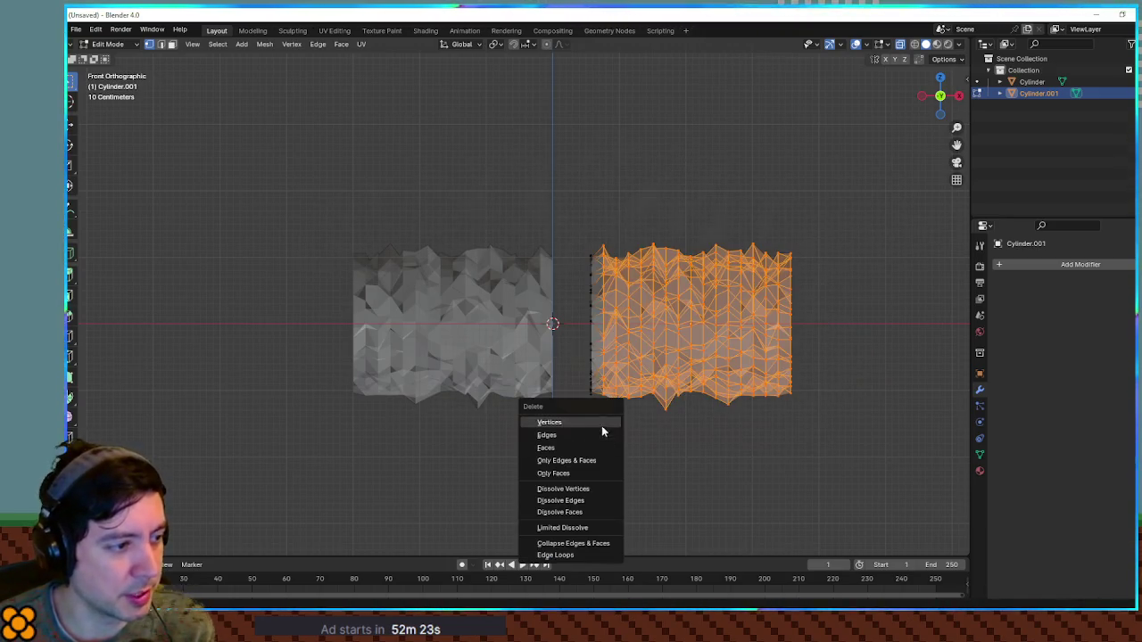
pyautogui.click(602, 425)
pyautogui.moveTo(630, 232); pyautogui.dragTo(558, 446)
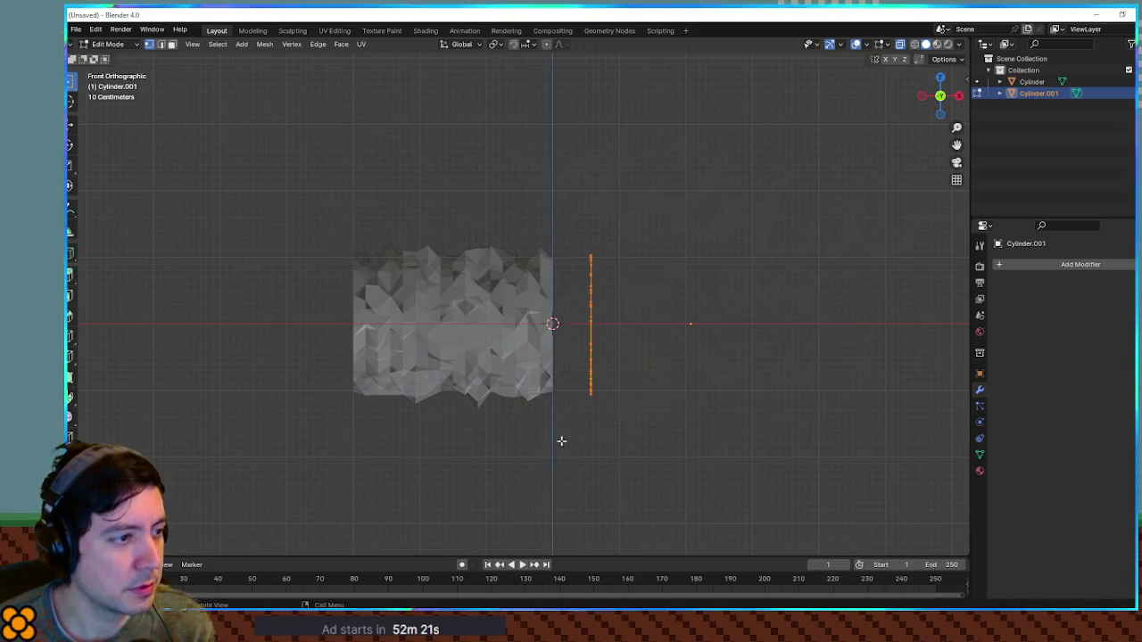
# Reveal Cylinder.001's hidden geometry and slide the object along X over the main cylinder.
pyautogui.press('g')
pyautogui.press('x')
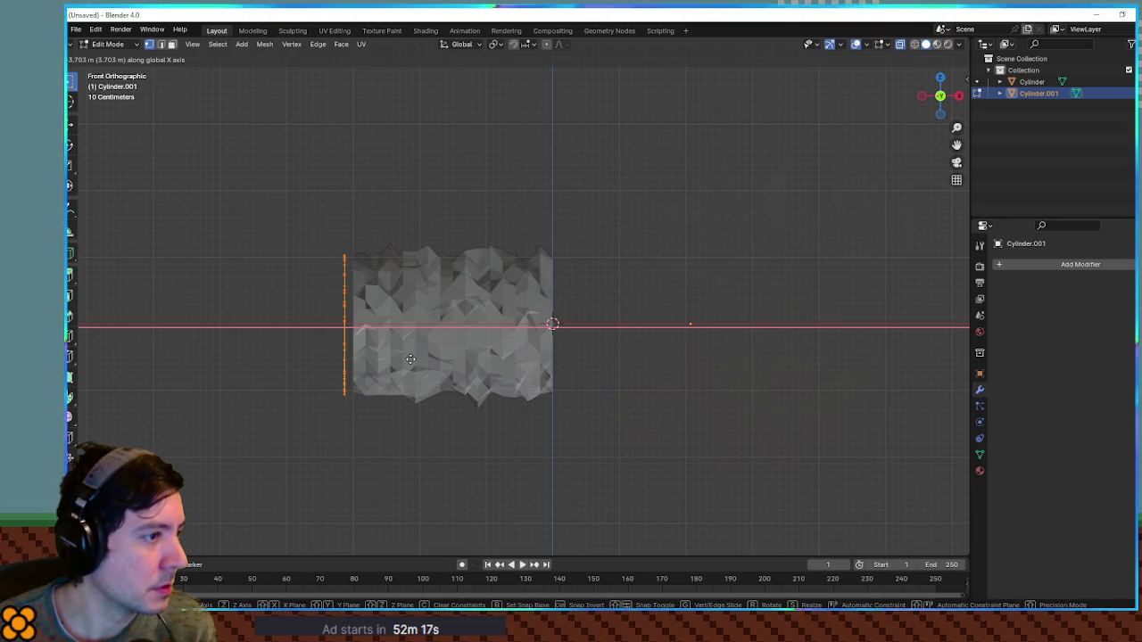
pyautogui.press('Escape')
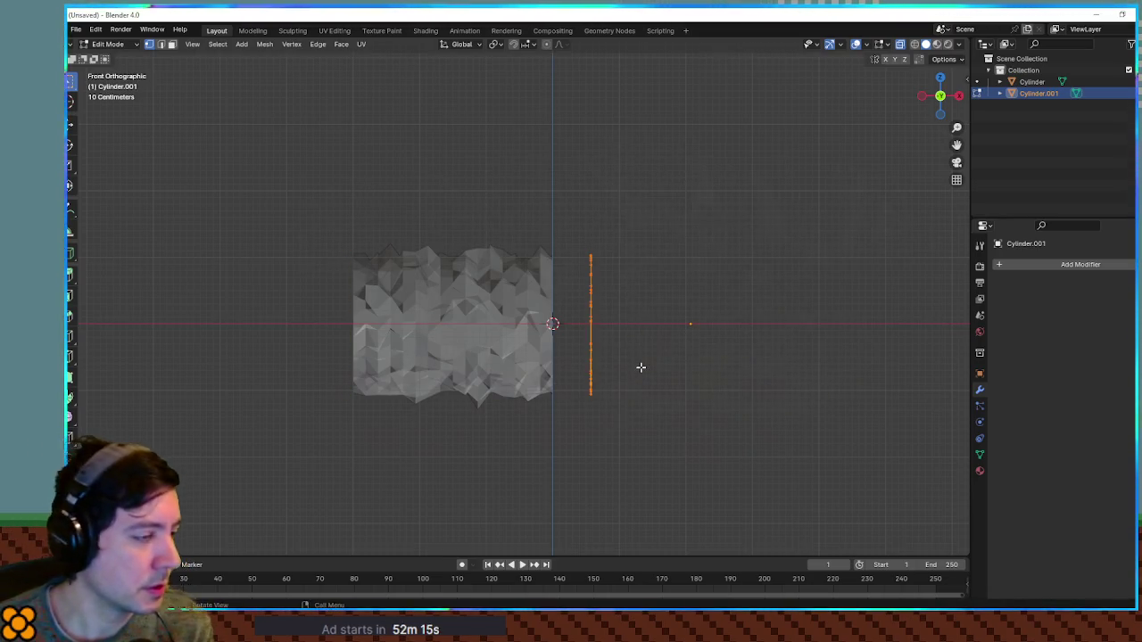
pyautogui.hotkey('alt', 'h')
pyautogui.press('Tab')
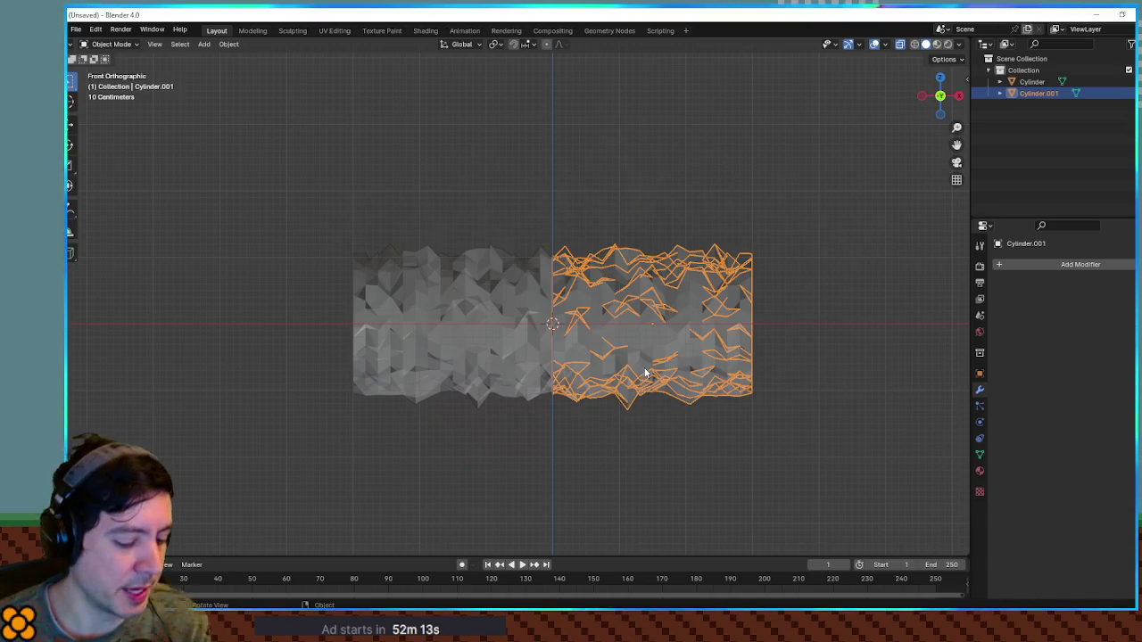
pyautogui.press('g')
pyautogui.press('x')
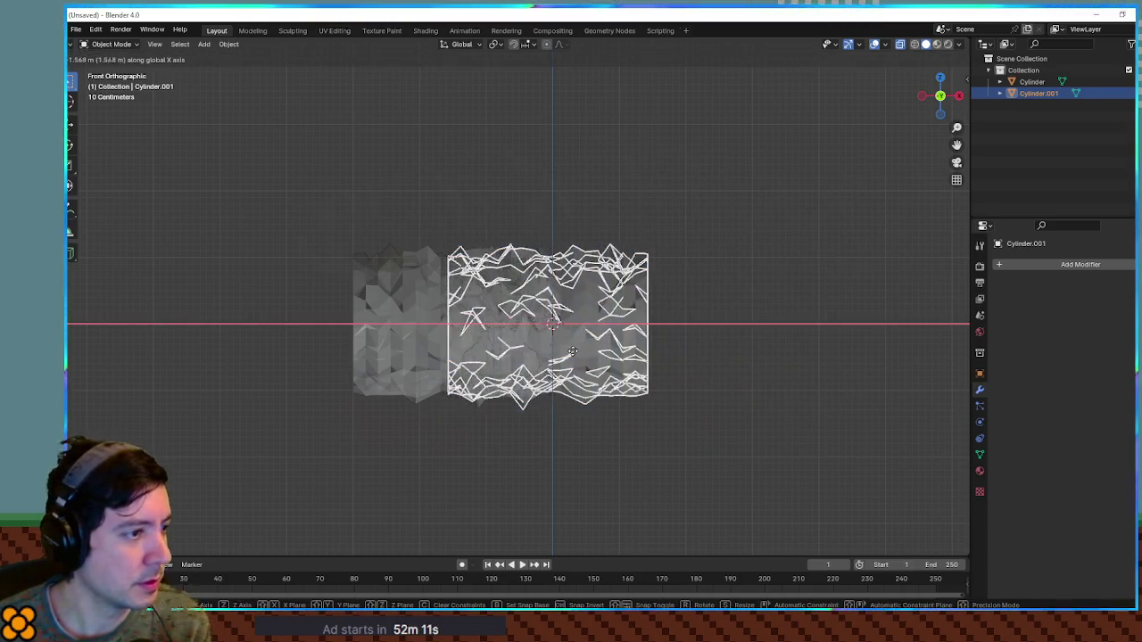
pyautogui.click(481, 350)
# Delete Cylinder.001's body vertices so only its left edge ring remains.
pyautogui.press('Tab')
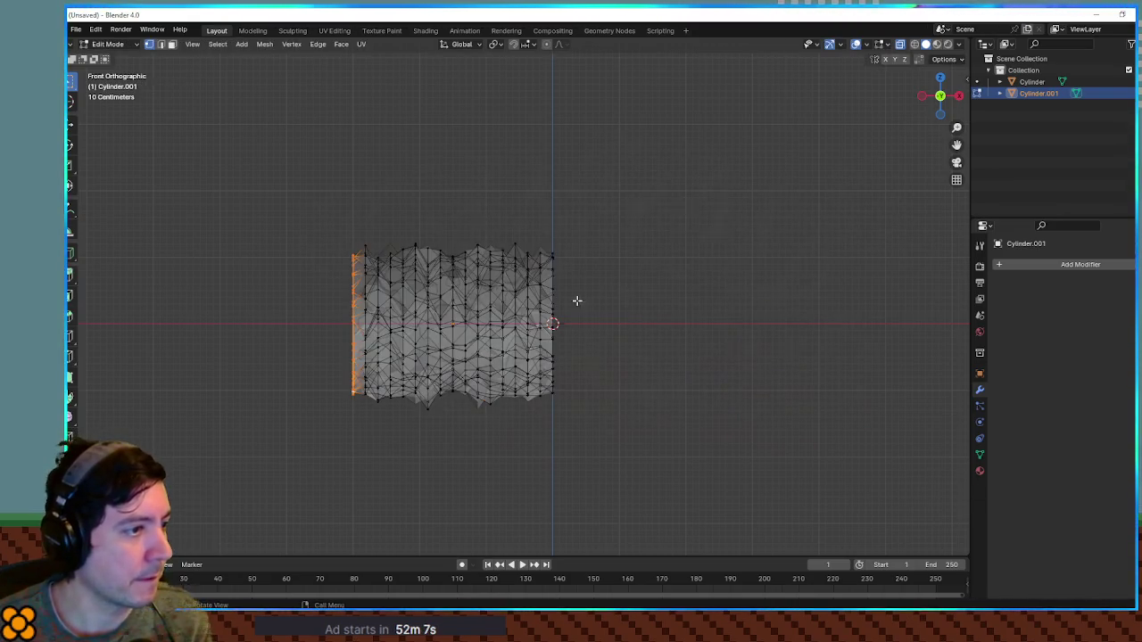
pyautogui.moveTo(591, 230); pyautogui.dragTo(363, 478)
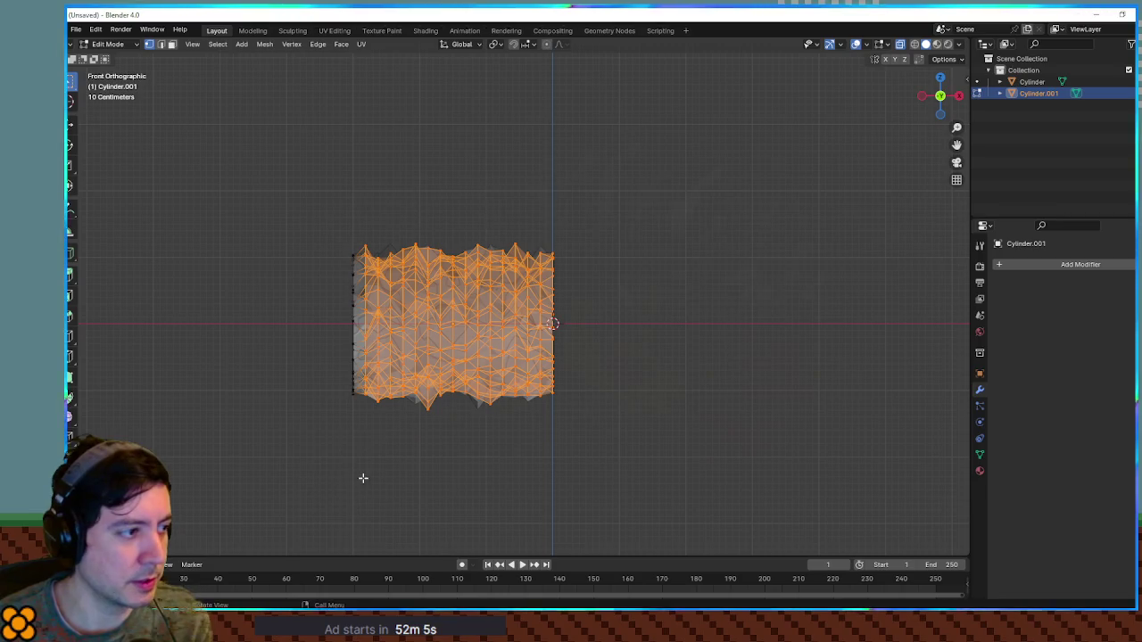
pyautogui.press('x')
pyautogui.click(364, 464)
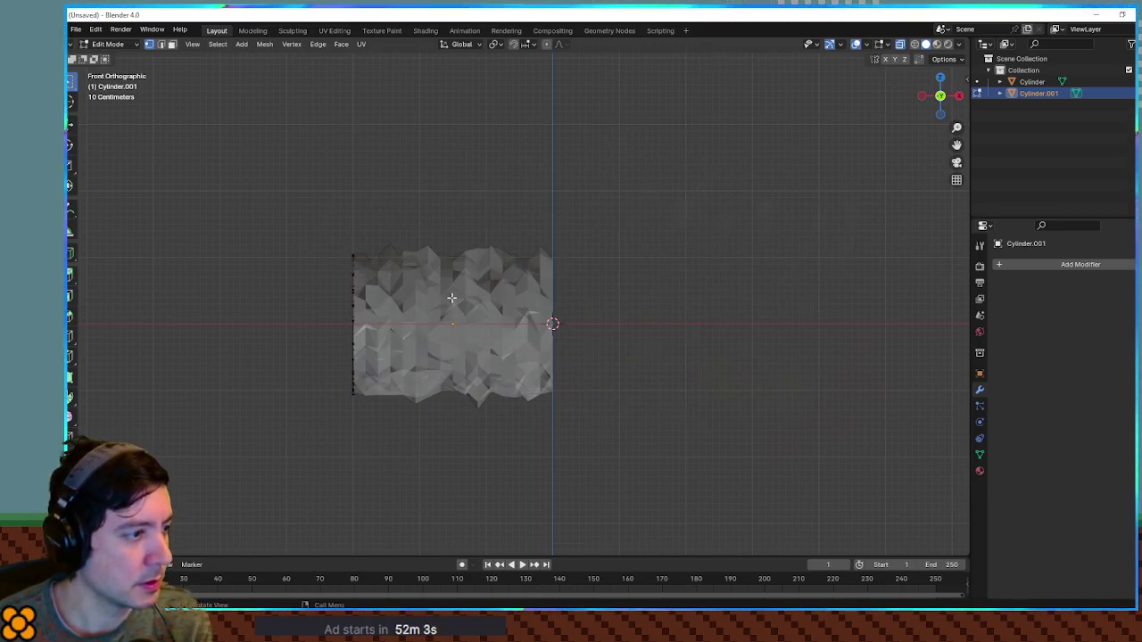
pyautogui.scroll(4, 455, 306)
# Move the remaining edge ring 1 m along negative X with gx-1.
pyautogui.moveTo(455, 306); pyautogui.dragTo(662, 287)
pyautogui.moveTo(352, 149); pyautogui.dragTo(462, 517)
pyautogui.press('KP_Decimal')
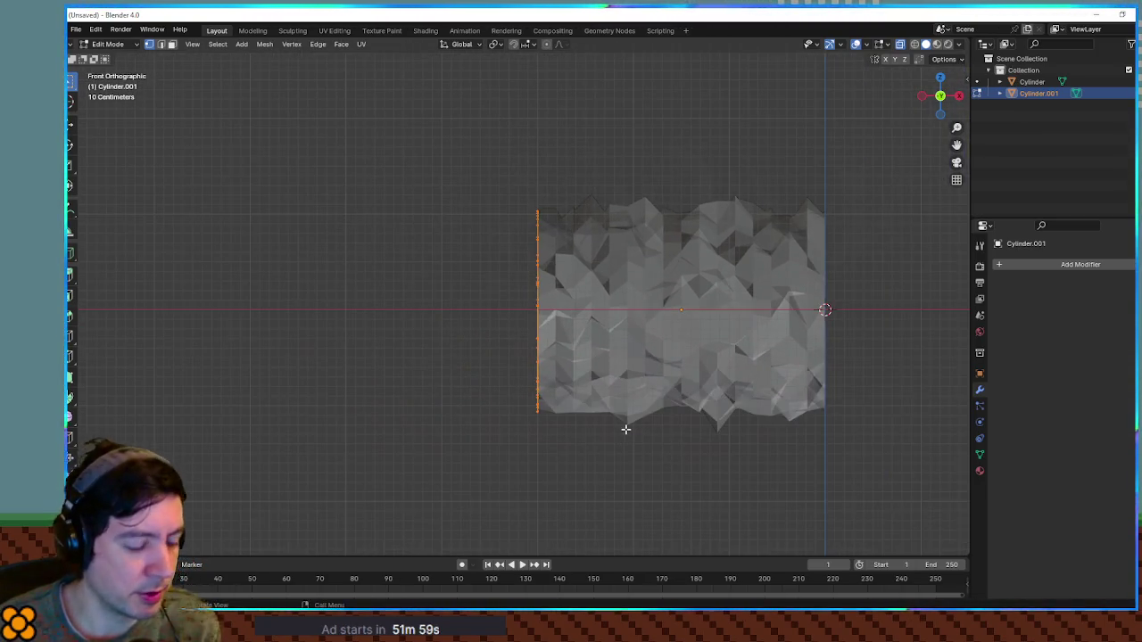
pyautogui.write('gx-1')
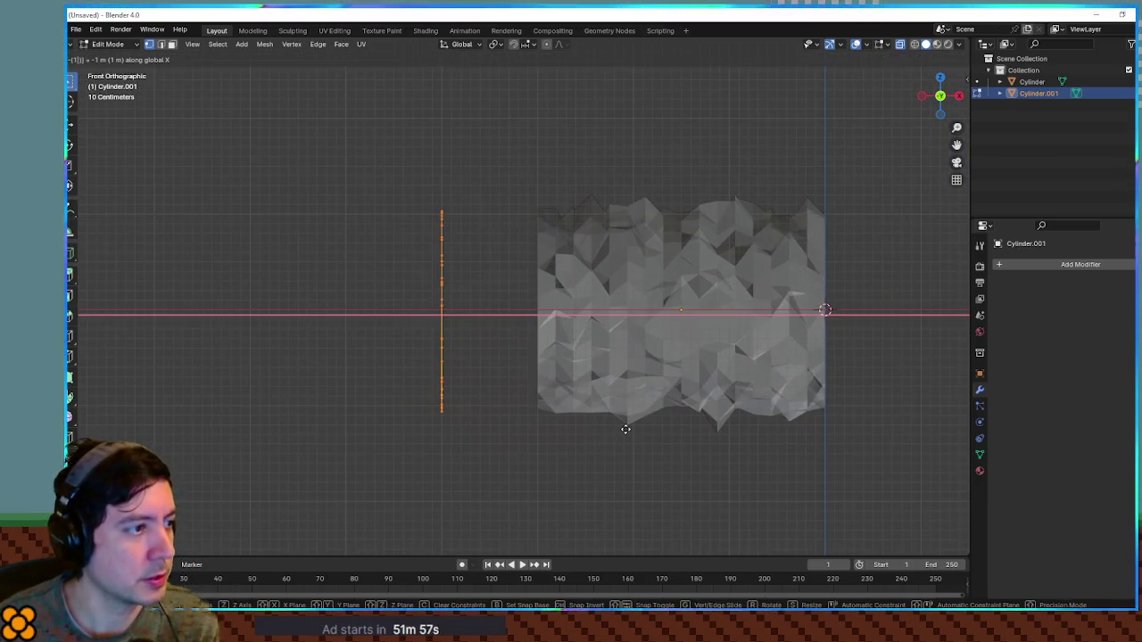
pyautogui.press('Return')
pyautogui.hotkey('alt', 'q')
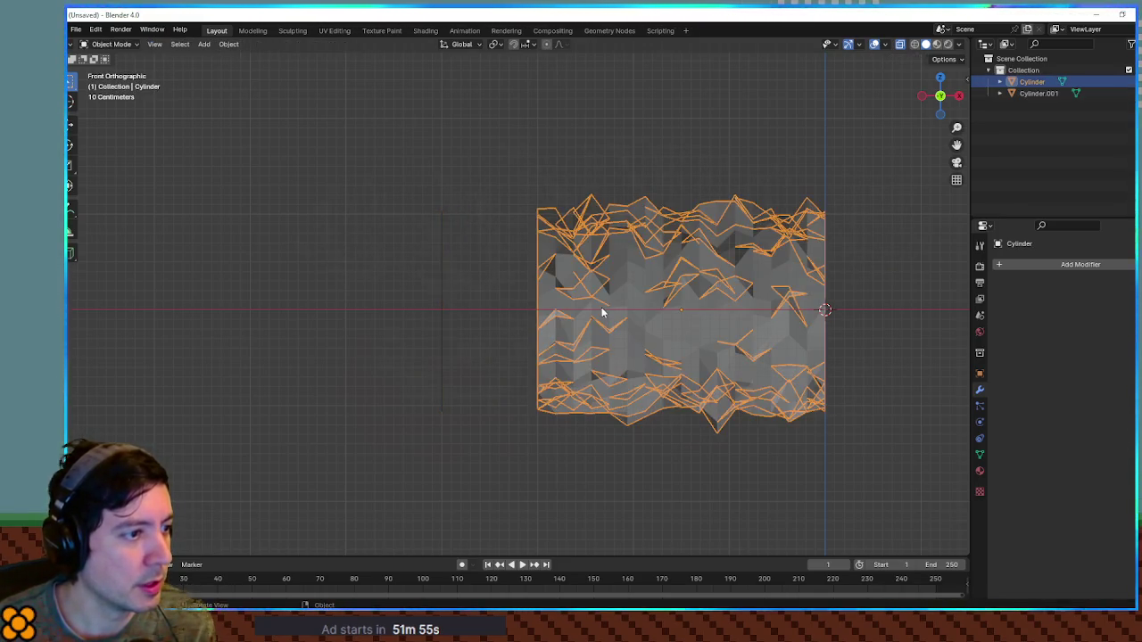
pyautogui.moveTo(553, 290)
pyautogui.mouseDown()
pyautogui.moveTo(628, 288)
pyautogui.moveTo(532, 342)
pyautogui.mouseUp()
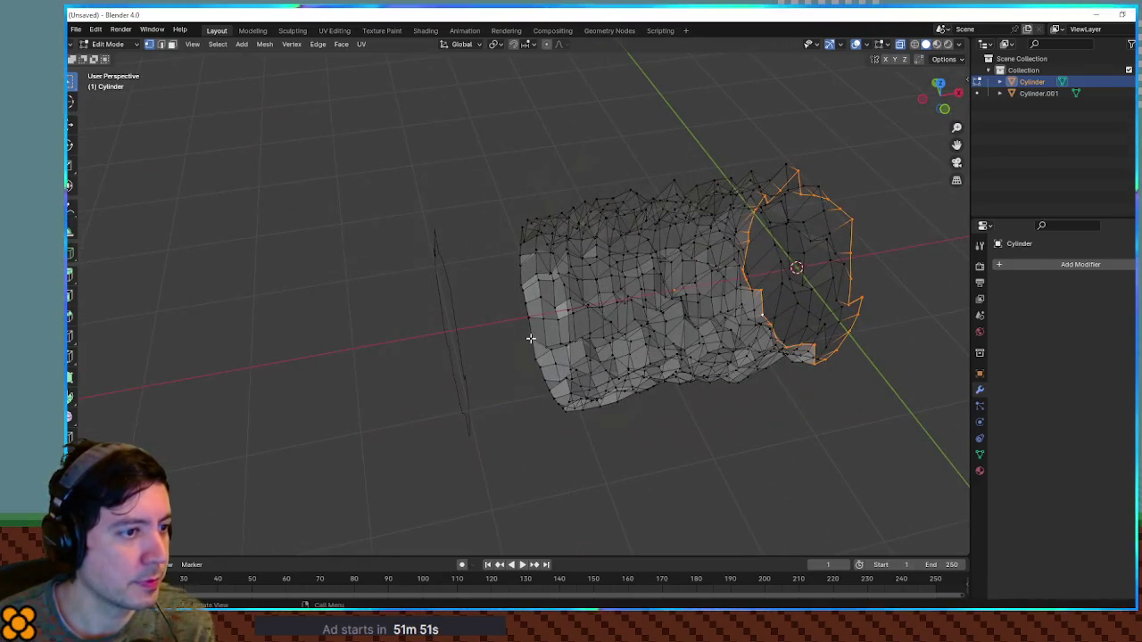
pyautogui.press('Tab')
pyautogui.keyDown('shift'); pyautogui.click(458, 307); pyautogui.keyUp('shift')
pyautogui.press('Tab')
pyautogui.moveTo(459, 306)
pyautogui.mouseDown()
pyautogui.moveTo(520, 321)
pyautogui.moveTo(504, 279)
pyautogui.moveTo(513, 378)
pyautogui.moveTo(494, 312)
pyautogui.moveTo(459, 313)
pyautogui.mouseUp()
pyautogui.hotkey('alt', 'a')
pyautogui.moveTo(472, 259)
pyautogui.mouseDown()
pyautogui.moveTo(482, 289)
pyautogui.moveTo(448, 319)
pyautogui.moveTo(533, 245)
pyautogui.moveTo(491, 309)
pyautogui.moveTo(510, 247)
pyautogui.moveTo(510, 258)
pyautogui.mouseUp()
pyautogui.moveTo(502, 217)
pyautogui.mouseDown()
pyautogui.moveTo(543, 326)
pyautogui.moveTo(523, 313)
pyautogui.moveTo(543, 337)
pyautogui.moveTo(517, 309)
pyautogui.mouseUp()
pyautogui.click(517, 301)
pyautogui.click(542, 300)
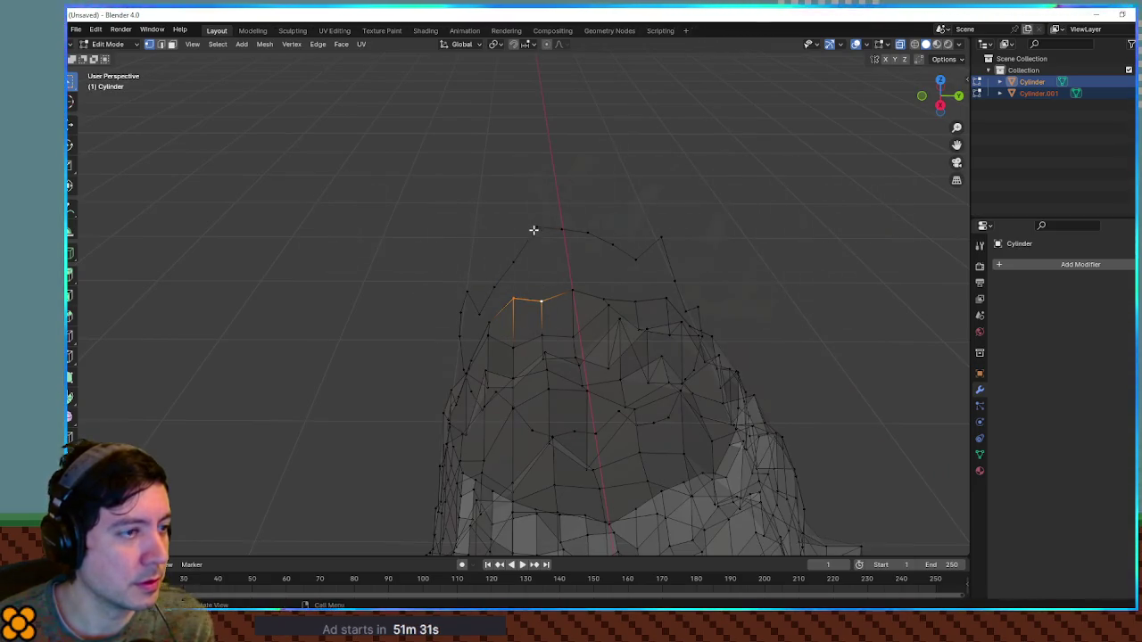
pyautogui.keyDown('ctrl'); pyautogui.click(1035, 93); pyautogui.keyUp('ctrl')
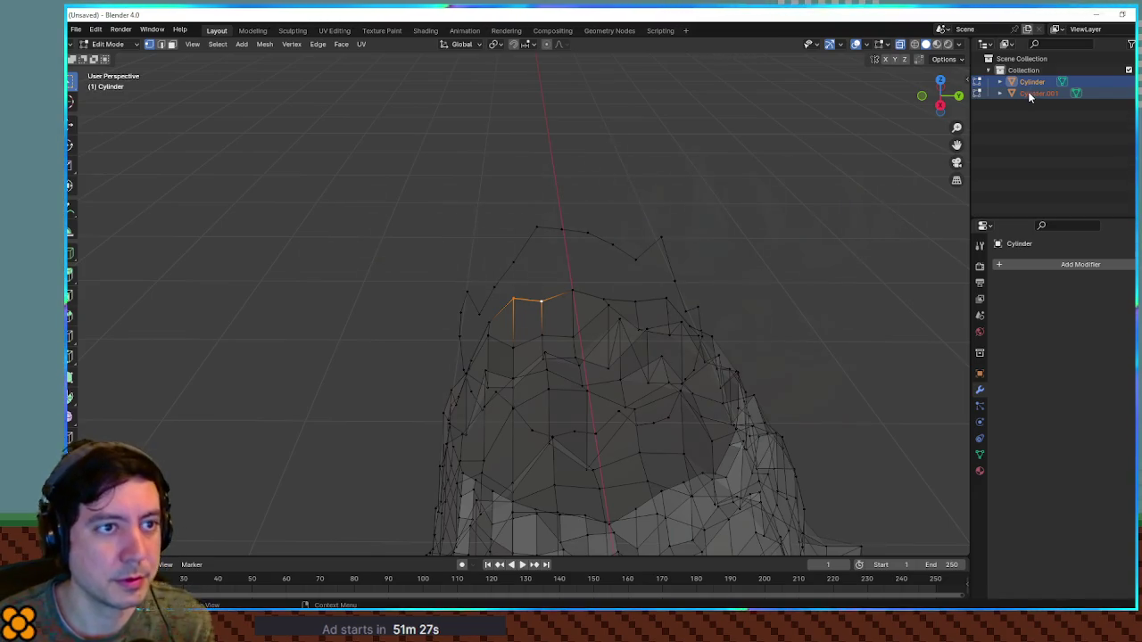
pyautogui.rightClick(1028, 91)
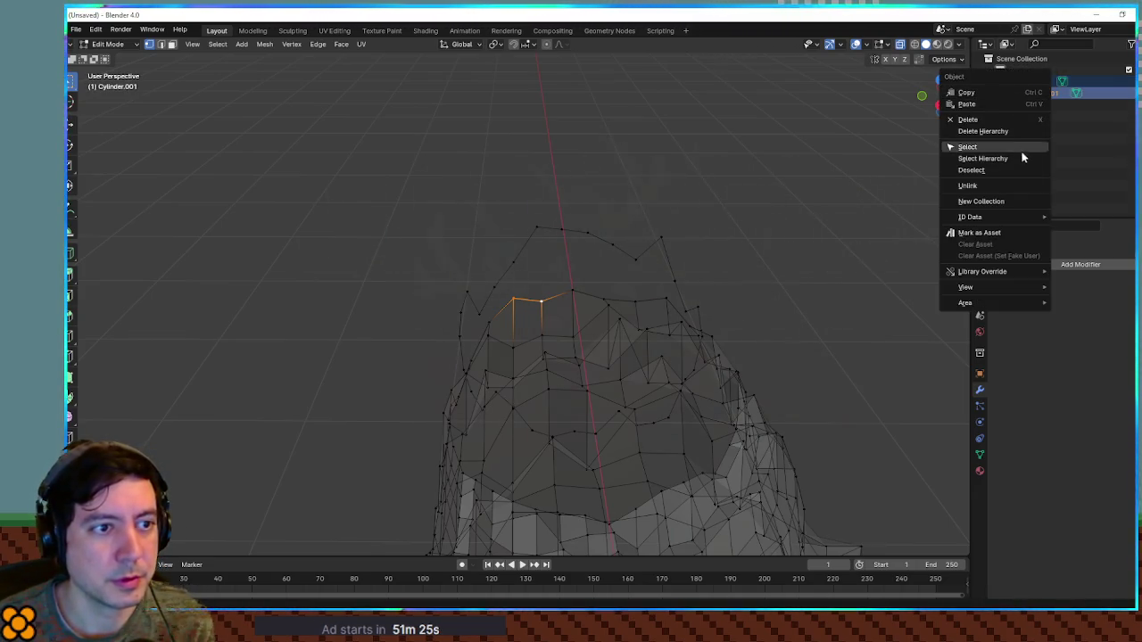
pyautogui.press('Escape')
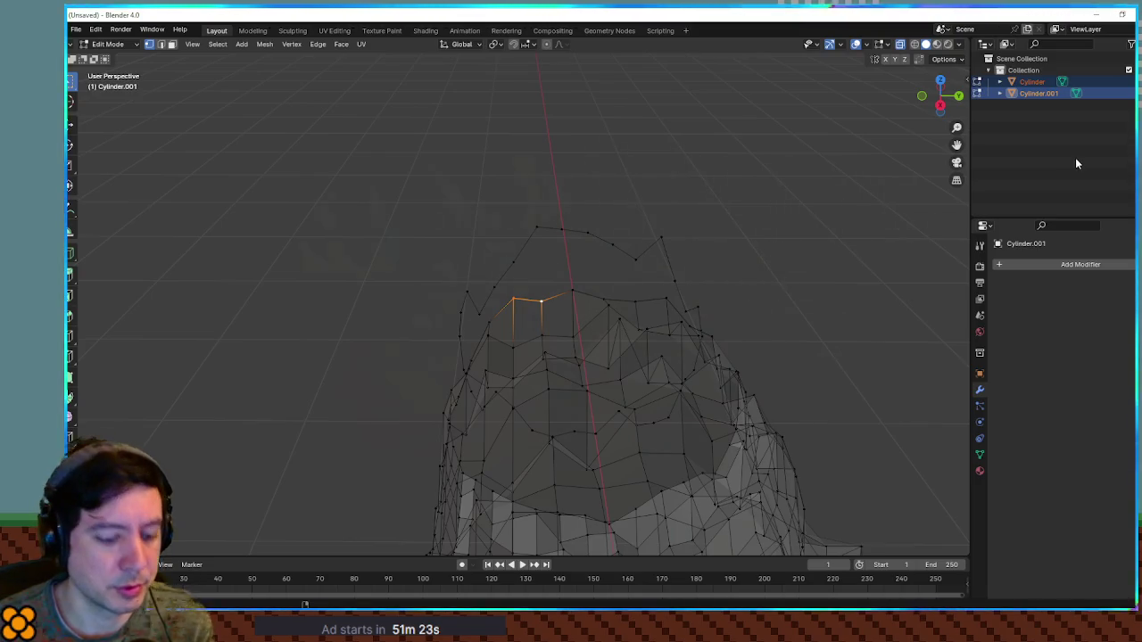
pyautogui.click(1032, 82)
pyautogui.keyDown('shift'); pyautogui.click(1035, 92); pyautogui.keyUp('shift')
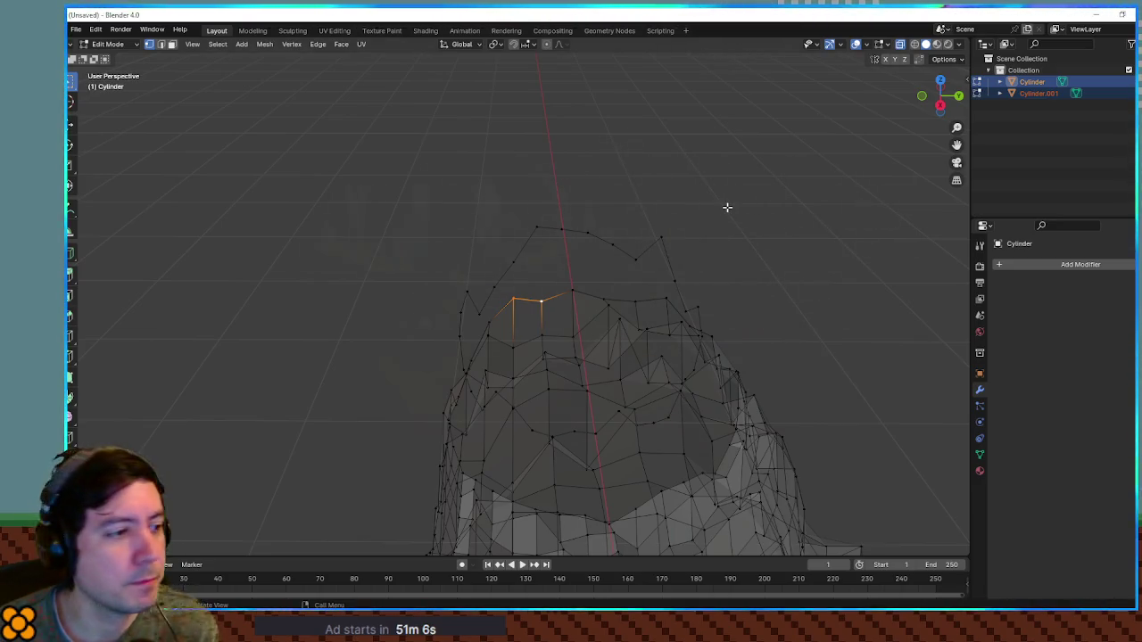
pyautogui.press('Tab')
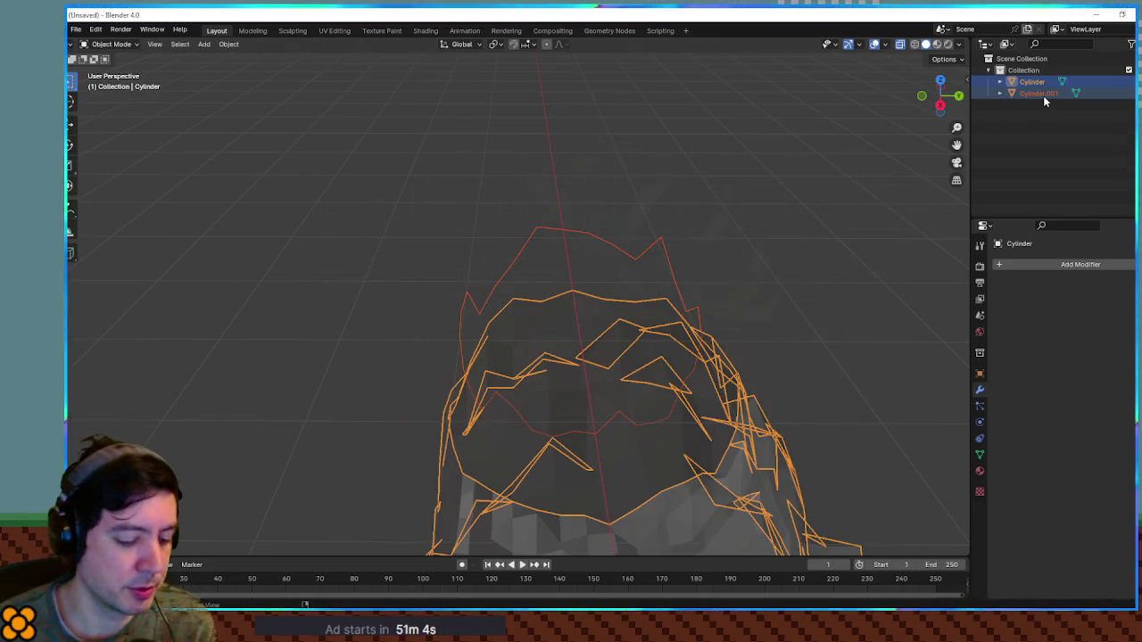
pyautogui.click(1043, 95)
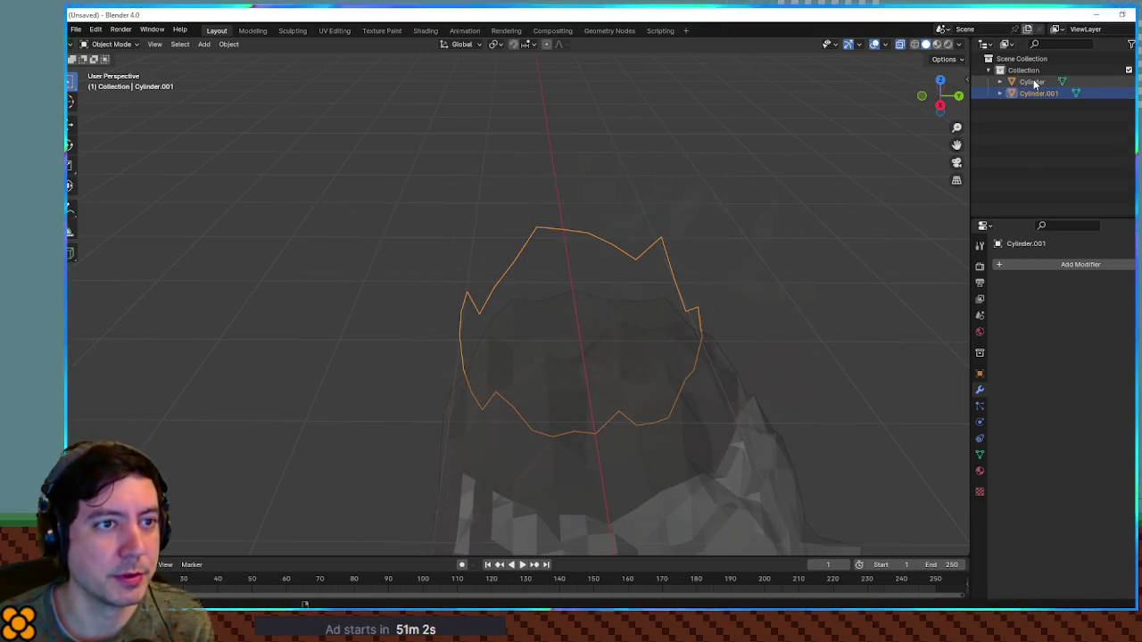
pyautogui.keyDown('ctrl'); pyautogui.click(1034, 82); pyautogui.keyUp('ctrl')
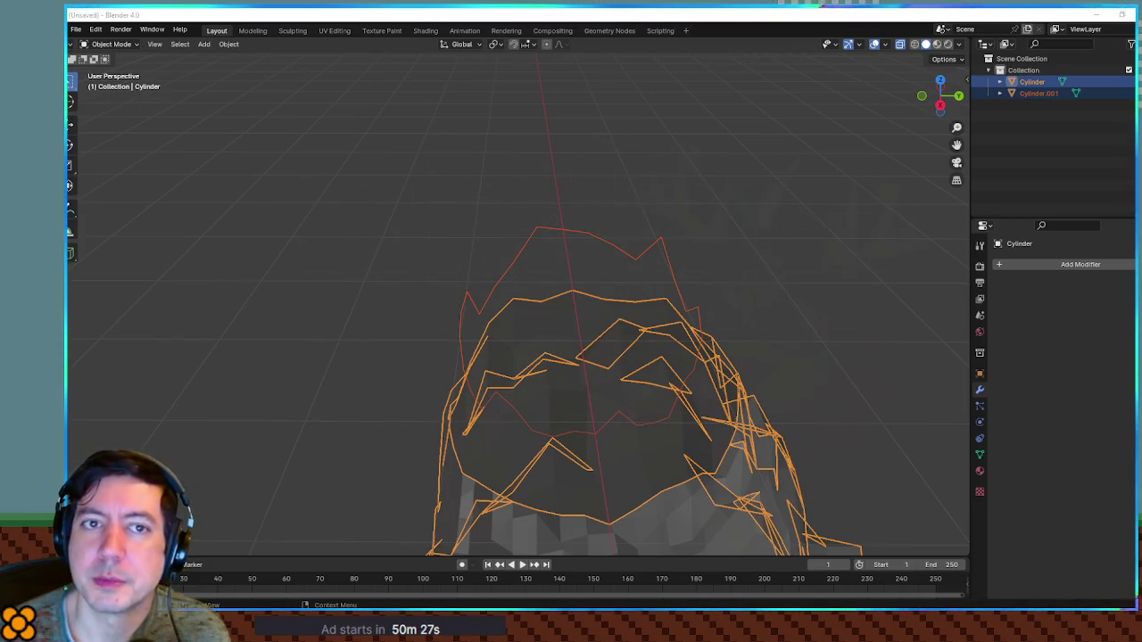
pyautogui.click(1033, 95)
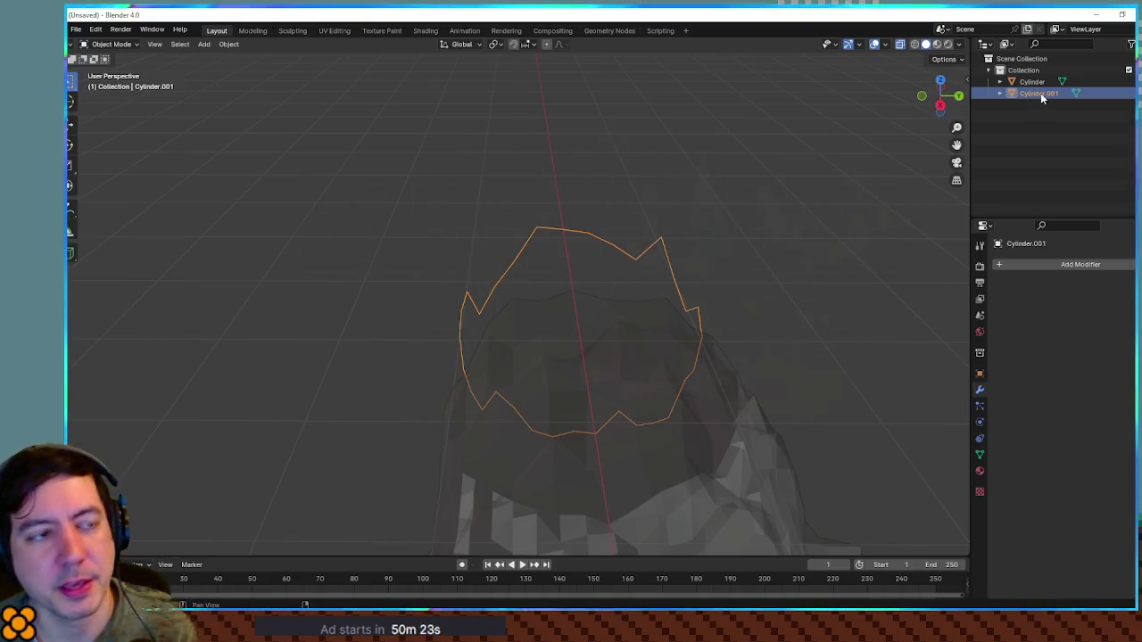
# Select both Cylinder and Cylinder.001 in object mode for joining.
pyautogui.keyDown('shift'); pyautogui.click(1032, 81); pyautogui.keyUp('shift')
pyautogui.moveTo(566, 255)
pyautogui.mouseDown()
pyautogui.moveTo(767, 237)
pyautogui.moveTo(652, 233)
pyautogui.moveTo(770, 247)
pyautogui.moveTo(702, 237)
pyautogui.mouseUp()
pyautogui.press('Tab')
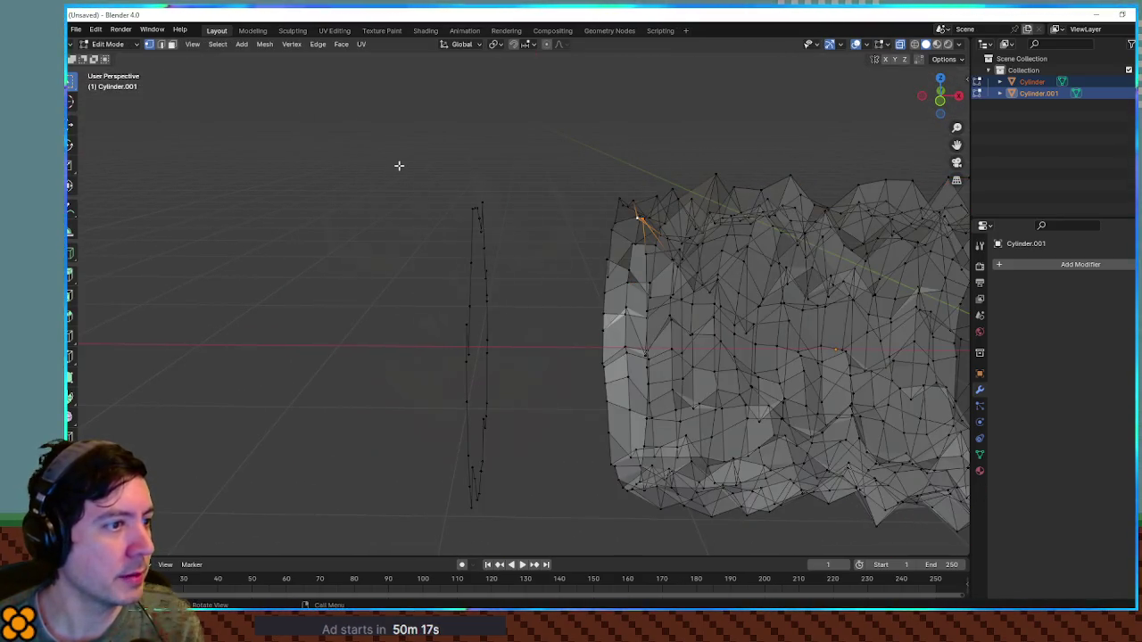
pyautogui.press('a')
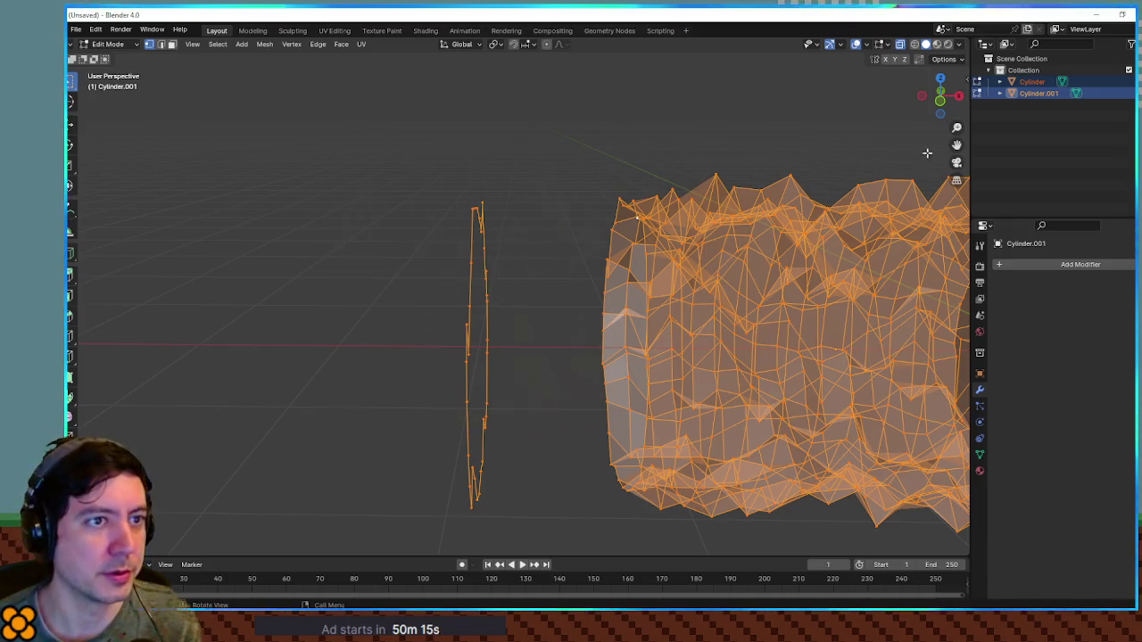
pyautogui.click(1031, 82)
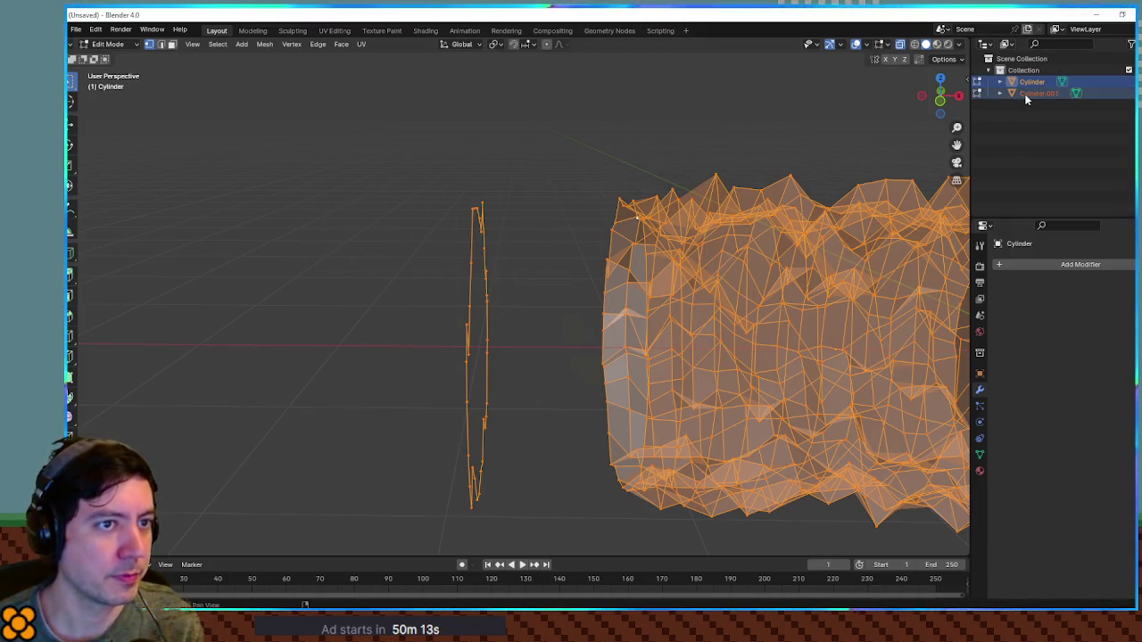
pyautogui.rightClick(1027, 95)
pyautogui.click(1027, 96)
pyautogui.click(1075, 142)
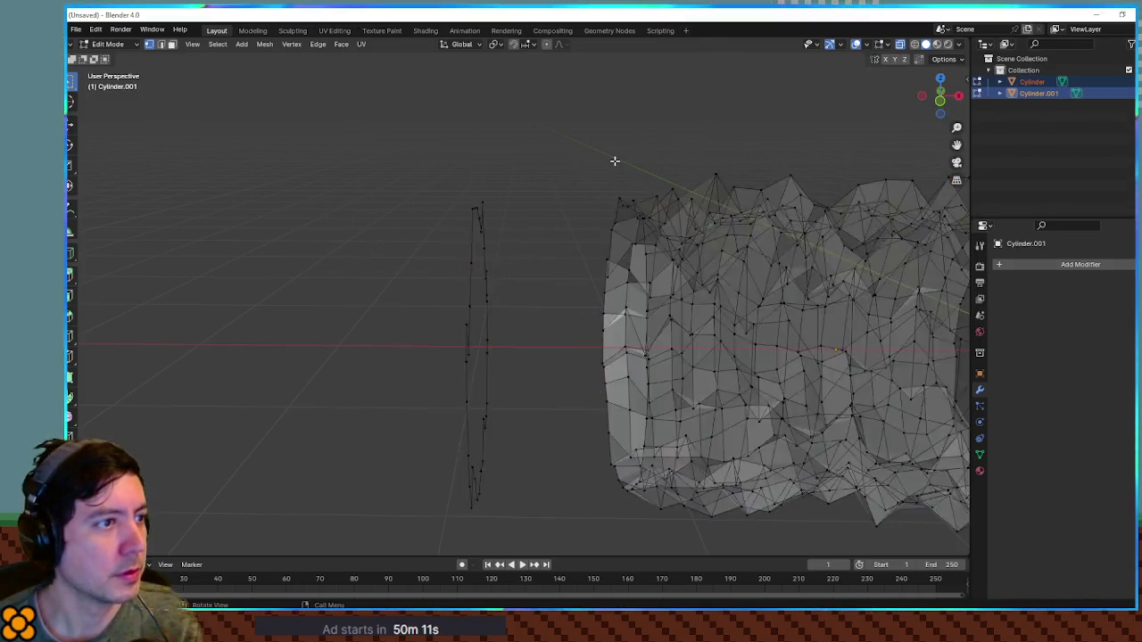
pyautogui.press('a')
pyautogui.rightClick(1038, 83)
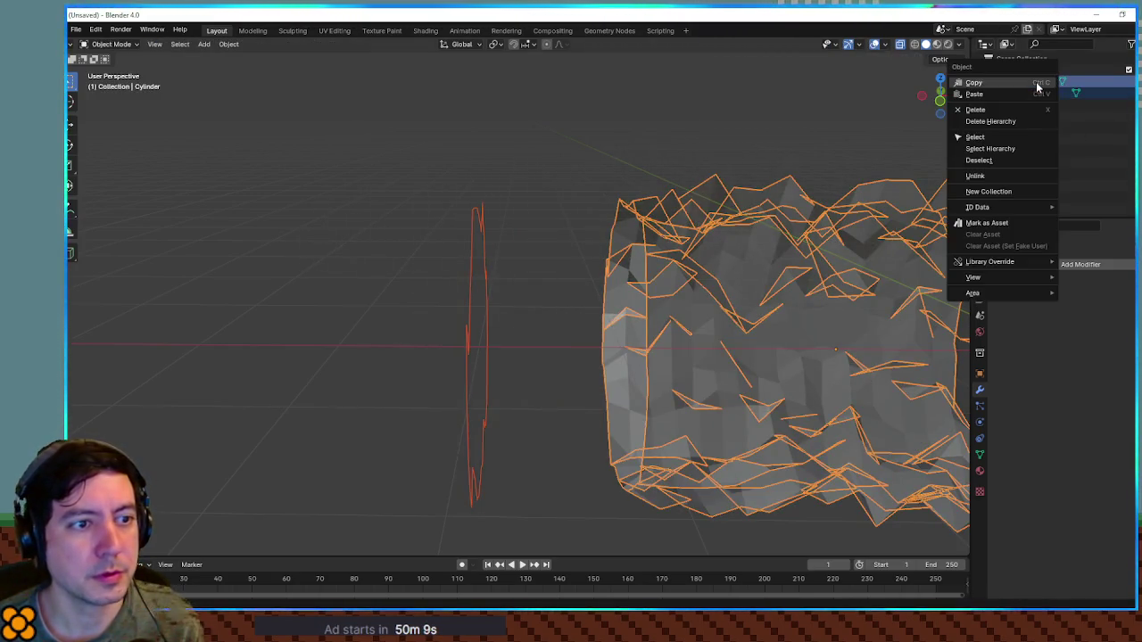
pyautogui.click(1053, 138)
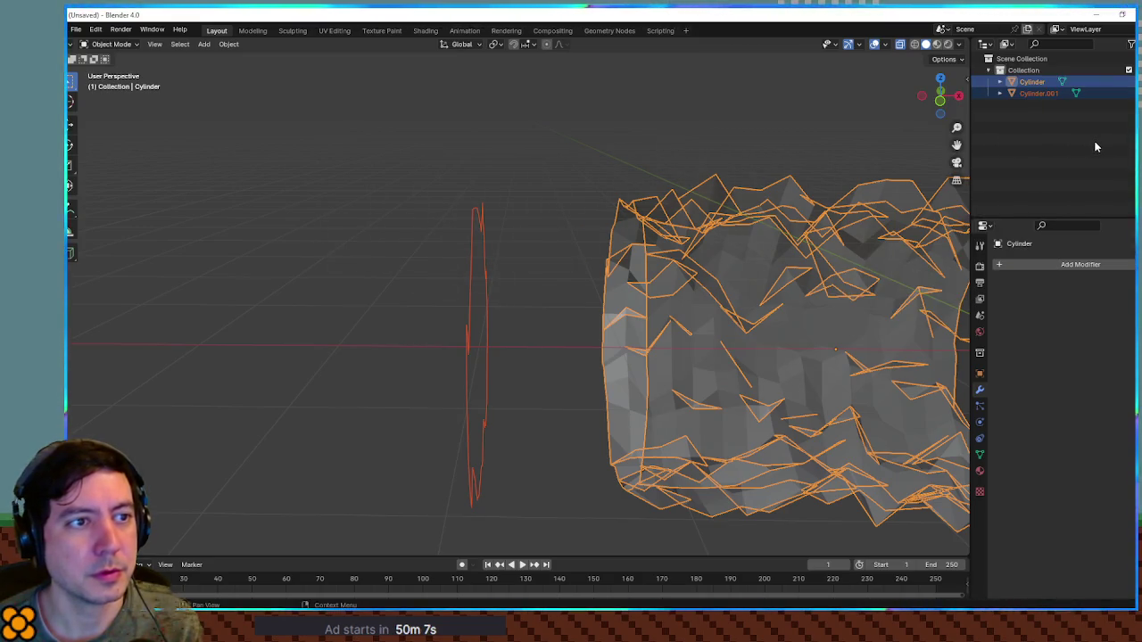
# Join Cylinder.001 into Cylinder with Object > Join.
pyautogui.click(223, 45)
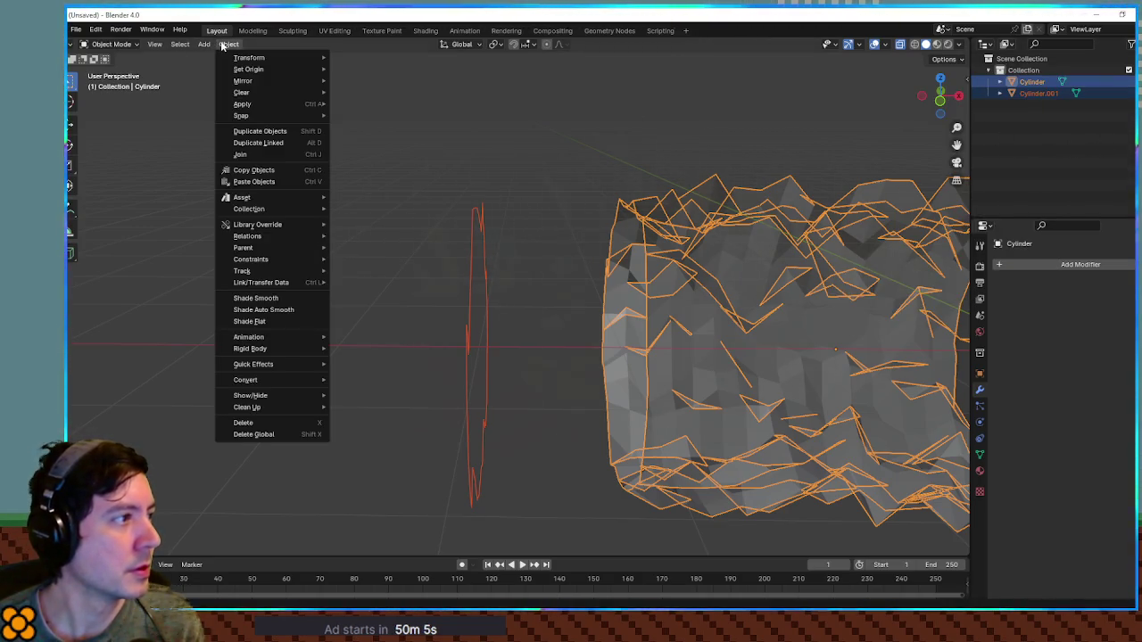
pyautogui.click(263, 154)
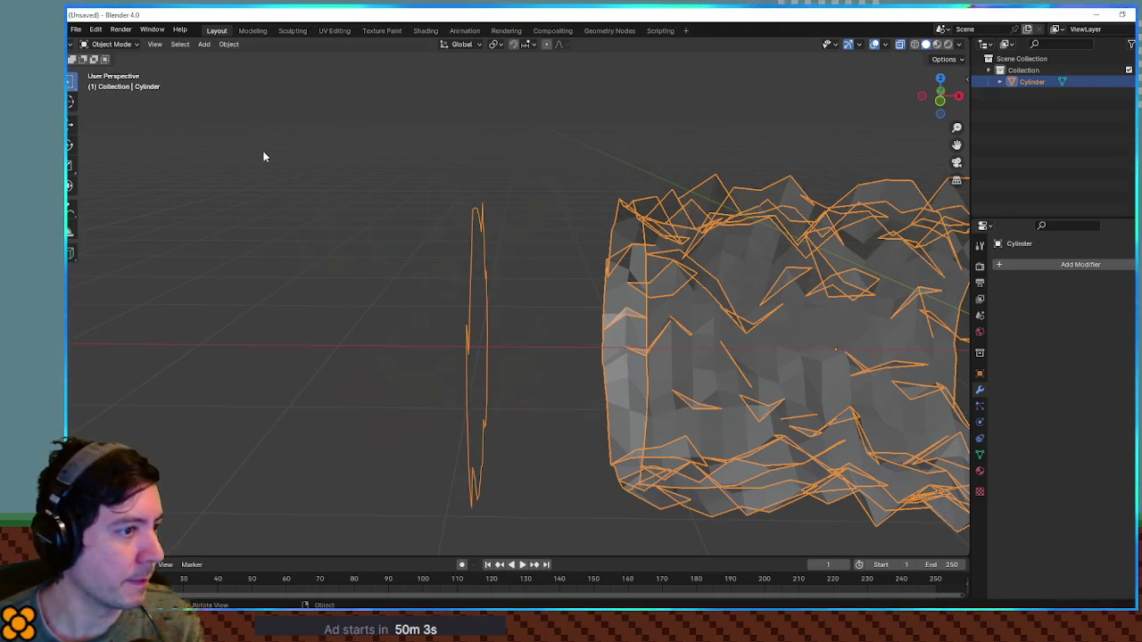
pyautogui.press('Tab')
# Fill the first face across the gap between the ring and the cylinder.
pyautogui.moveTo(581, 224)
pyautogui.mouseDown()
pyautogui.moveTo(446, 288)
pyautogui.moveTo(446, 242)
pyautogui.moveTo(500, 223)
pyautogui.mouseUp()
pyautogui.moveTo(567, 152)
pyautogui.mouseDown()
pyautogui.moveTo(630, 260)
pyautogui.moveTo(566, 256)
pyautogui.moveTo(551, 191)
pyautogui.mouseUp()
pyautogui.moveTo(542, 119); pyautogui.dragTo(592, 264)
pyautogui.moveTo(537, 219); pyautogui.dragTo(513, 179)
pyautogui.click(544, 170)
pyautogui.keyDown('shift'); pyautogui.click(558, 259); pyautogui.keyUp('shift')
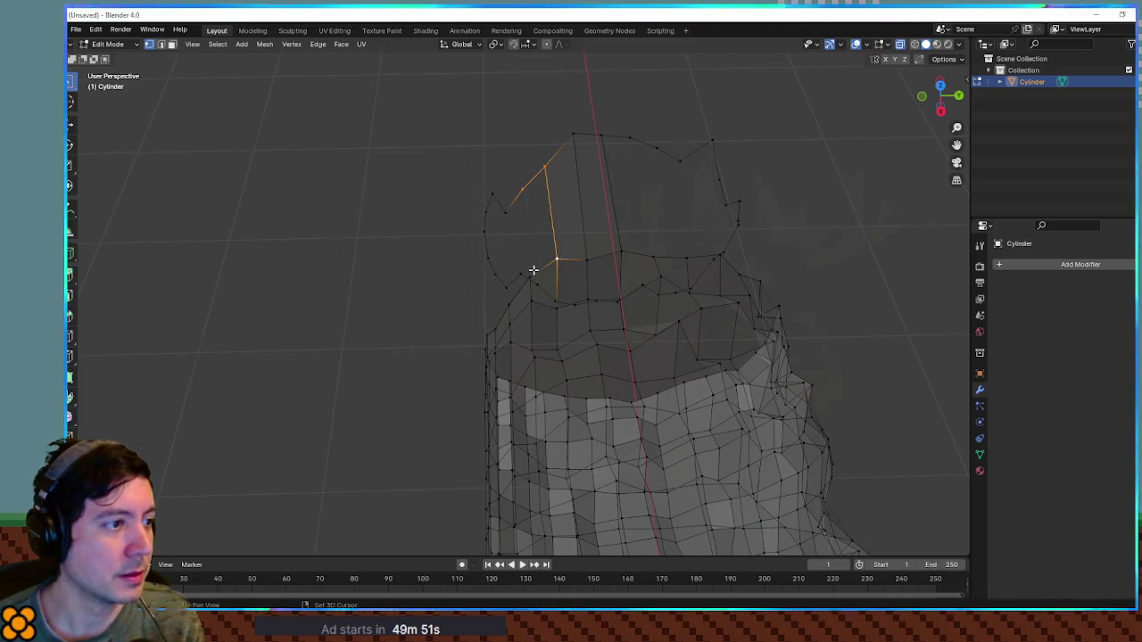
pyautogui.press('f')
# Fill two more faces across the gap, including a triangular one.
pyautogui.moveTo(532, 270)
pyautogui.mouseDown()
pyautogui.moveTo(556, 245)
pyautogui.moveTo(576, 266)
pyautogui.moveTo(697, 191)
pyautogui.moveTo(671, 201)
pyautogui.mouseUp()
pyautogui.click(581, 237)
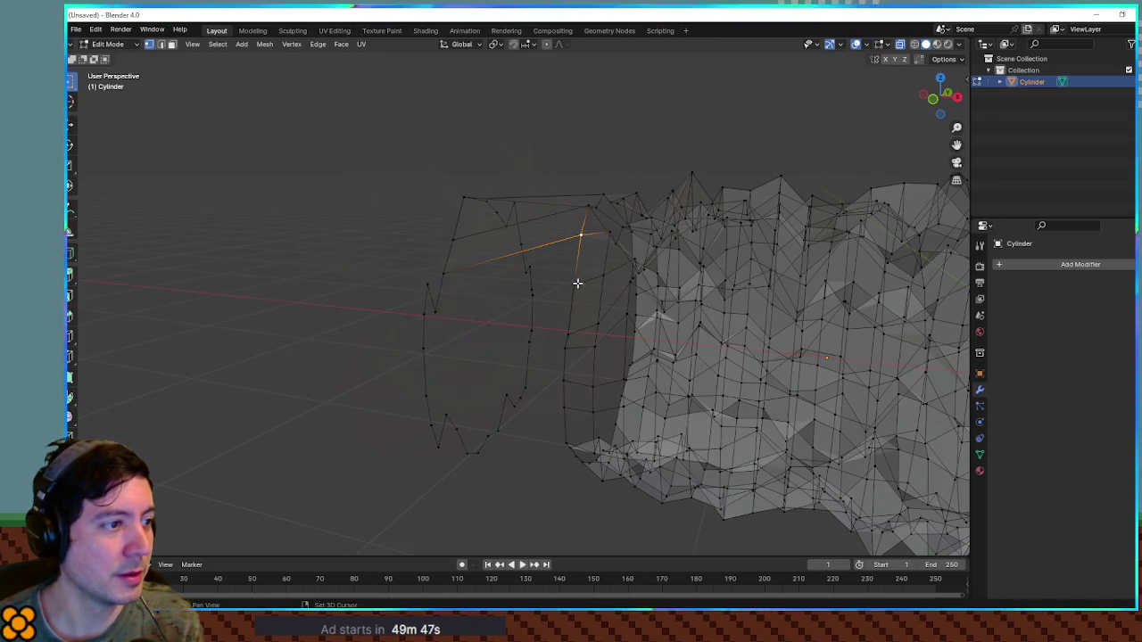
pyautogui.keyDown('shift'); pyautogui.click(441, 272); pyautogui.keyUp('shift')
pyautogui.moveTo(490, 294)
pyautogui.mouseDown()
pyautogui.moveTo(541, 295)
pyautogui.moveTo(530, 359)
pyautogui.moveTo(453, 286)
pyautogui.mouseUp()
pyautogui.press('f')
pyautogui.click(484, 298)
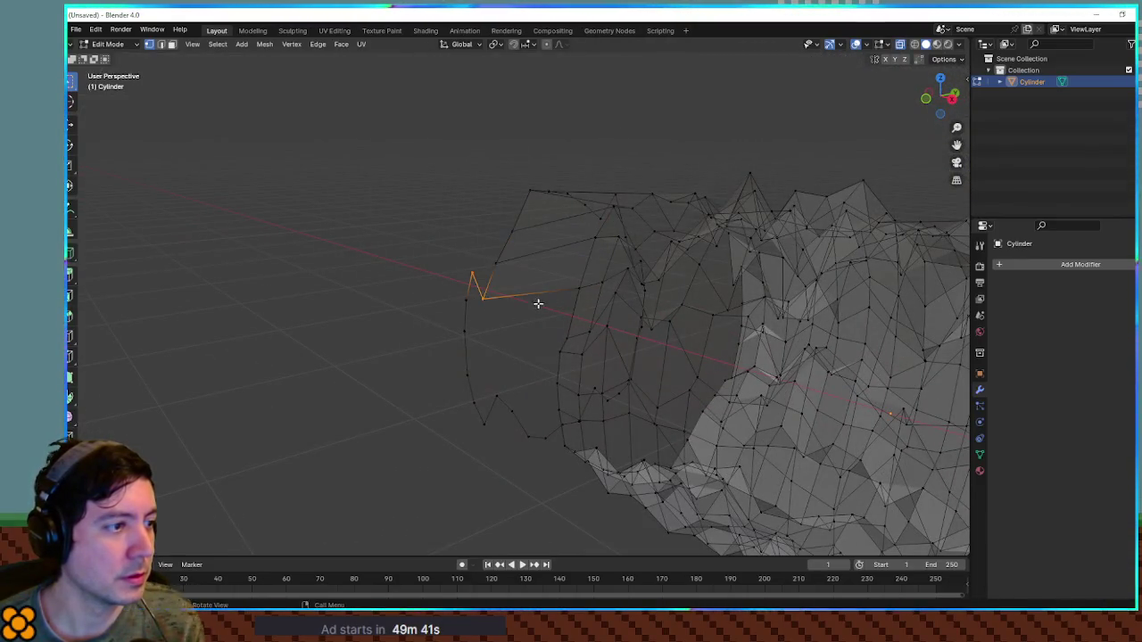
pyautogui.keyDown('shift'); pyautogui.click(579, 289); pyautogui.keyUp('shift')
pyautogui.keyDown('shift'); pyautogui.click(564, 340); pyautogui.keyUp('shift')
pyautogui.press('f')
# Select vertices across the lower gap and merge three stray vertices into one with M.
pyautogui.moveTo(462, 324)
pyautogui.mouseDown()
pyautogui.moveTo(502, 314)
pyautogui.moveTo(559, 398)
pyautogui.moveTo(619, 334)
pyautogui.moveTo(705, 302)
pyautogui.moveTo(521, 335)
pyautogui.moveTo(512, 319)
pyautogui.moveTo(614, 327)
pyautogui.mouseUp()
pyautogui.click(358, 266)
pyautogui.keyDown('shift'); pyautogui.click(597, 325); pyautogui.keyUp('shift')
pyautogui.keyDown('shift'); pyautogui.click(527, 351); pyautogui.keyUp('shift')
pyautogui.moveTo(527, 351)
pyautogui.mouseDown()
pyautogui.moveTo(544, 339)
pyautogui.moveTo(491, 297)
pyautogui.mouseUp()
pyautogui.moveTo(493, 353); pyautogui.dragTo(505, 408)
pyautogui.keyDown('shift'); pyautogui.click(613, 386); pyautogui.keyUp('shift')
pyautogui.keyDown('shift'); pyautogui.click(612, 430); pyautogui.keyUp('shift')
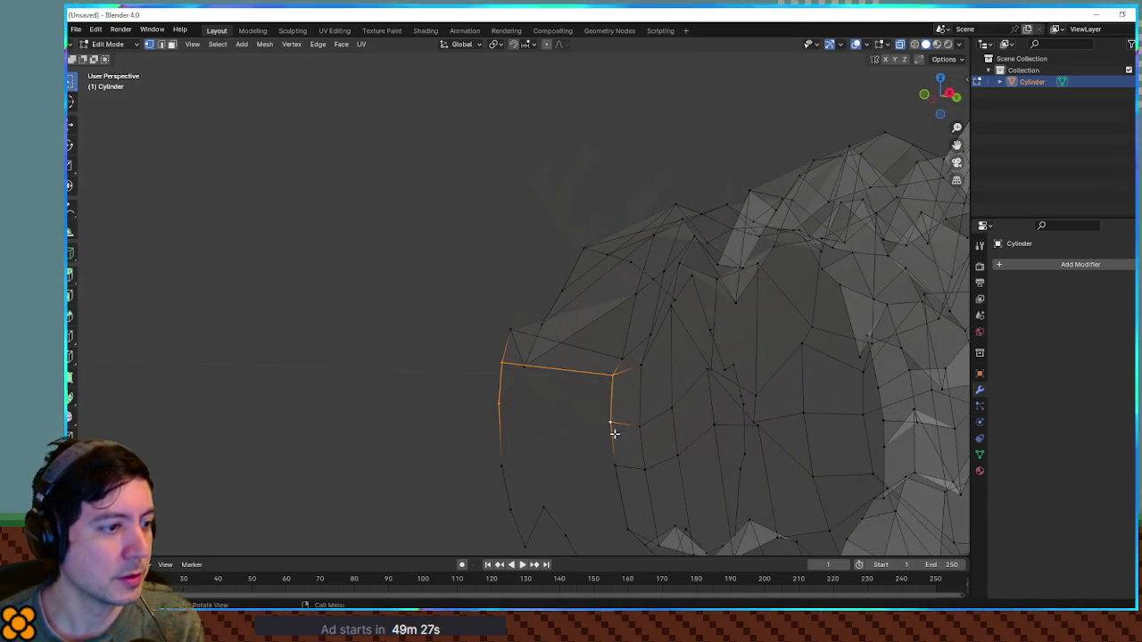
pyautogui.moveTo(596, 408); pyautogui.dragTo(620, 477)
pyautogui.moveTo(474, 395)
pyautogui.mouseDown()
pyautogui.moveTo(527, 467)
pyautogui.moveTo(478, 354)
pyautogui.mouseUp()
pyautogui.moveTo(549, 341); pyautogui.dragTo(581, 420)
pyautogui.moveTo(452, 369)
pyautogui.mouseDown()
pyautogui.moveTo(467, 402)
pyautogui.moveTo(512, 425)
pyautogui.moveTo(467, 390)
pyautogui.moveTo(588, 418)
pyautogui.mouseUp()
pyautogui.click(588, 416)
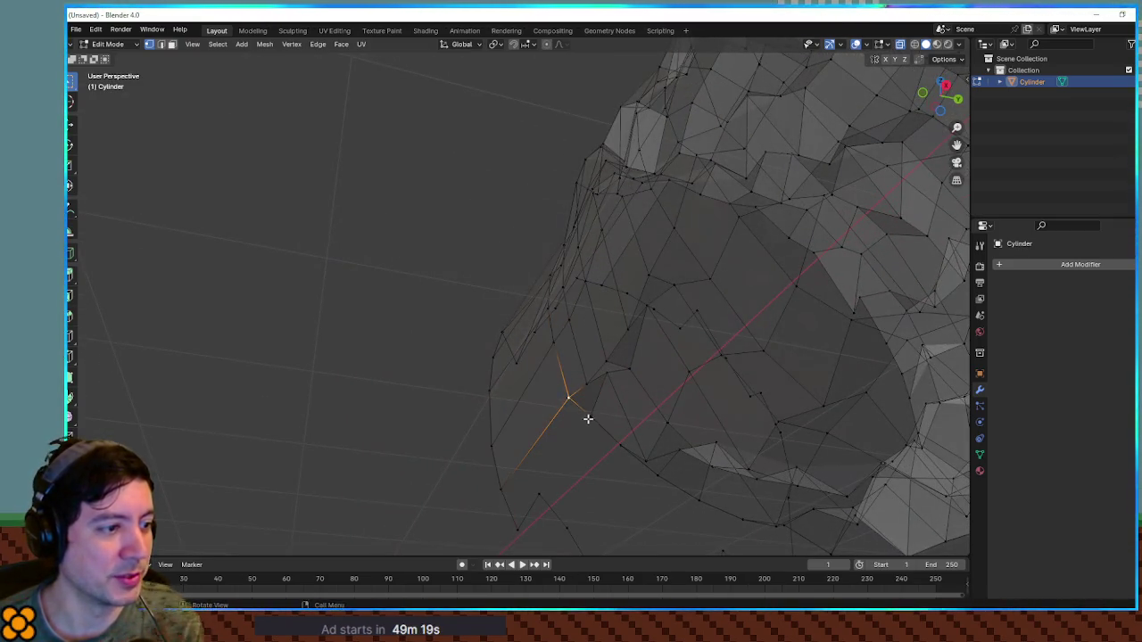
pyautogui.keyDown('shift'); pyautogui.click(516, 528); pyautogui.keyUp('shift')
pyautogui.keyDown('shift'); pyautogui.click(500, 488); pyautogui.keyUp('shift')
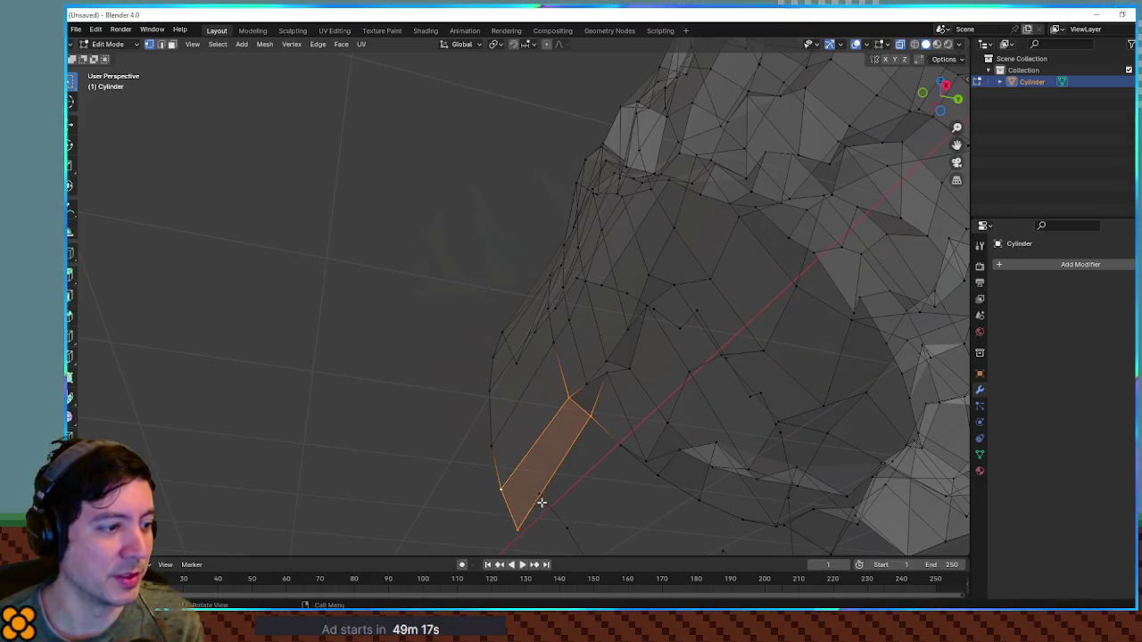
pyautogui.press('m')
# Fill the bottom of the hole with a face after undoing two trial fills.
pyautogui.keyDown('shift'); pyautogui.click(590, 416); pyautogui.keyUp('shift')
pyautogui.moveTo(582, 476)
pyautogui.mouseDown()
pyautogui.moveTo(645, 508)
pyautogui.moveTo(625, 451)
pyautogui.moveTo(624, 378)
pyautogui.moveTo(688, 390)
pyautogui.moveTo(713, 433)
pyautogui.moveTo(701, 476)
pyautogui.moveTo(687, 479)
pyautogui.mouseUp()
pyautogui.press('f')
pyautogui.hotkey('ctrl', 'z')
pyautogui.moveTo(502, 293); pyautogui.dragTo(526, 374)
pyautogui.press('f')
pyautogui.moveTo(532, 460)
pyautogui.mouseDown()
pyautogui.moveTo(508, 425)
pyautogui.moveTo(523, 332)
pyautogui.mouseUp()
pyautogui.hotkey('ctrl', 'z')
pyautogui.moveTo(486, 431); pyautogui.dragTo(553, 502)
pyautogui.press('f')
# Fill faces left of the vertical edge and along the top of the gap.
pyautogui.click(444, 507)
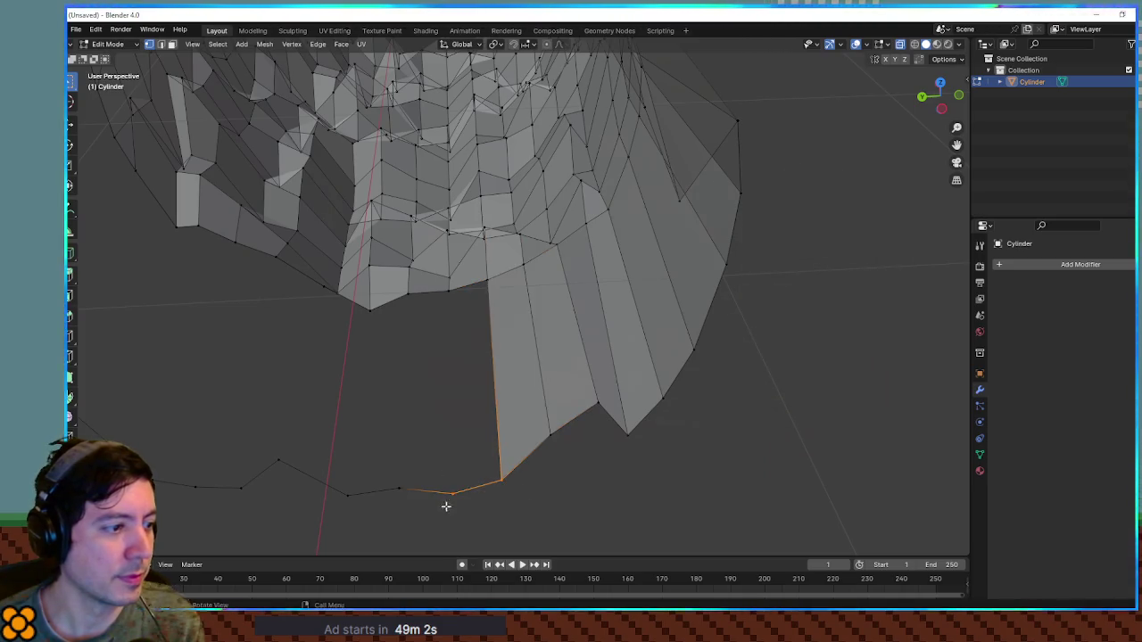
pyautogui.keyDown('shift'); pyautogui.click(448, 291); pyautogui.keyUp('shift')
pyautogui.press('f')
pyautogui.moveTo(459, 293)
pyautogui.mouseDown()
pyautogui.moveTo(461, 340)
pyautogui.moveTo(455, 271)
pyautogui.moveTo(509, 292)
pyautogui.mouseUp()
pyautogui.moveTo(462, 441)
pyautogui.mouseDown()
pyautogui.moveTo(534, 506)
pyautogui.moveTo(502, 395)
pyautogui.mouseUp()
pyautogui.press('f')
pyautogui.moveTo(449, 272); pyautogui.dragTo(504, 294)
pyautogui.keyDown('shift'); pyautogui.click(490, 277); pyautogui.keyUp('shift')
pyautogui.keyDown('shift'); pyautogui.click(508, 464); pyautogui.keyUp('shift')
pyautogui.keyDown('shift'); pyautogui.click(464, 462); pyautogui.keyUp('shift')
pyautogui.press('f')
# Fill two faces just left of the column between the ring and tube.
pyautogui.moveTo(471, 450)
pyautogui.mouseDown()
pyautogui.moveTo(425, 413)
pyautogui.moveTo(433, 288)
pyautogui.mouseUp()
pyautogui.click(431, 249)
pyautogui.keyDown('shift'); pyautogui.click(424, 413); pyautogui.keyUp('shift')
pyautogui.keyDown('shift'); pyautogui.click(384, 475); pyautogui.keyUp('shift')
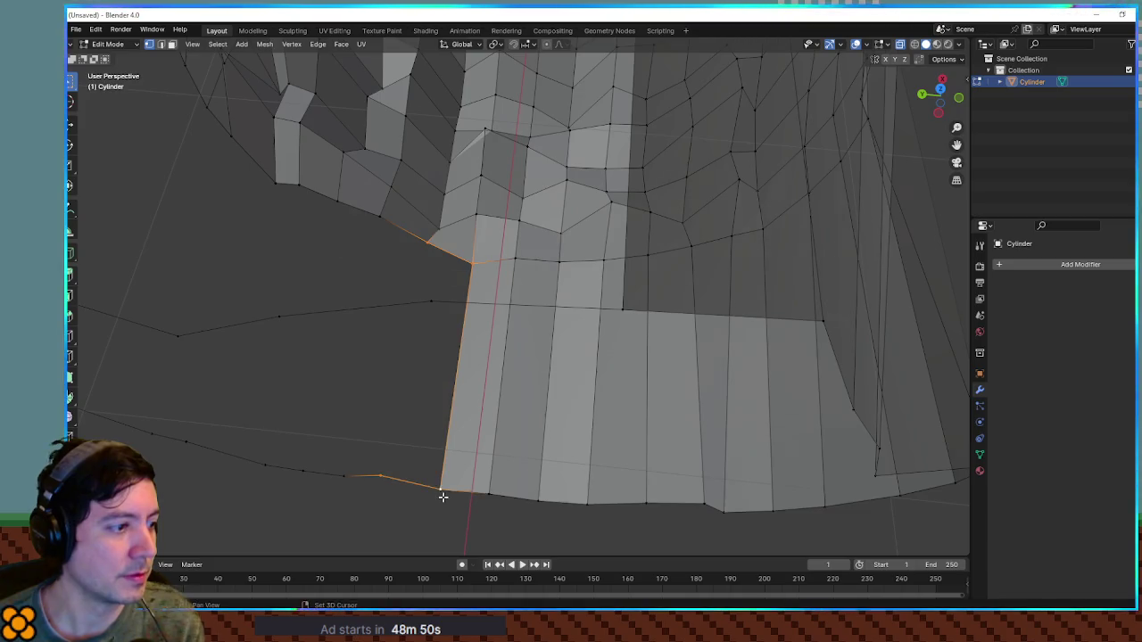
pyautogui.press('f')
pyautogui.click(357, 477)
pyautogui.keyDown('shift'); pyautogui.click(373, 219); pyautogui.keyUp('shift')
pyautogui.keyDown('shift'); pyautogui.click(430, 239); pyautogui.keyUp('shift')
pyautogui.press('f')
# Fill the remaining faces further left of the column along the seam.
pyautogui.click(334, 202)
pyautogui.keyDown('shift'); pyautogui.click(375, 216); pyautogui.keyUp('shift')
pyautogui.keyDown('shift'); pyautogui.click(303, 471); pyautogui.keyUp('shift')
pyautogui.keyDown('shift'); pyautogui.click(344, 474); pyautogui.keyUp('shift')
pyautogui.press('f')
pyautogui.click(255, 463)
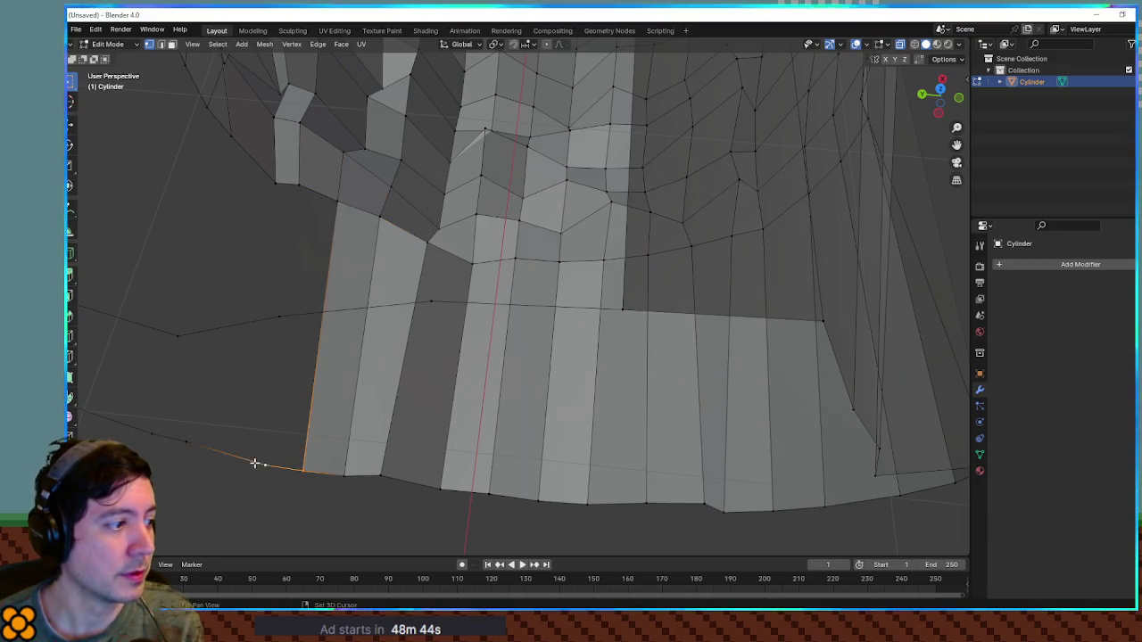
pyautogui.keyDown('shift'); pyautogui.click(334, 197); pyautogui.keyUp('shift')
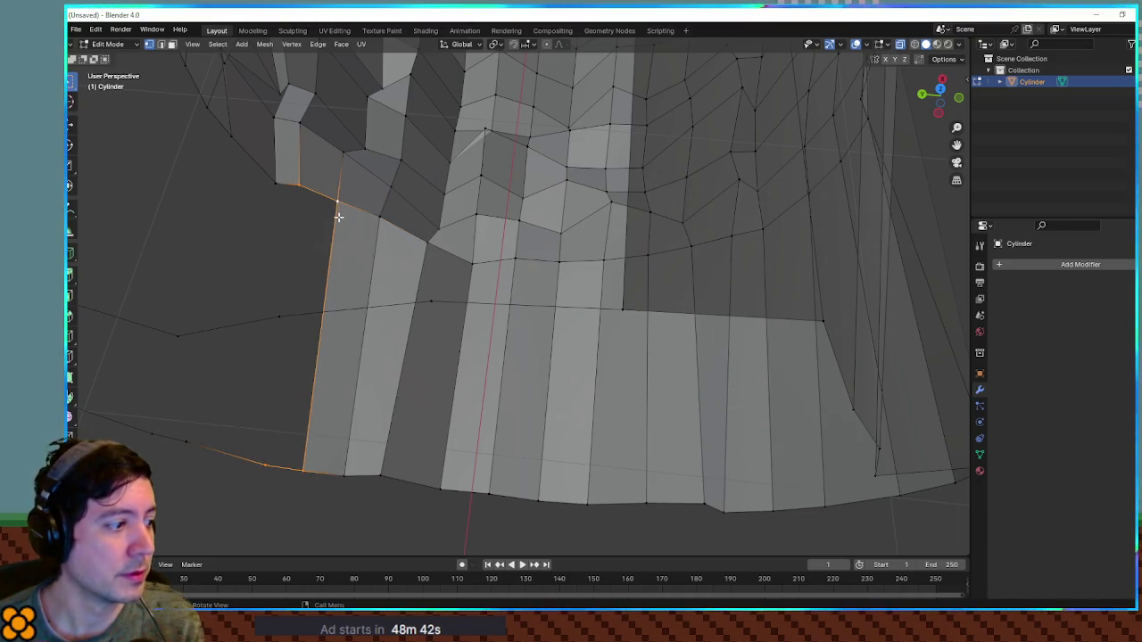
pyautogui.press('f')
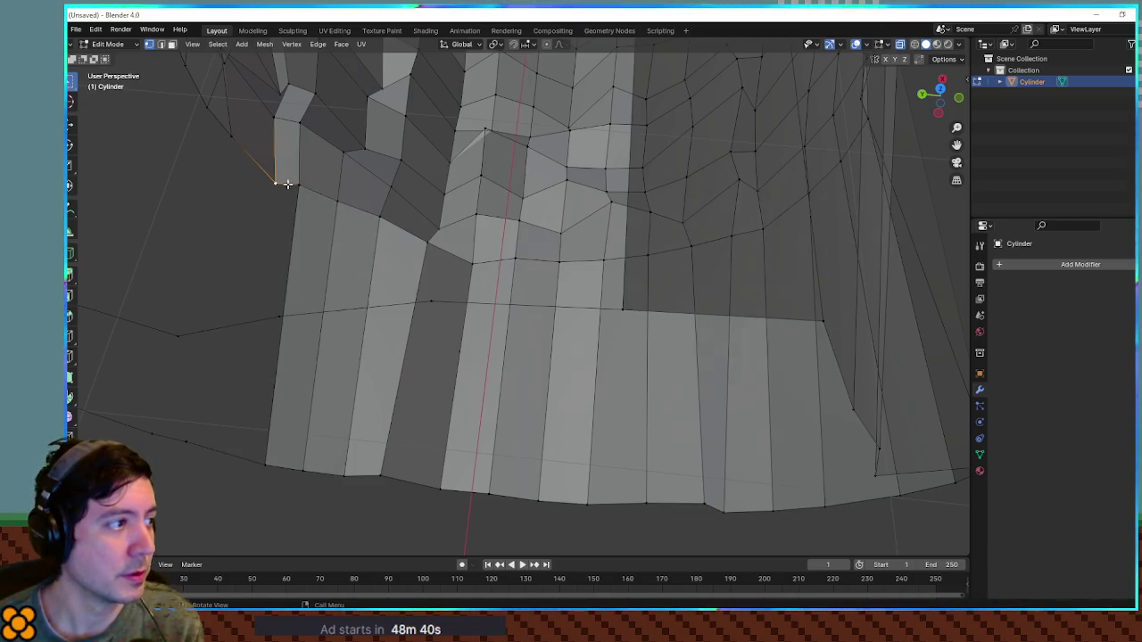
pyautogui.keyDown('shift'); pyautogui.click(265, 467); pyautogui.keyUp('shift')
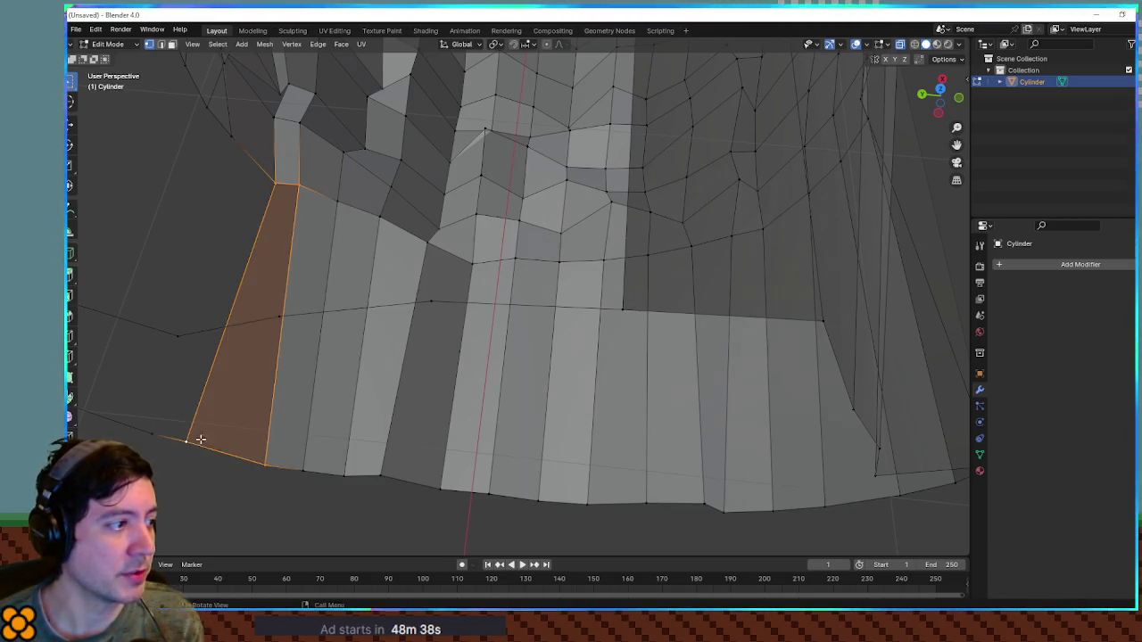
# Fill the first triangle and quad faces across gaps between the ring and cave cylinder.
pyautogui.press('f')
pyautogui.moveTo(515, 381)
pyautogui.mouseDown()
pyautogui.moveTo(495, 395)
pyautogui.moveTo(528, 384)
pyautogui.moveTo(444, 306)
pyautogui.mouseUp()
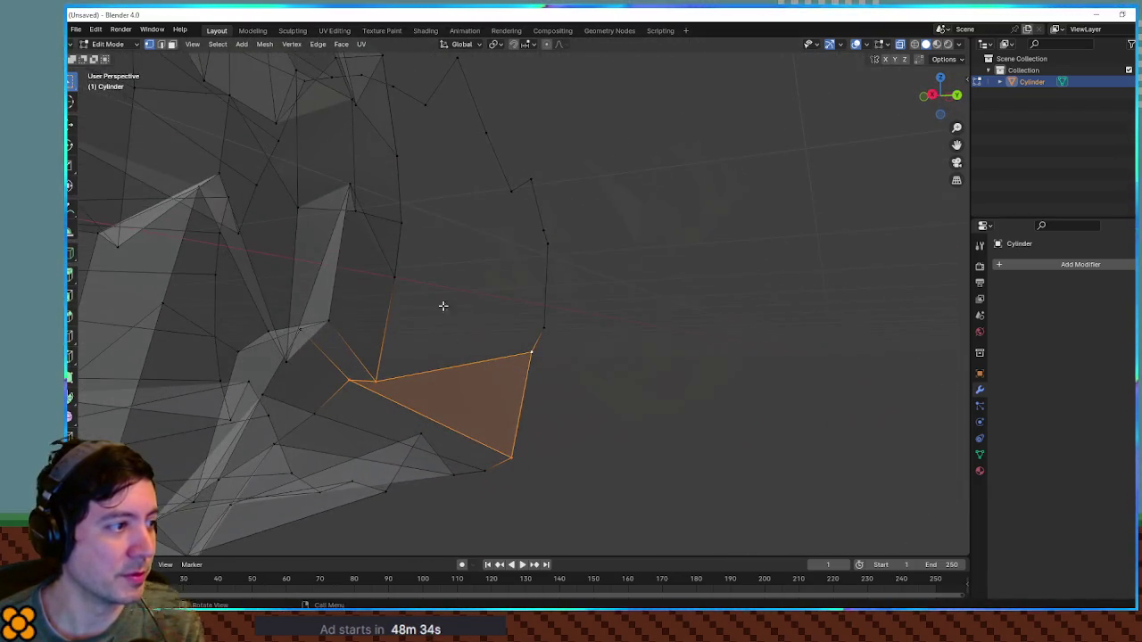
pyautogui.click(396, 275)
pyautogui.keyDown('shift'); pyautogui.click(374, 383); pyautogui.keyUp('shift')
pyautogui.press('f')
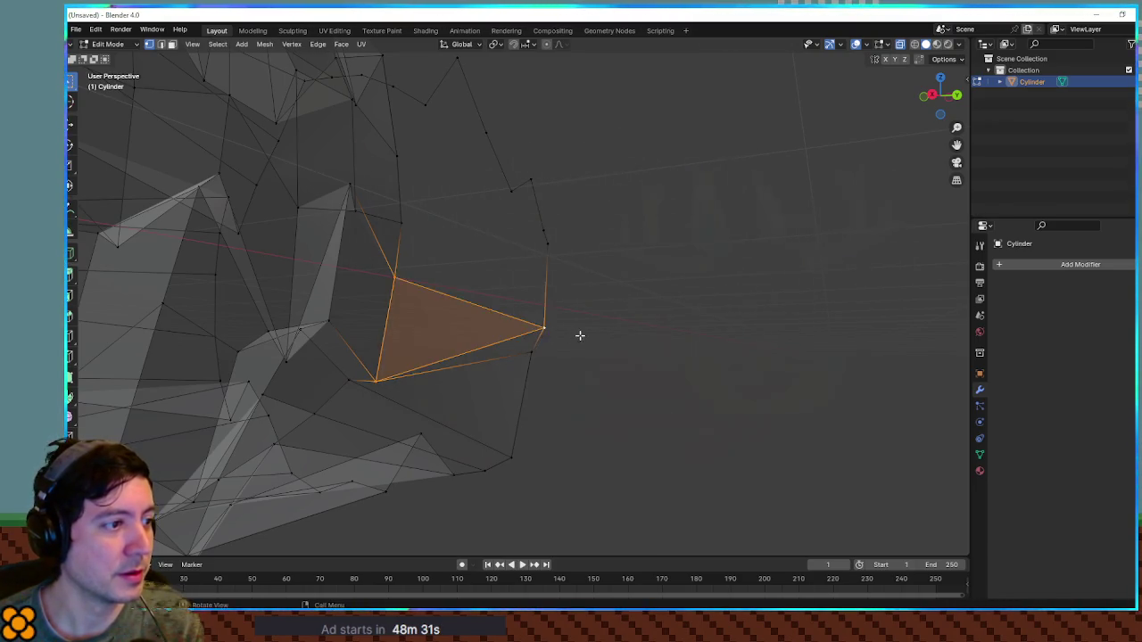
pyautogui.moveTo(578, 334); pyautogui.dragTo(553, 349)
pyautogui.press('f')
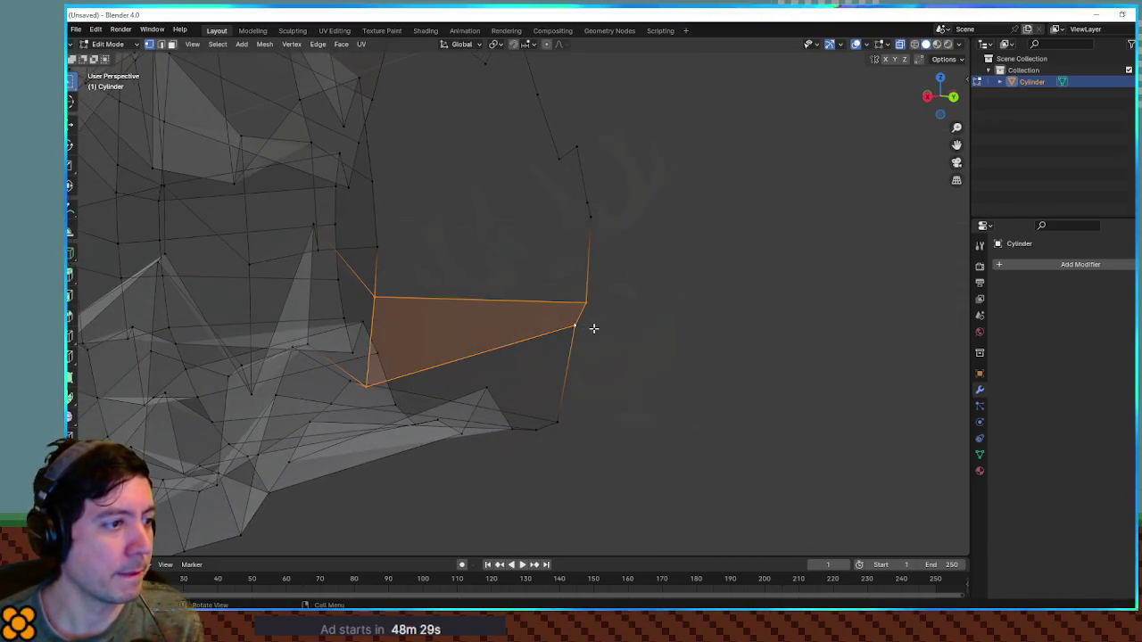
pyautogui.click(379, 292)
pyautogui.keyDown('shift'); pyautogui.click(598, 221); pyautogui.keyUp('shift')
pyautogui.press('f')
# Bridge the next holes with faces built from selected ring and tube vertices.
pyautogui.moveTo(622, 276); pyautogui.dragTo(533, 257)
pyautogui.click(403, 256)
pyautogui.keyDown('shift'); pyautogui.click(506, 216); pyautogui.keyUp('shift')
pyautogui.moveTo(564, 203)
pyautogui.mouseDown()
pyautogui.moveTo(549, 213)
pyautogui.moveTo(604, 252)
pyautogui.moveTo(571, 242)
pyautogui.moveTo(619, 241)
pyautogui.moveTo(543, 236)
pyautogui.mouseUp()
pyautogui.keyDown('shift'); pyautogui.click(523, 190); pyautogui.keyUp('shift')
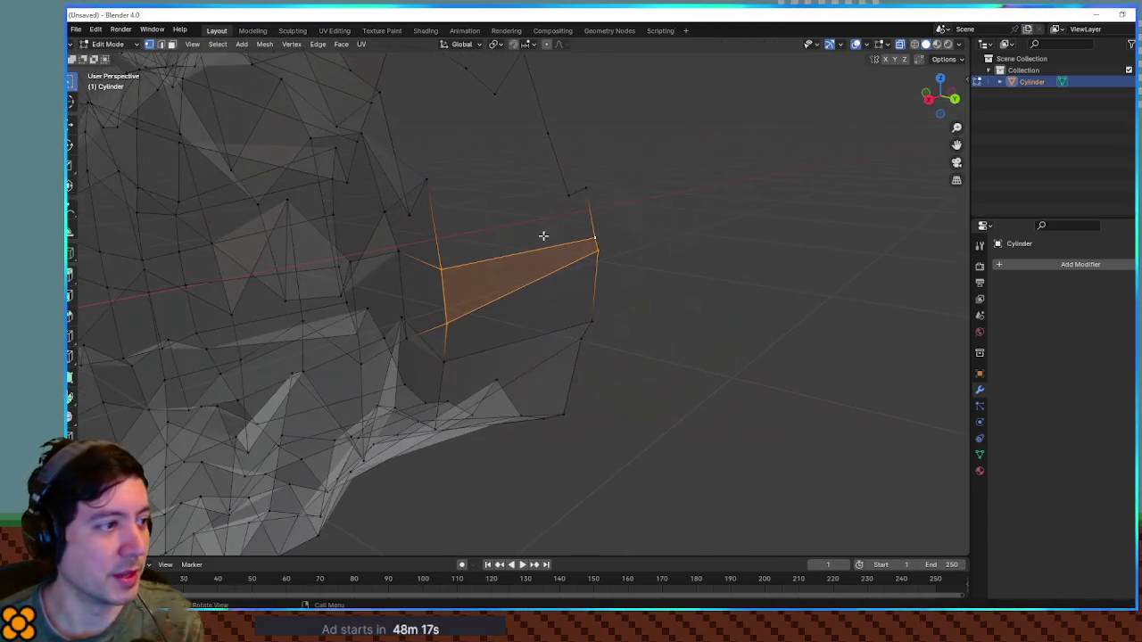
pyautogui.click(439, 259)
pyautogui.keyDown('shift'); pyautogui.click(426, 182); pyautogui.keyUp('shift')
pyautogui.keyDown('shift'); pyautogui.click(590, 230); pyautogui.keyUp('shift')
pyautogui.moveTo(619, 230); pyautogui.dragTo(452, 280)
pyautogui.click(434, 276)
pyautogui.keyDown('shift'); pyautogui.click(586, 189); pyautogui.keyUp('shift')
pyautogui.press('f')
# Fill further quad faces along the top seam between ring and tube.
pyautogui.moveTo(604, 209); pyautogui.dragTo(583, 207)
pyautogui.click(564, 188)
pyautogui.keyDown('shift'); pyautogui.click(391, 198); pyautogui.keyUp('shift')
pyautogui.keyDown('shift'); pyautogui.click(401, 262); pyautogui.keyUp('shift')
pyautogui.press('f')
pyautogui.moveTo(492, 217)
pyautogui.mouseDown()
pyautogui.moveTo(550, 305)
pyautogui.moveTo(495, 235)
pyautogui.moveTo(610, 233)
pyautogui.moveTo(577, 235)
pyautogui.moveTo(557, 132)
pyautogui.mouseUp()
pyautogui.click(480, 227)
pyautogui.keyDown('shift'); pyautogui.click(655, 210); pyautogui.keyUp('shift')
pyautogui.press('f')
# Close the remaining upper gaps with four-corner quad faces.
pyautogui.click(524, 103)
pyautogui.keyDown('shift'); pyautogui.click(564, 77); pyautogui.keyUp('shift')
pyautogui.keyDown('shift'); pyautogui.click(482, 227); pyautogui.keyUp('shift')
pyautogui.keyDown('shift'); pyautogui.click(531, 273); pyautogui.keyUp('shift')
pyautogui.press('f')
pyautogui.moveTo(517, 237); pyautogui.dragTo(541, 125)
pyautogui.click(561, 128)
pyautogui.keyDown('shift'); pyautogui.click(479, 257); pyautogui.keyUp('shift')
pyautogui.press('f')
pyautogui.click(518, 100)
pyautogui.keyDown('shift'); pyautogui.click(421, 247); pyautogui.keyUp('shift')
pyautogui.press('f')
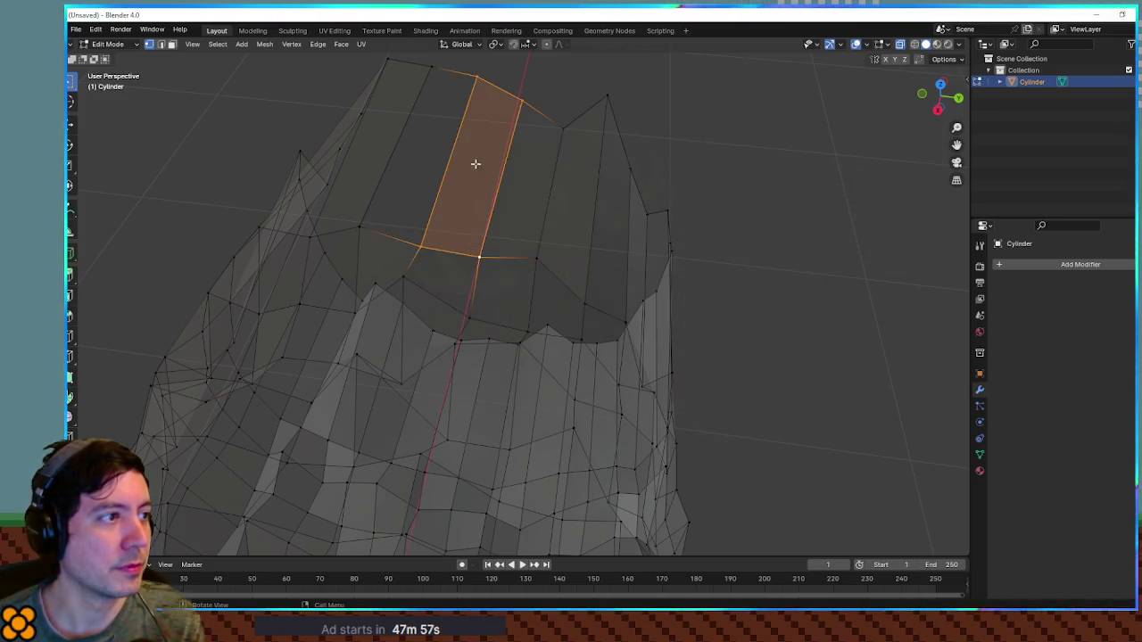
# Fill the last quad, inspect the band from below and the side, and turn X-ray off.
pyautogui.moveTo(423, 65); pyautogui.dragTo(395, 216)
pyautogui.click(360, 233)
pyautogui.keyDown('shift'); pyautogui.click(419, 248); pyautogui.keyUp('shift')
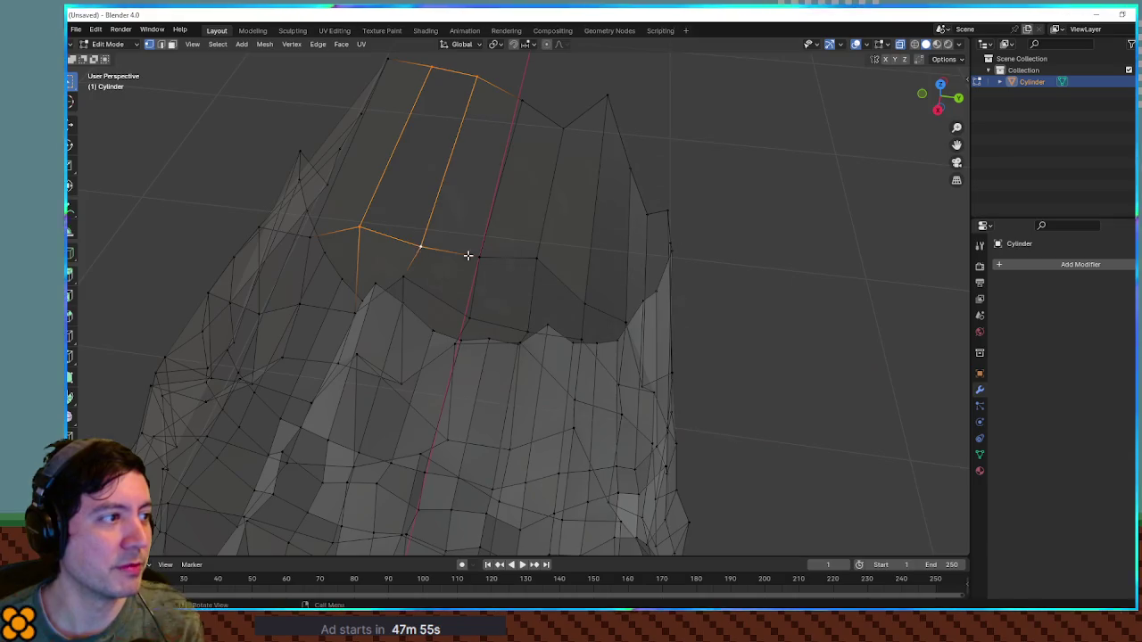
pyautogui.press('f')
pyautogui.moveTo(473, 246)
pyautogui.mouseDown()
pyautogui.moveTo(477, 204)
pyautogui.moveTo(487, 211)
pyautogui.moveTo(456, 202)
pyautogui.mouseUp()
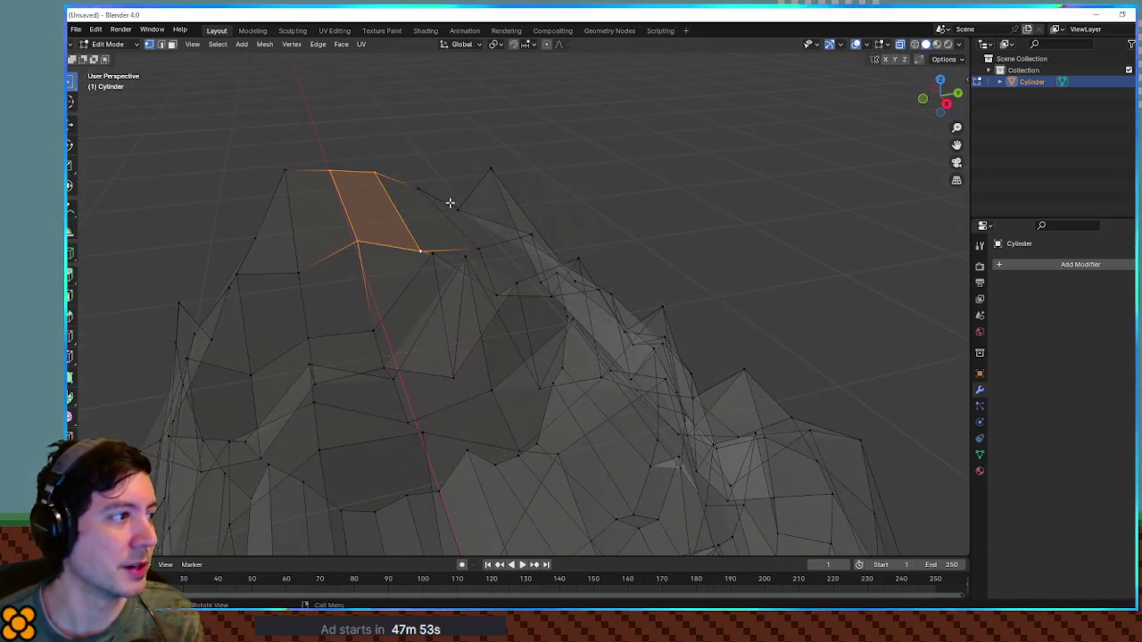
pyautogui.moveTo(405, 252)
pyautogui.mouseDown()
pyautogui.moveTo(476, 220)
pyautogui.moveTo(561, 298)
pyautogui.moveTo(581, 220)
pyautogui.moveTo(641, 207)
pyautogui.mouseUp()
pyautogui.hotkey('alt', 'z')
# Check the tunnel's normals with the Face Orientation overlay, then turn it off.
pyautogui.click(958, 45)
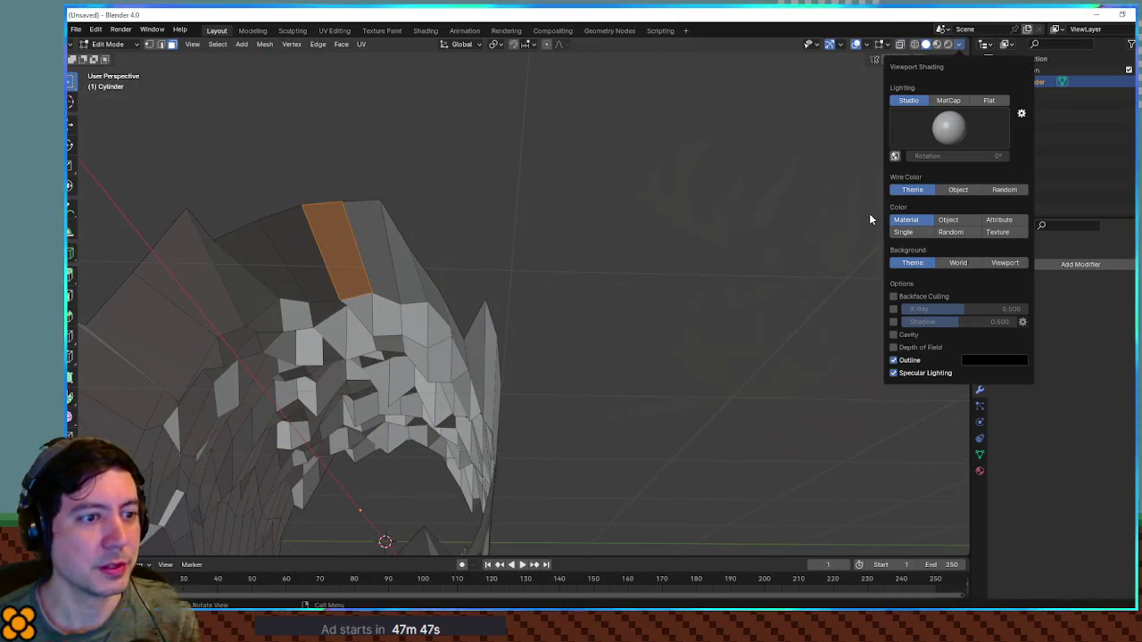
pyautogui.click(867, 46)
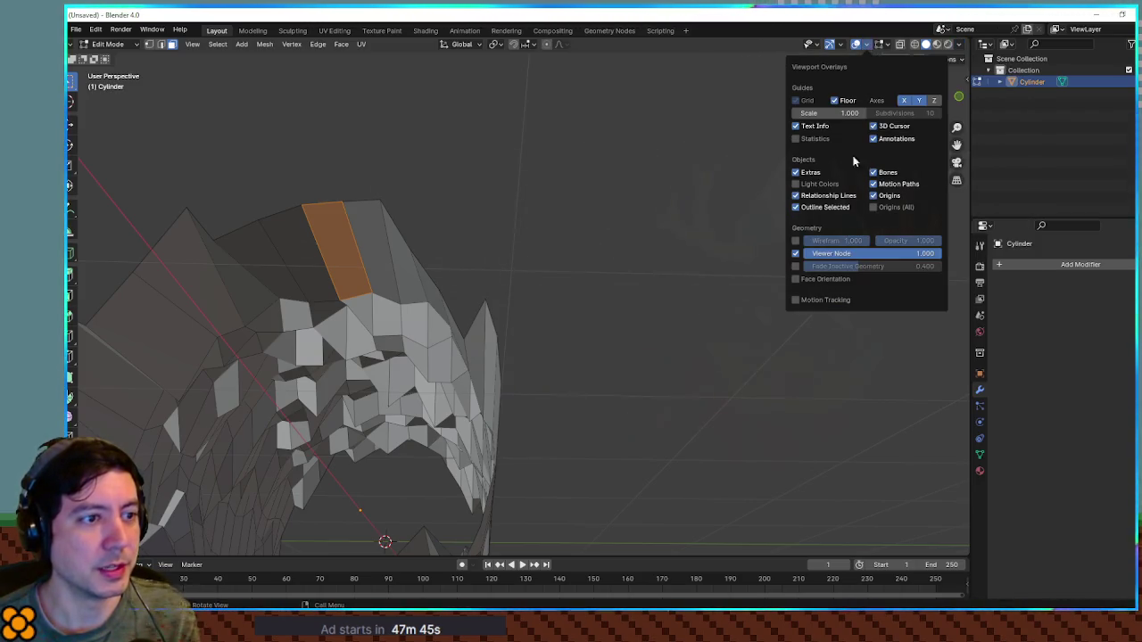
pyautogui.click(796, 280)
pyautogui.moveTo(630, 309)
pyautogui.mouseDown()
pyautogui.moveTo(556, 327)
pyautogui.moveTo(618, 340)
pyautogui.moveTo(581, 360)
pyautogui.mouseUp()
pyautogui.scroll(-8, 618, 339)
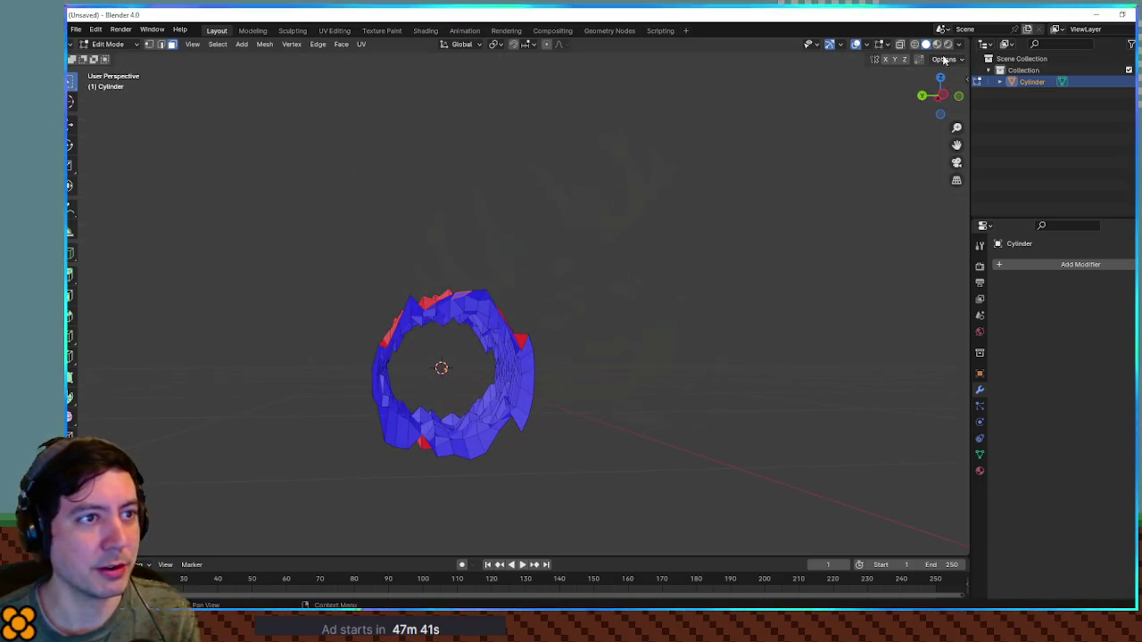
pyautogui.click(865, 47)
pyautogui.click(814, 280)
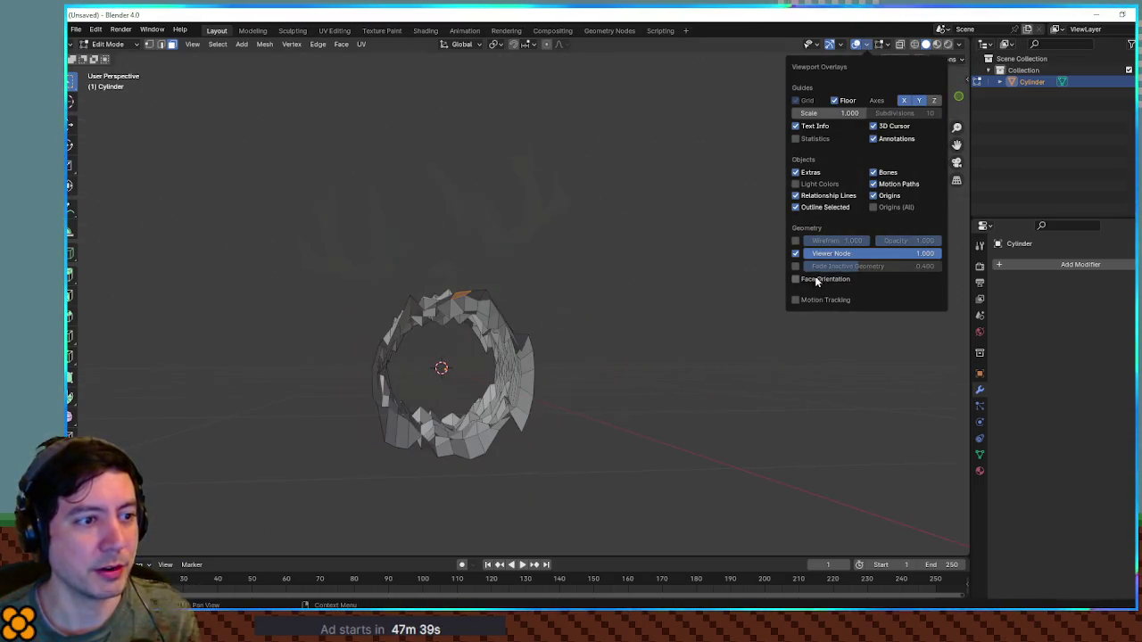
# Make the cylinder see-through, switch to Front Orthographic view, and enter Edit Mode.
pyautogui.press('Tab')
pyautogui.moveTo(658, 284)
pyautogui.mouseDown()
pyautogui.moveTo(625, 282)
pyautogui.moveTo(658, 294)
pyautogui.mouseUp()
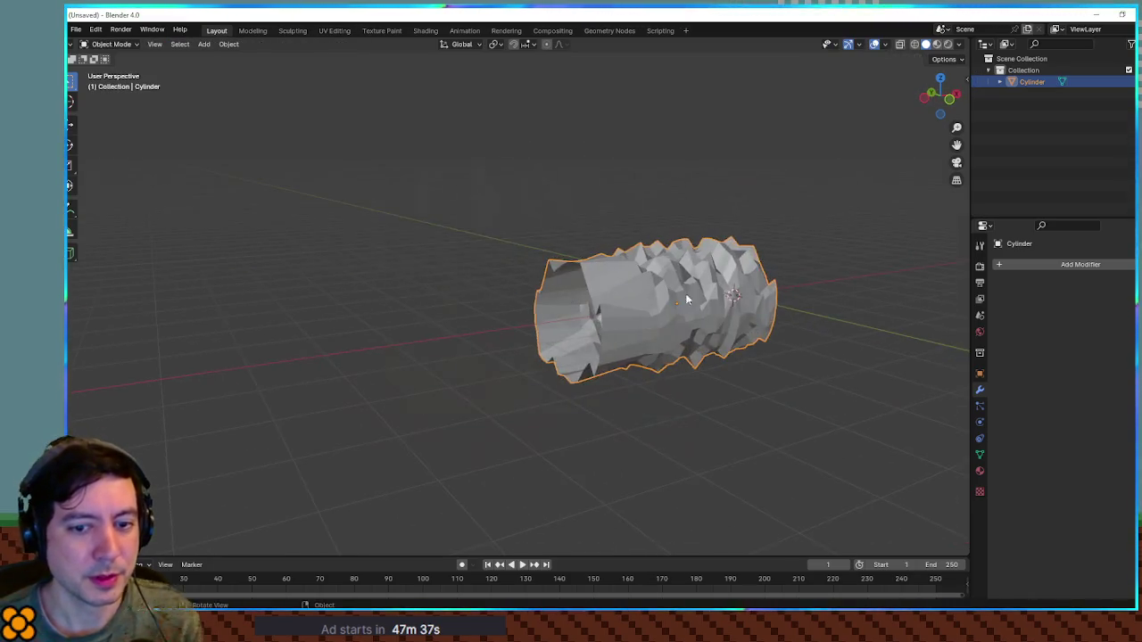
pyautogui.scroll(4, 657, 294)
pyautogui.moveTo(728, 281)
pyautogui.mouseDown()
pyautogui.moveTo(564, 258)
pyautogui.moveTo(657, 260)
pyautogui.moveTo(643, 279)
pyautogui.moveTo(604, 279)
pyautogui.mouseUp()
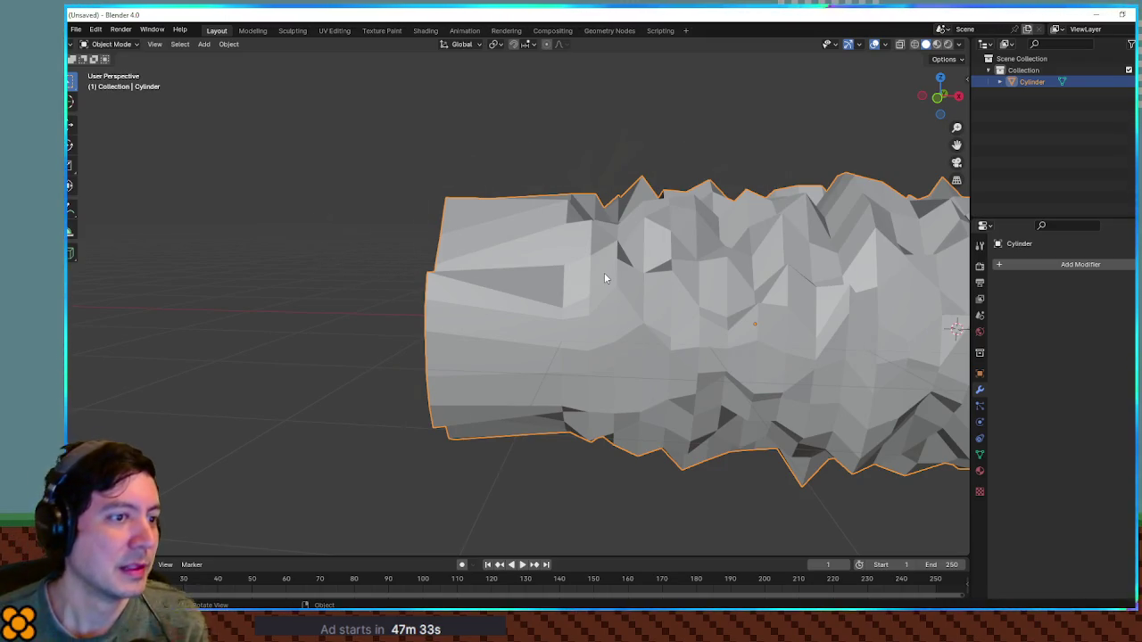
pyautogui.hotkey('alt', 'z')
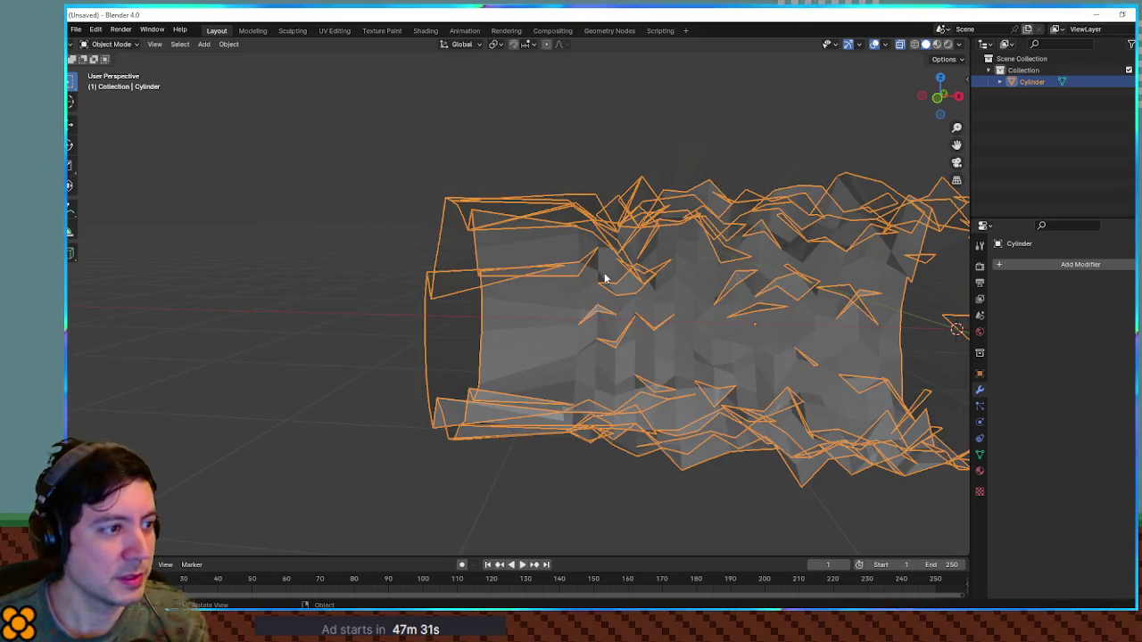
pyautogui.press('KP_1')
pyautogui.press('KP_3')
pyautogui.press('KP_1')
pyautogui.scroll(-2, 667, 242)
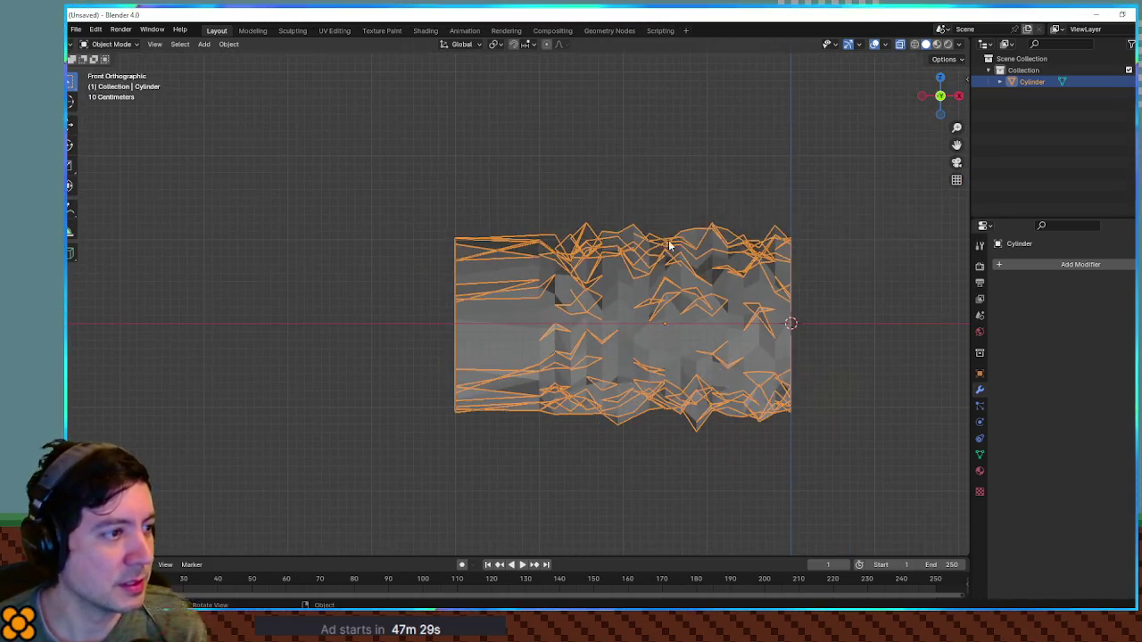
pyautogui.press('Tab')
pyautogui.scroll(4, 668, 243)
# Box-select the cylinder's vertices and trial an X-axis scale, then cancel it.
pyautogui.moveTo(629, 300); pyautogui.dragTo(527, 296)
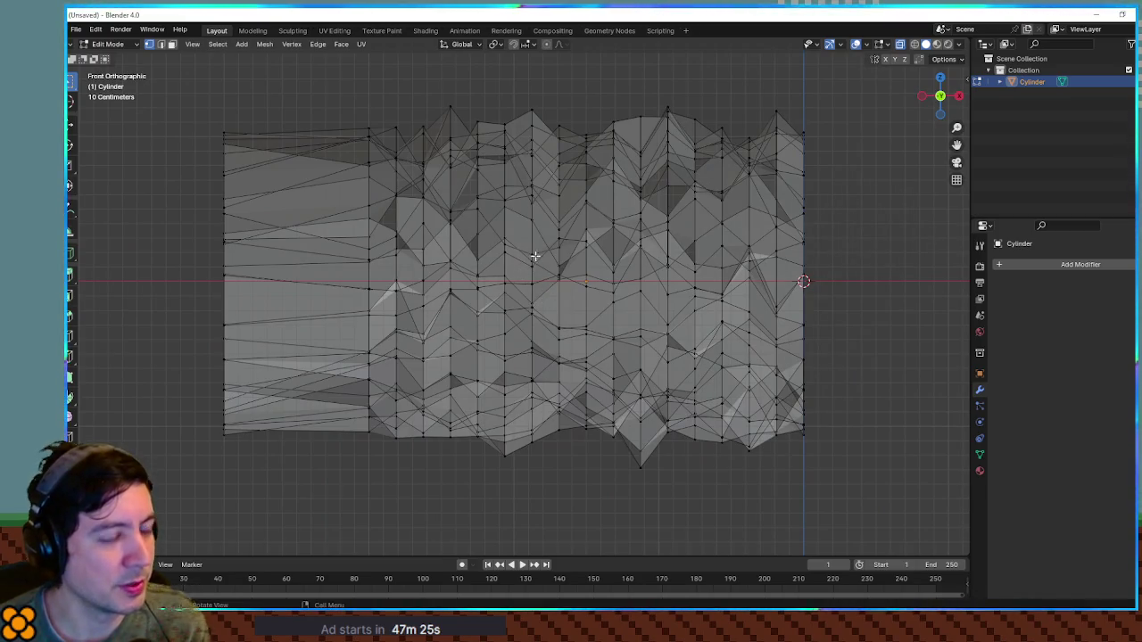
pyautogui.moveTo(188, 117)
pyautogui.mouseDown()
pyautogui.moveTo(280, 395)
pyautogui.moveTo(282, 462)
pyautogui.mouseUp()
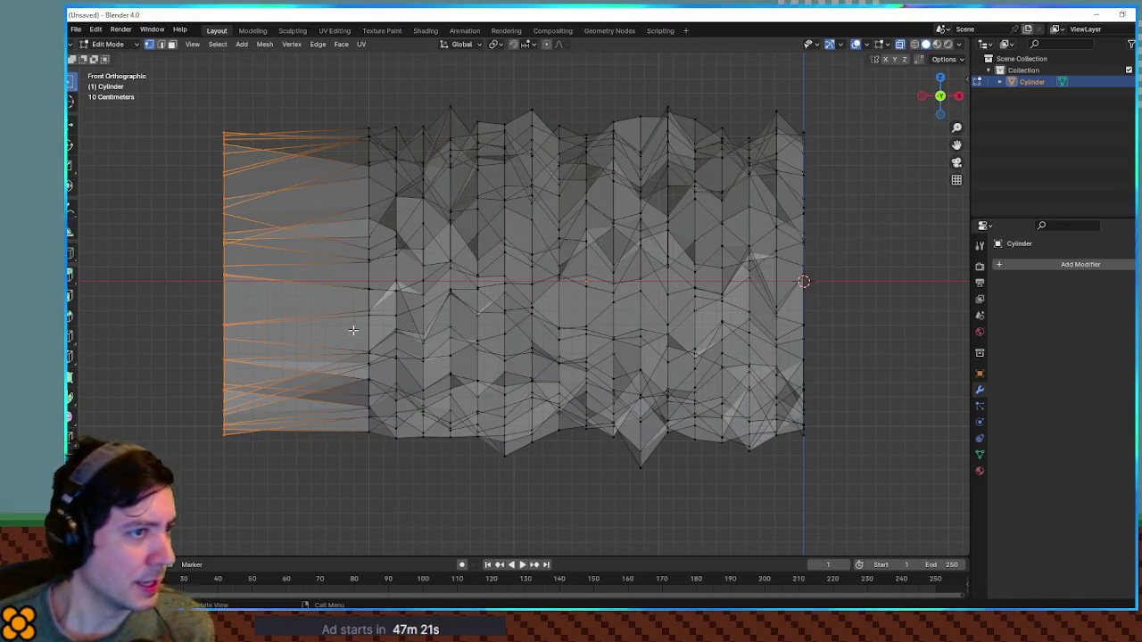
pyautogui.scroll(1, 354, 330)
pyautogui.scroll(-3, 364, 306)
pyautogui.moveTo(274, 119)
pyautogui.mouseDown()
pyautogui.moveTo(661, 453)
pyautogui.moveTo(754, 454)
pyautogui.moveTo(434, 416)
pyautogui.moveTo(725, 425)
pyautogui.mouseUp()
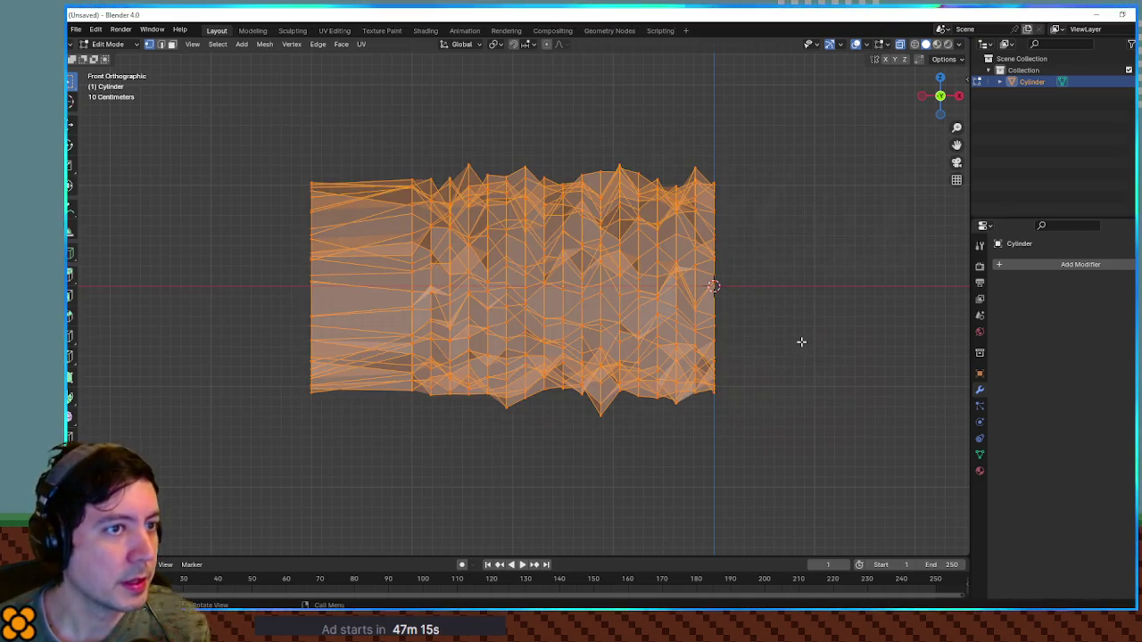
pyautogui.press('s')
pyautogui.press('x')
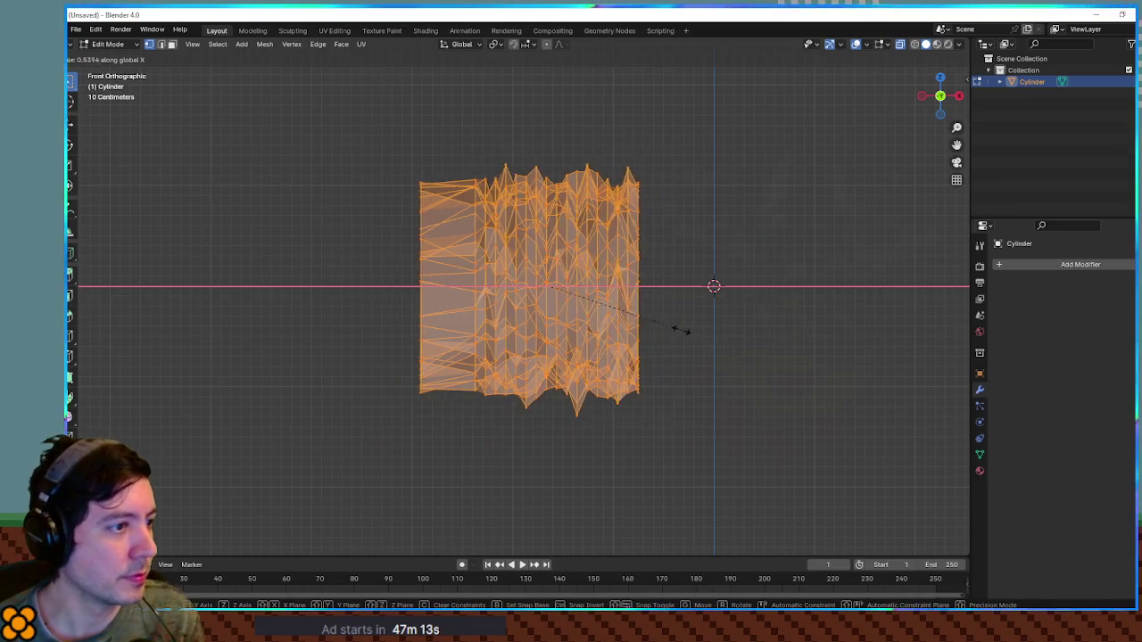
pyautogui.press('Escape')
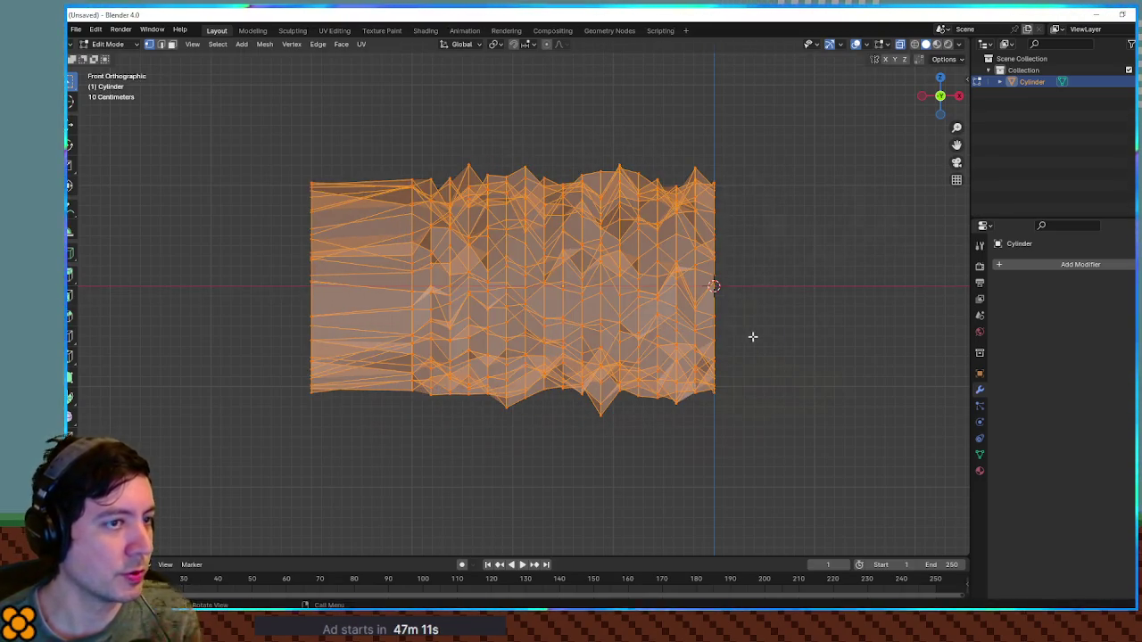
pyautogui.press('Tab')
# Apply the cylinder's Location transform with Ctrl+A and return to Edit Mode.
pyautogui.hotkey('ctrl', 'a')
pyautogui.click(750, 336)
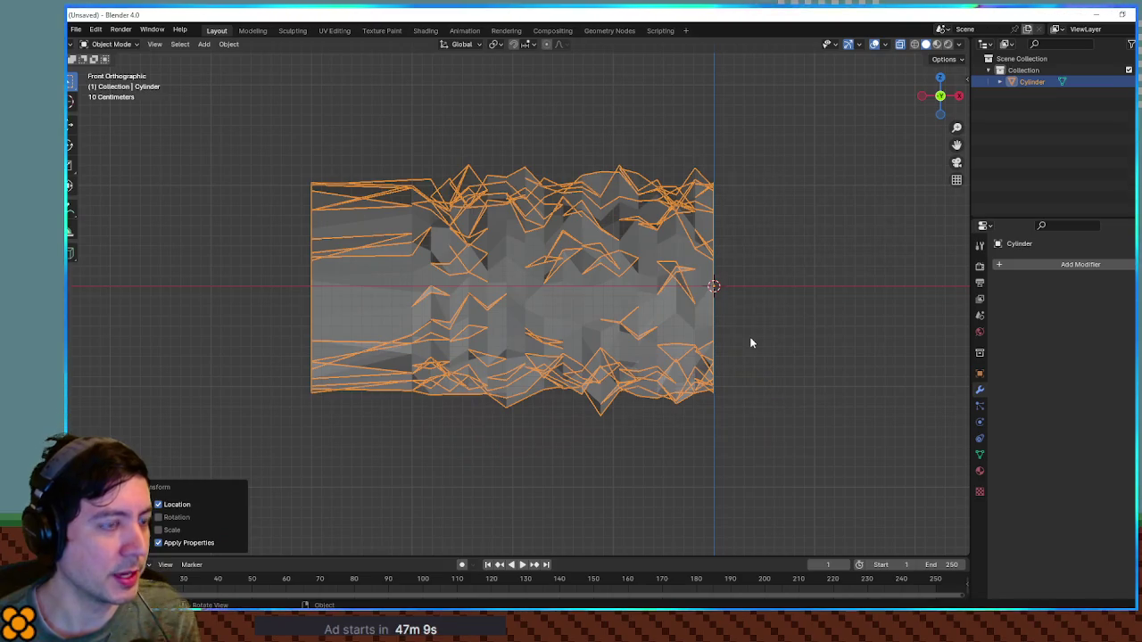
pyautogui.press('s')
pyautogui.press('Escape')
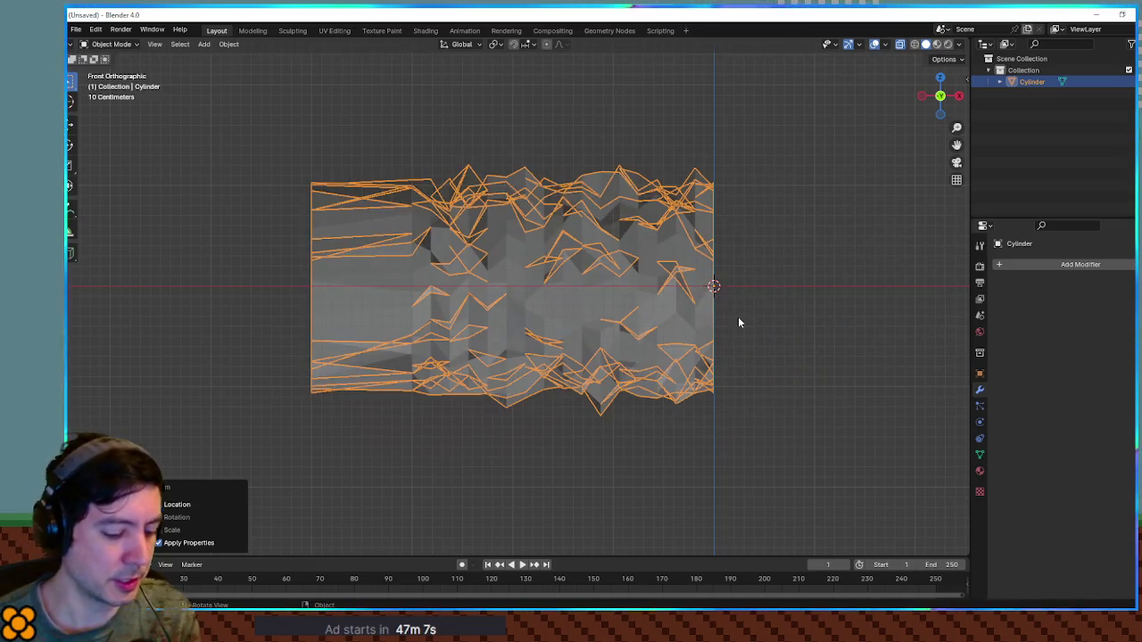
pyautogui.press('Tab')
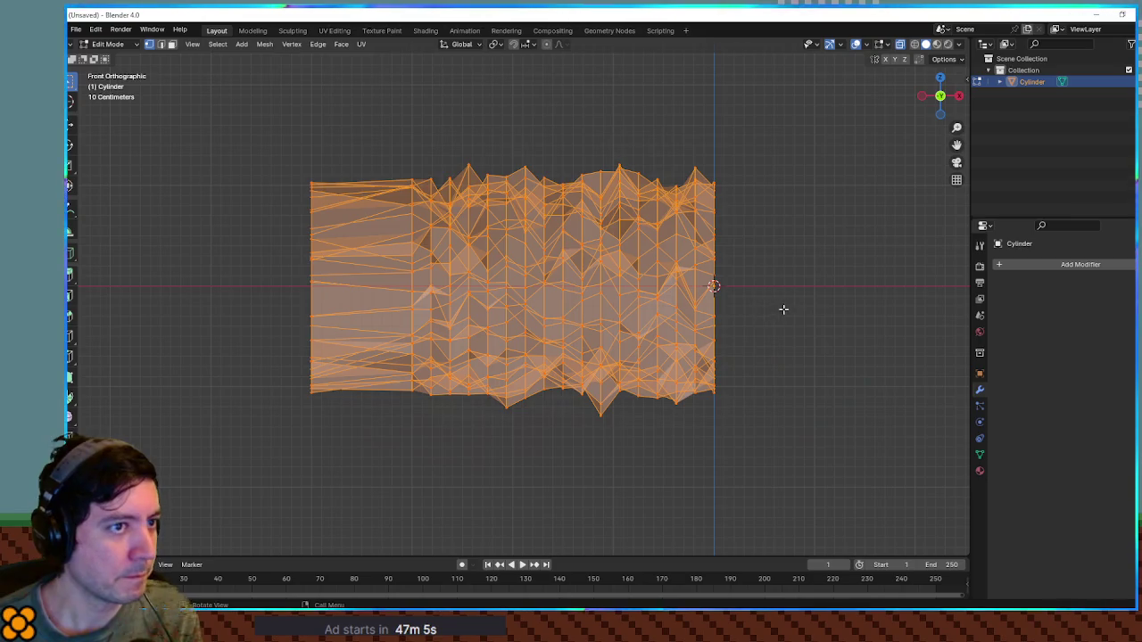
pyautogui.press('s')
pyautogui.press('x')
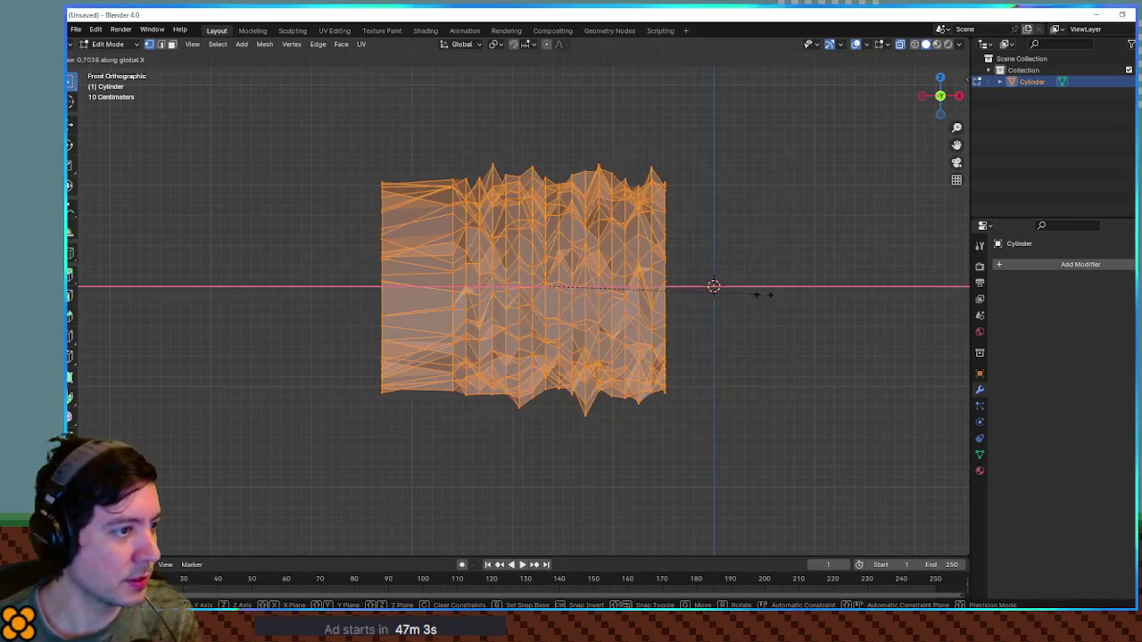
pyautogui.press('Escape')
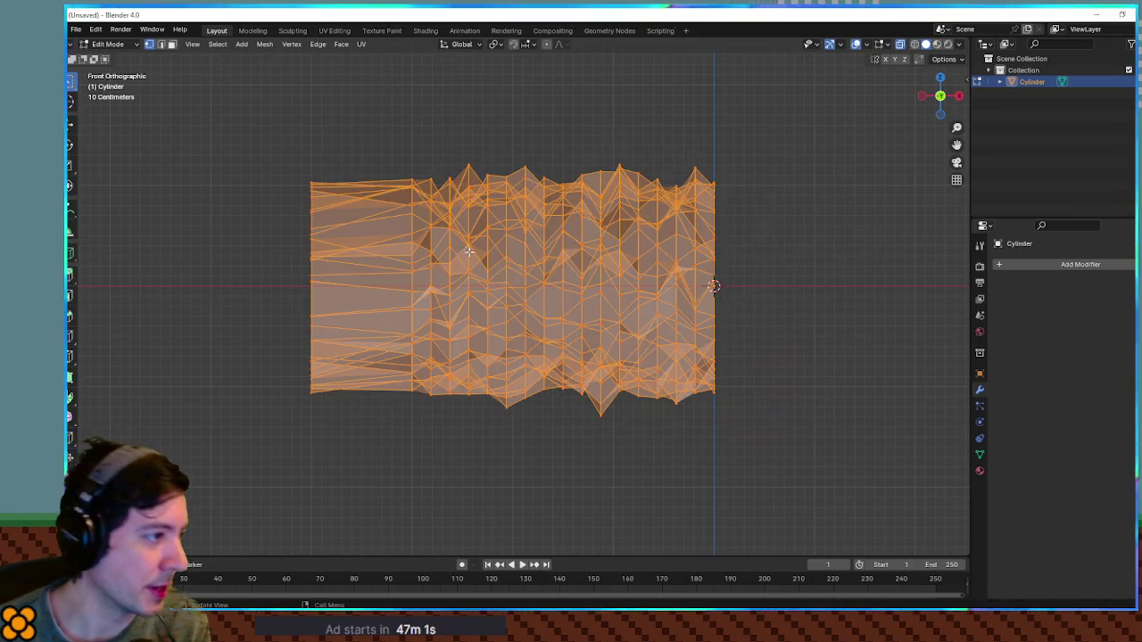
# Scale the middle and right vertices along X to 0.784.
pyautogui.scroll(3, 467, 250)
pyautogui.moveTo(286, 132); pyautogui.dragTo(373, 482)
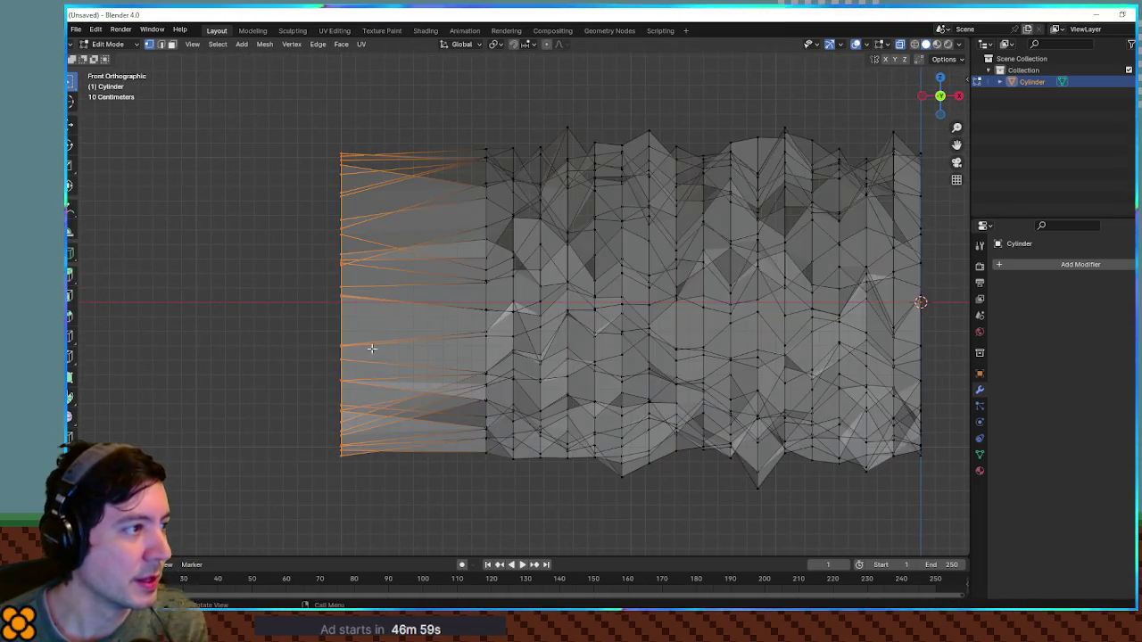
pyautogui.hscroll(5, 365, 308)
pyautogui.moveTo(816, 108)
pyautogui.mouseDown()
pyautogui.moveTo(580, 268)
pyautogui.moveTo(373, 525)
pyautogui.mouseUp()
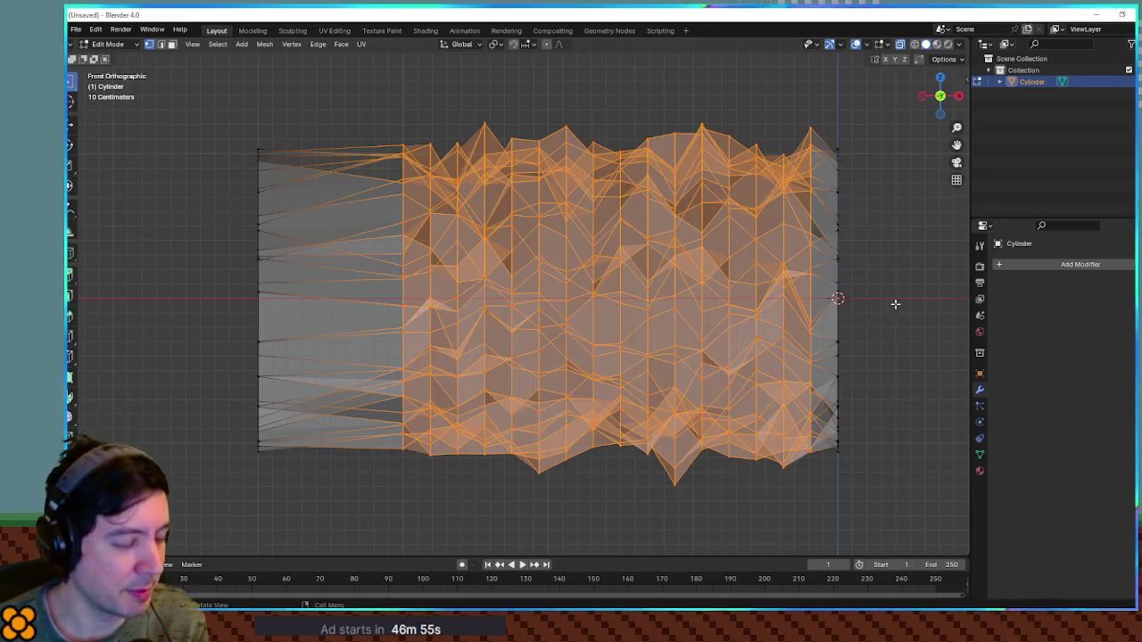
pyautogui.press('s')
pyautogui.press('x')
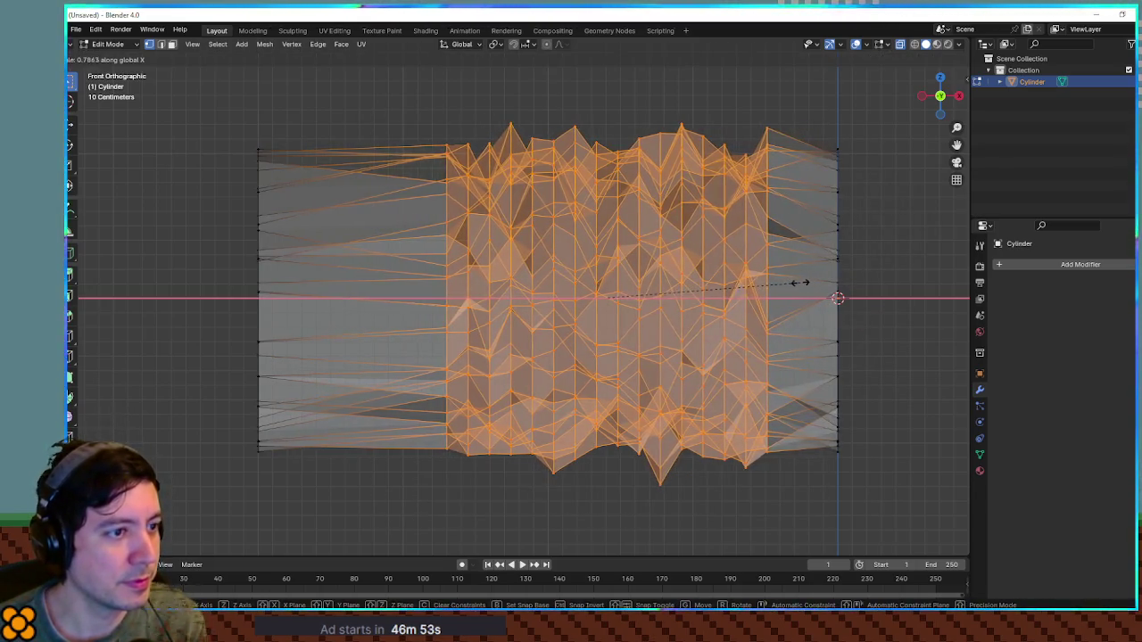
pyautogui.click(799, 284)
# Move the left edge column of vertices 1 m along X.
pyautogui.moveTo(201, 110)
pyautogui.mouseDown()
pyautogui.moveTo(296, 479)
pyautogui.moveTo(316, 488)
pyautogui.mouseUp()
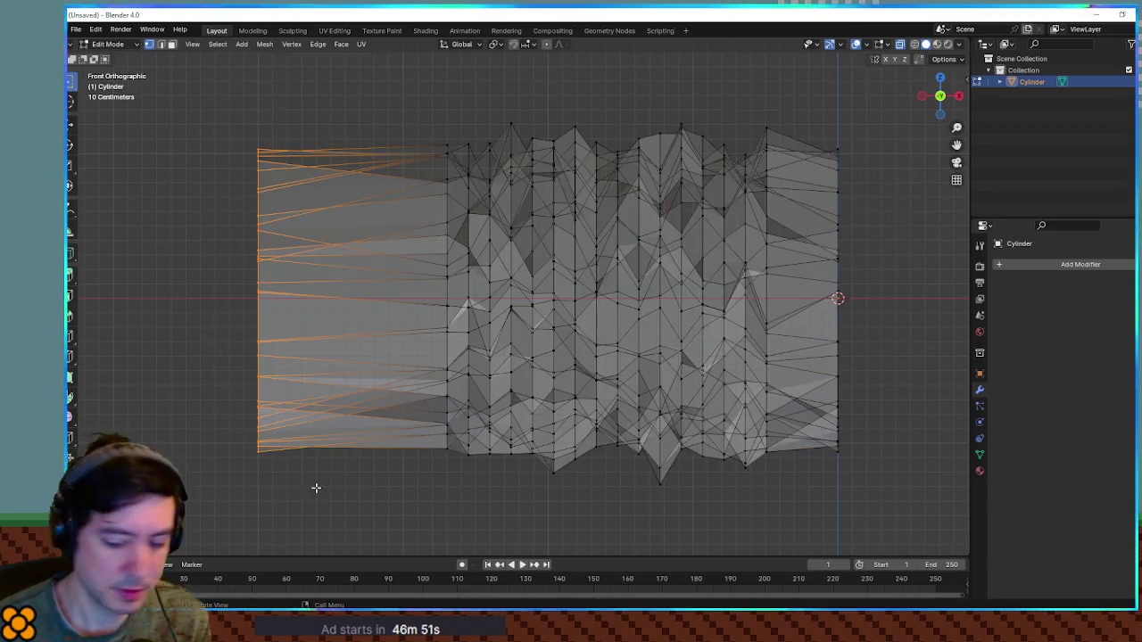
pyautogui.press('g')
pyautogui.press('z')
pyautogui.press('Escape')
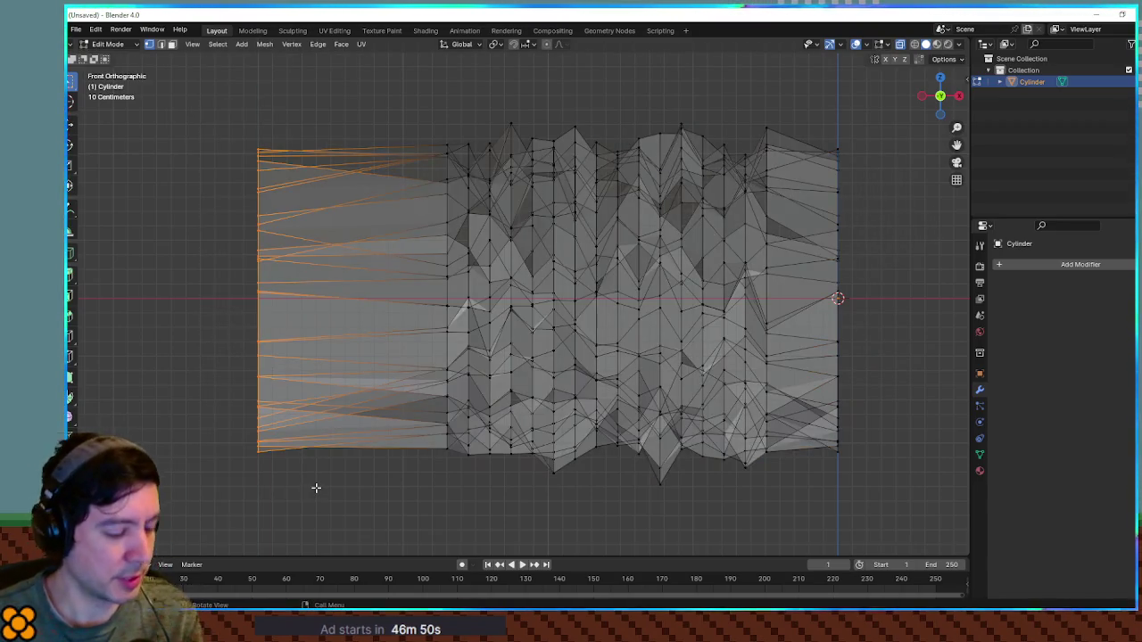
pyautogui.press('g')
pyautogui.press('x')
pyautogui.press('1')
pyautogui.press('Return')
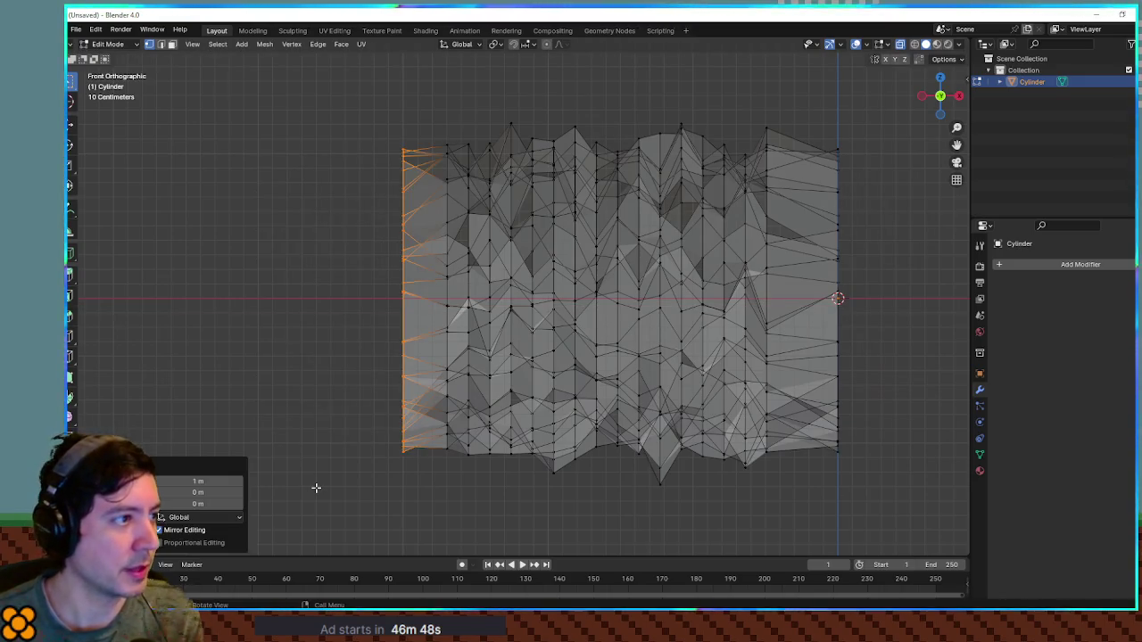
# Stretch most vertices along X to 1.257 and shift them 0.076 m.
pyautogui.moveTo(449, 100)
pyautogui.mouseDown()
pyautogui.moveTo(813, 467)
pyautogui.moveTo(808, 509)
pyautogui.mouseUp()
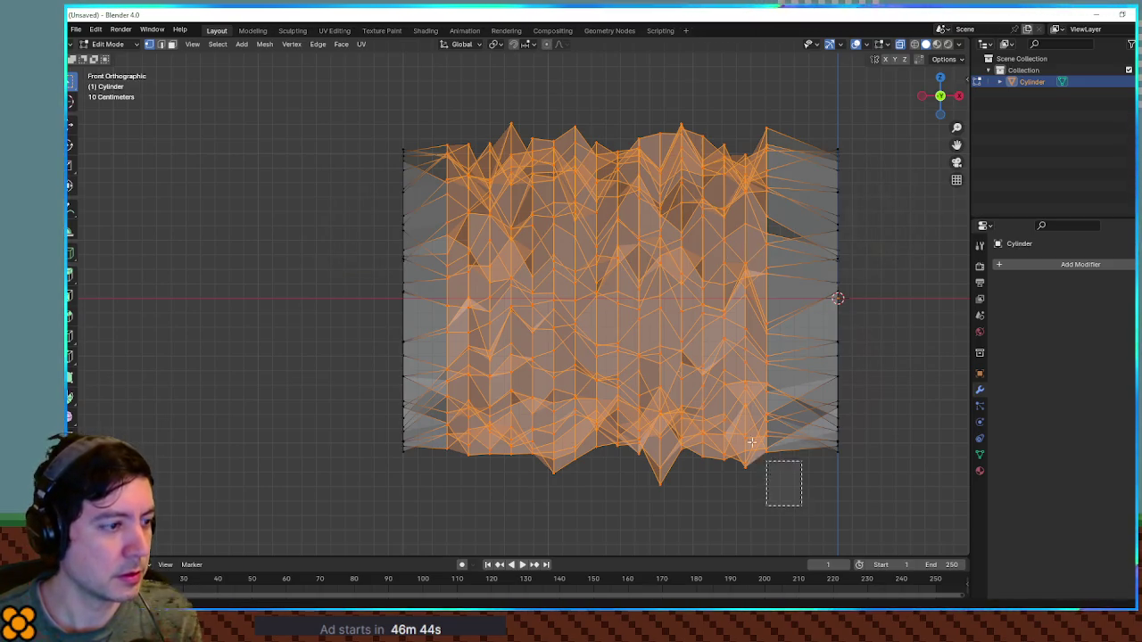
pyautogui.moveTo(455, 92); pyautogui.dragTo(455, 93)
pyautogui.press('x')
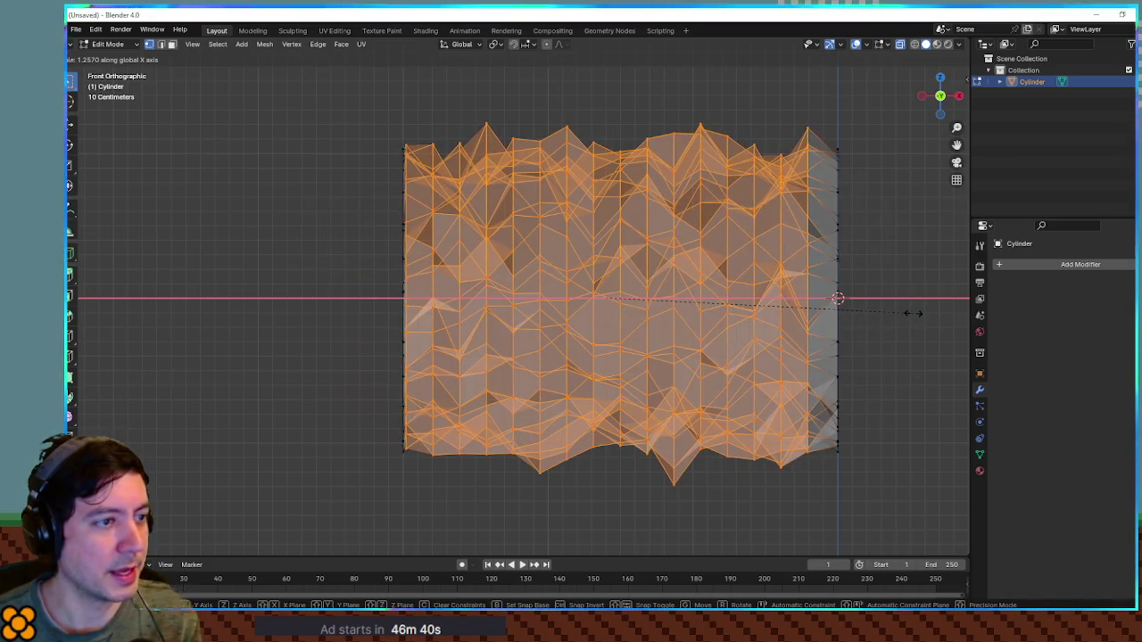
pyautogui.click(916, 313)
pyautogui.press('g')
pyautogui.press('x')
pyautogui.click(795, 315)
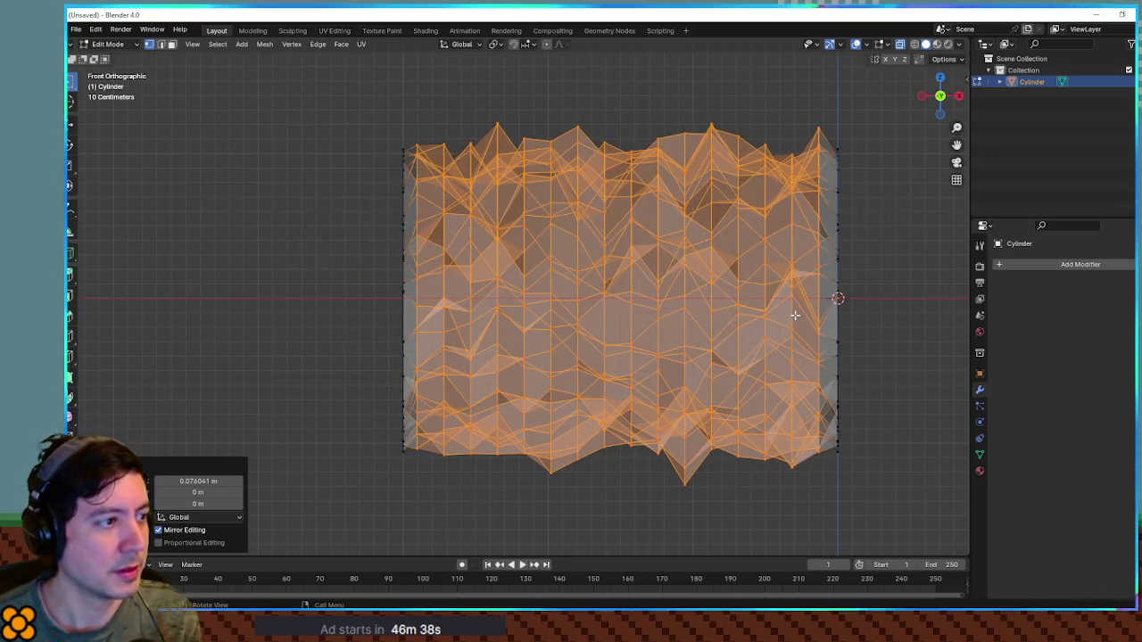
pyautogui.click(864, 304)
# Turn X-ray off, leave Edit Mode to view the finished tube, and reveal Godot.
pyautogui.moveTo(905, 324)
pyautogui.mouseDown()
pyautogui.moveTo(816, 306)
pyautogui.moveTo(806, 328)
pyautogui.moveTo(718, 343)
pyautogui.moveTo(798, 331)
pyautogui.moveTo(479, 333)
pyautogui.mouseUp()
pyautogui.hotkey('alt', 'z')
pyautogui.press('Tab')
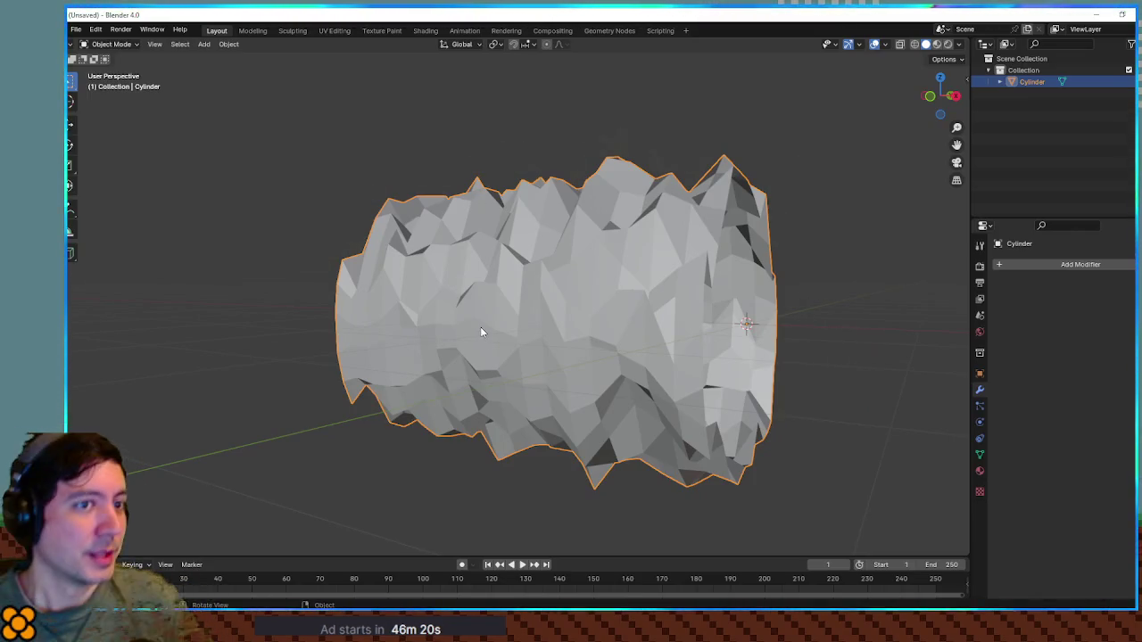
pyautogui.moveTo(488, 13); pyautogui.dragTo(1141, 89)
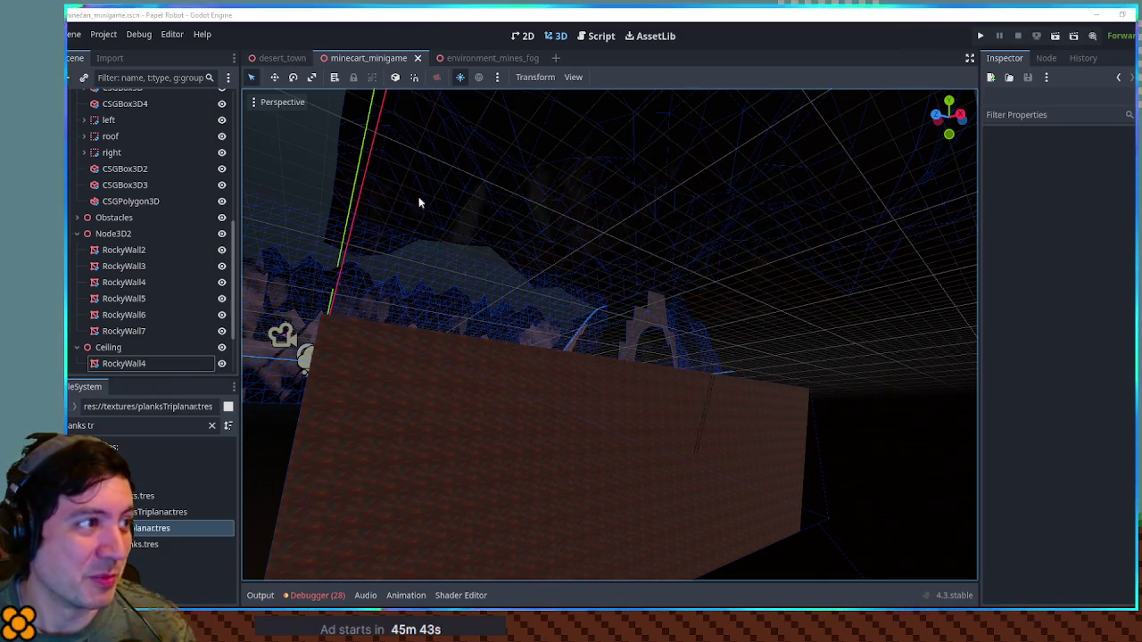
# Open the desert_town scene, run it with F6, and close the debug game window.
pyautogui.moveTo(285, 62)
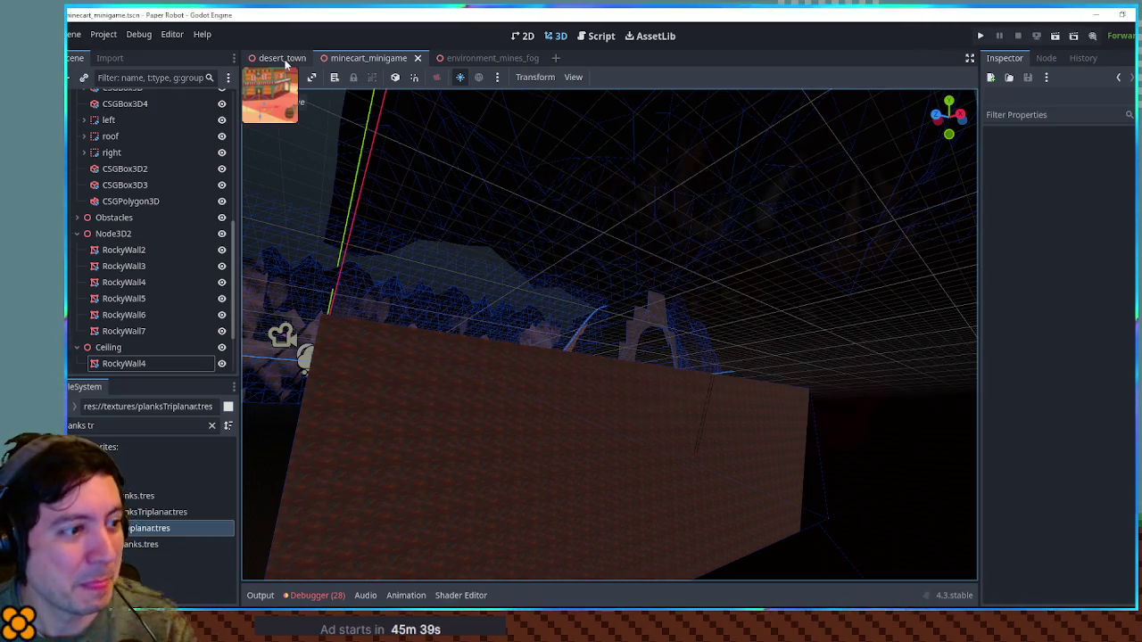
pyautogui.click(285, 62)
pyautogui.press('F6')
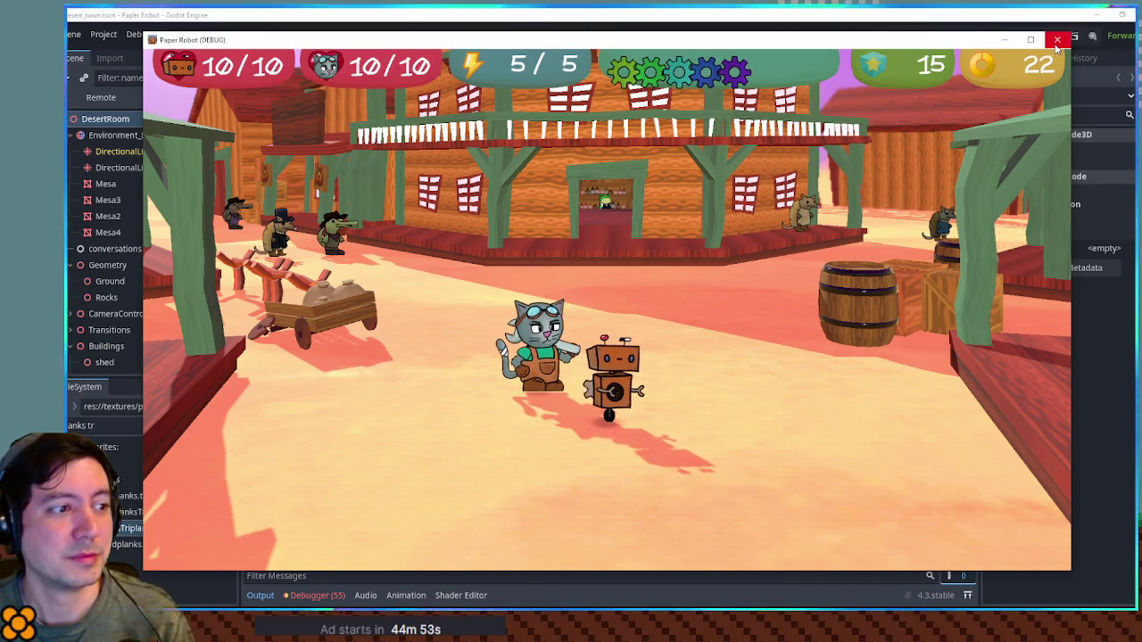
pyautogui.click(1057, 40)
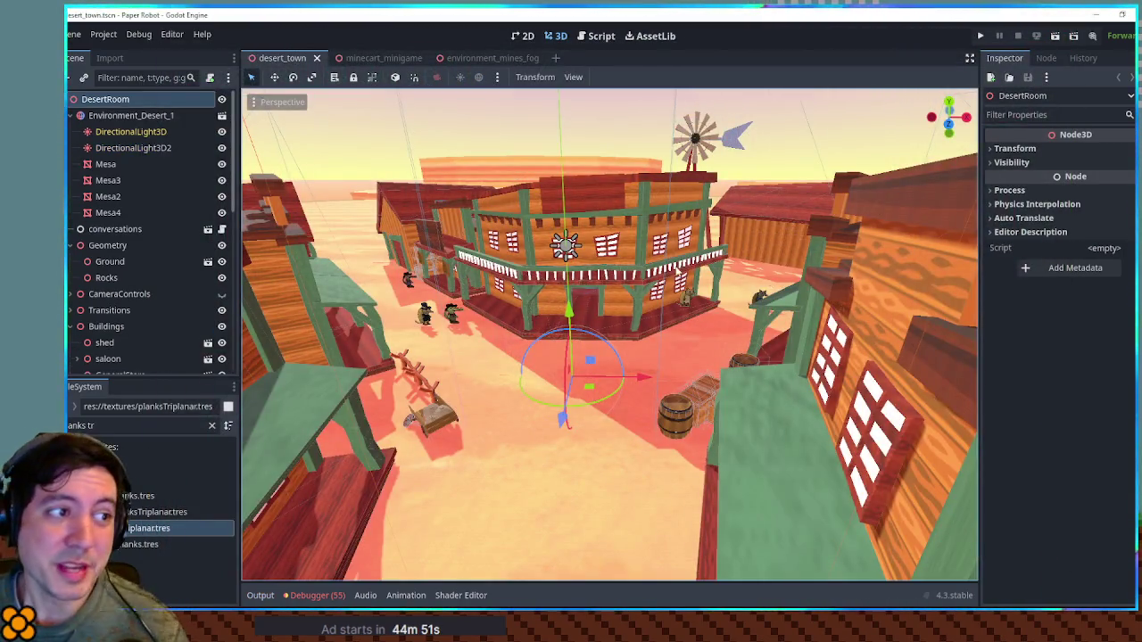
# Switch to the minecart_minigame scene and orbit the camera to show the arch and cart.
pyautogui.scroll(-5, 671, 268)
pyautogui.scroll(5, 671, 268)
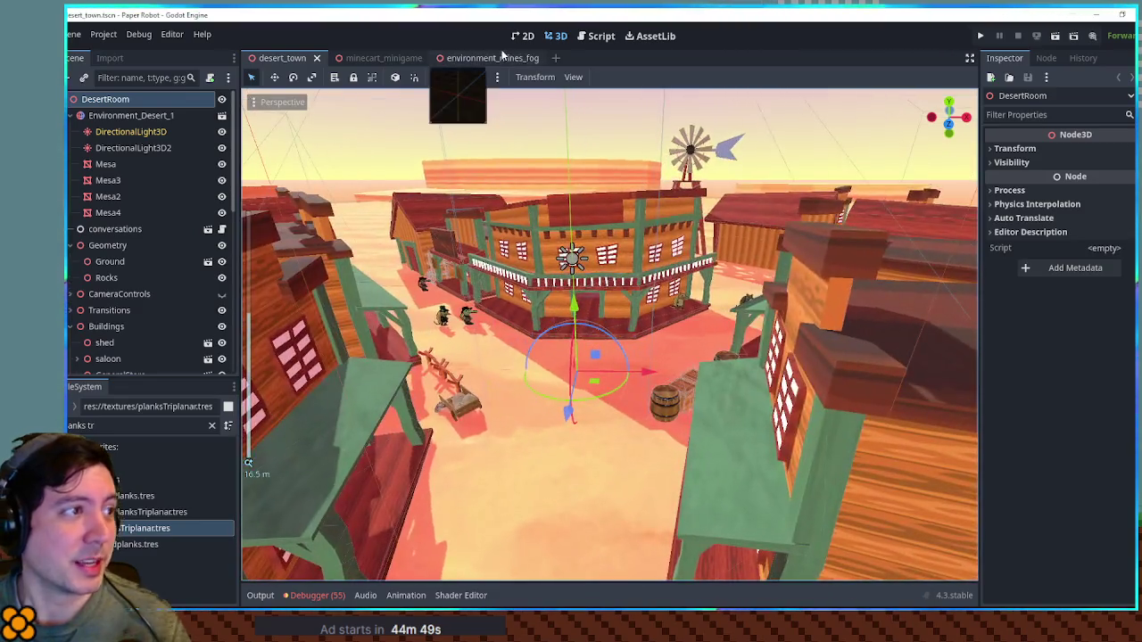
pyautogui.click(361, 60)
pyautogui.scroll(-3, 535, 214)
pyautogui.scroll(3, 649, 296)
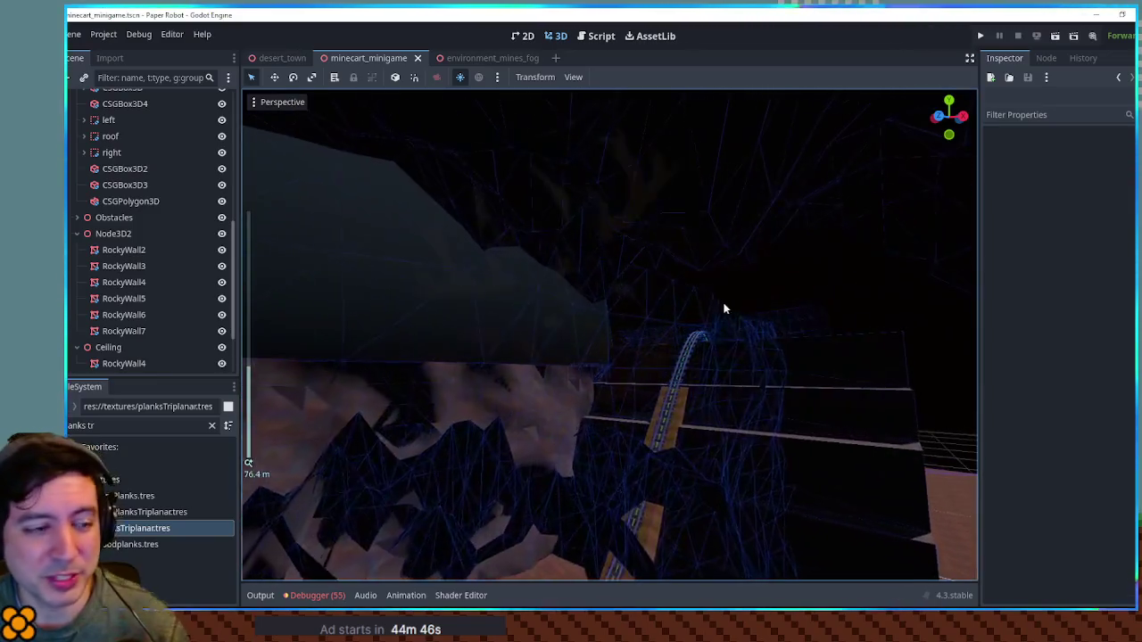
pyautogui.scroll(3, 776, 310)
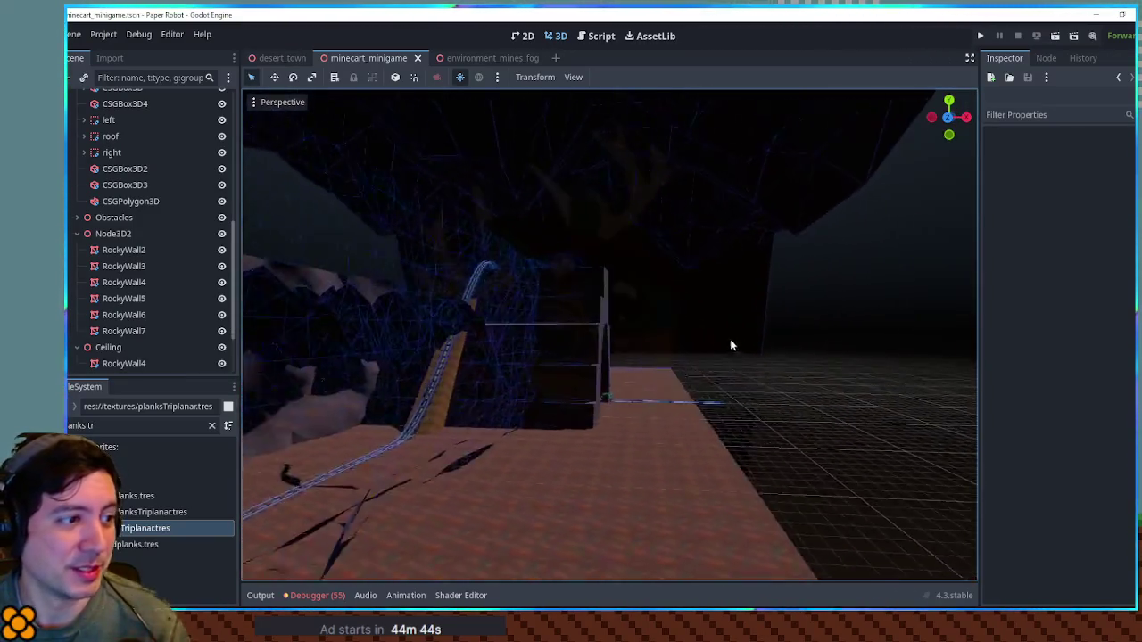
pyautogui.scroll(4, 608, 330)
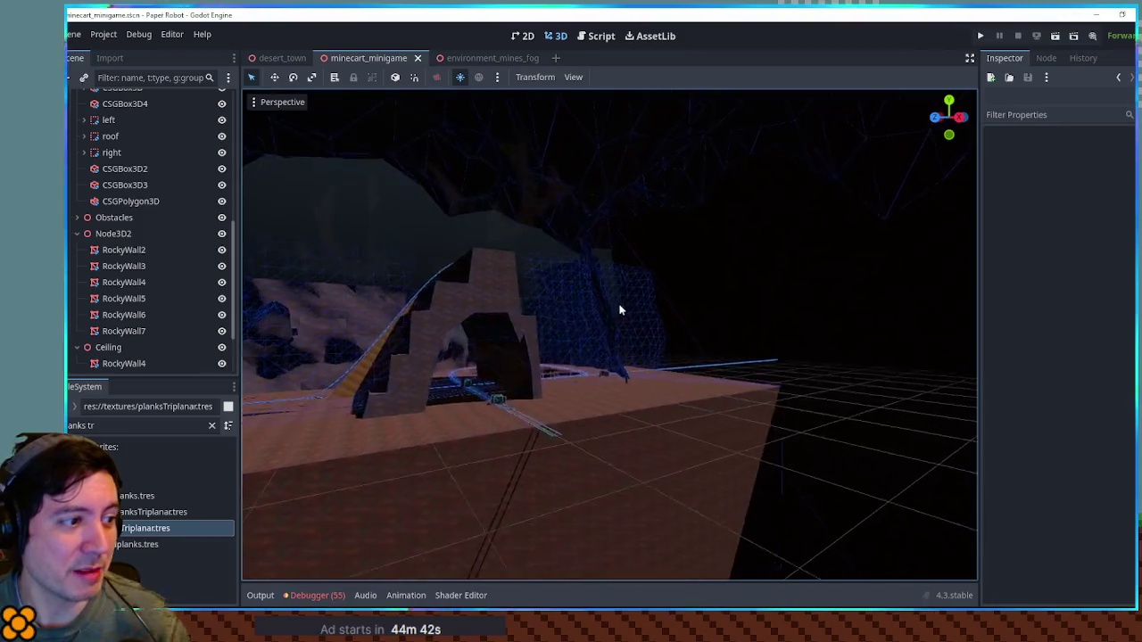
pyautogui.moveTo(604, 325)
pyautogui.mouseDown()
pyautogui.moveTo(612, 313)
pyautogui.moveTo(581, 324)
pyautogui.moveTo(618, 387)
pyautogui.moveTo(732, 336)
pyautogui.moveTo(663, 331)
pyautogui.moveTo(659, 351)
pyautogui.mouseUp()
pyautogui.scroll(-3, 696, 335)
pyautogui.scroll(-2, 564, 372)
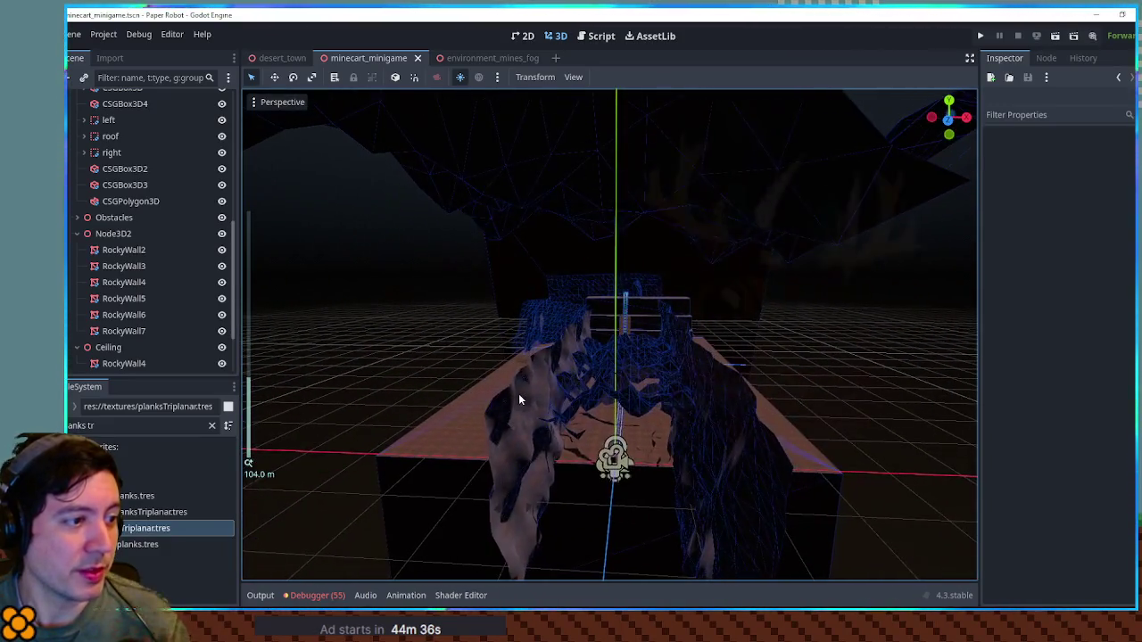
# Select the left, roof and right wall nodes in the Scene dock and delete them.
pyautogui.click(522, 393)
pyautogui.click(108, 119)
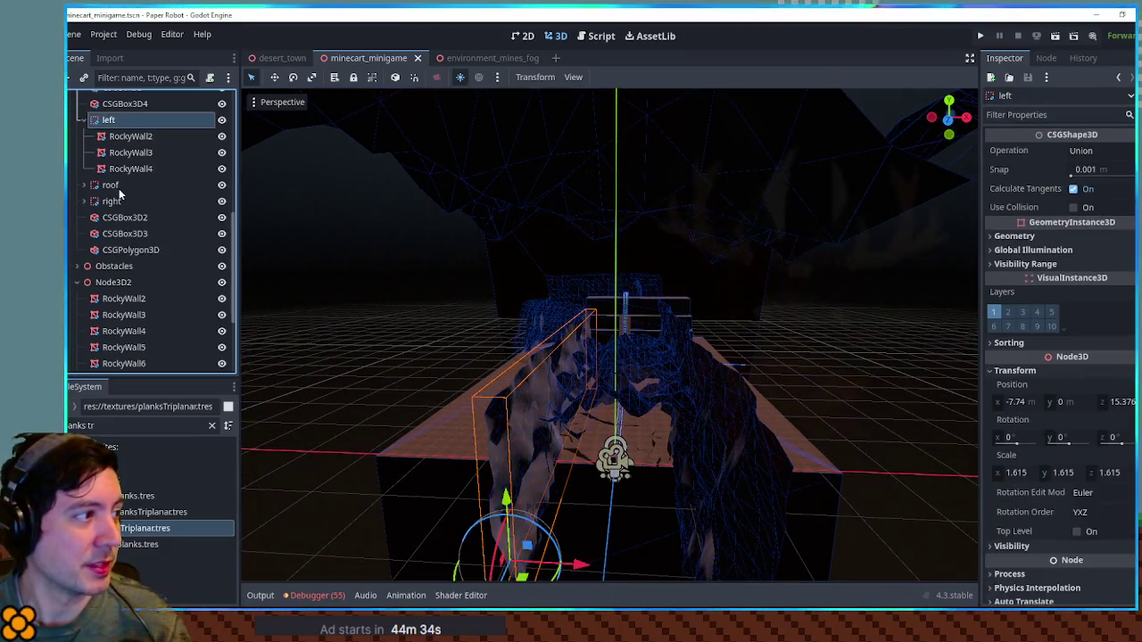
pyautogui.keyDown('ctrl'); pyautogui.click(109, 185); pyautogui.keyUp('ctrl')
pyautogui.keyDown('ctrl'); pyautogui.click(112, 201); pyautogui.keyUp('ctrl')
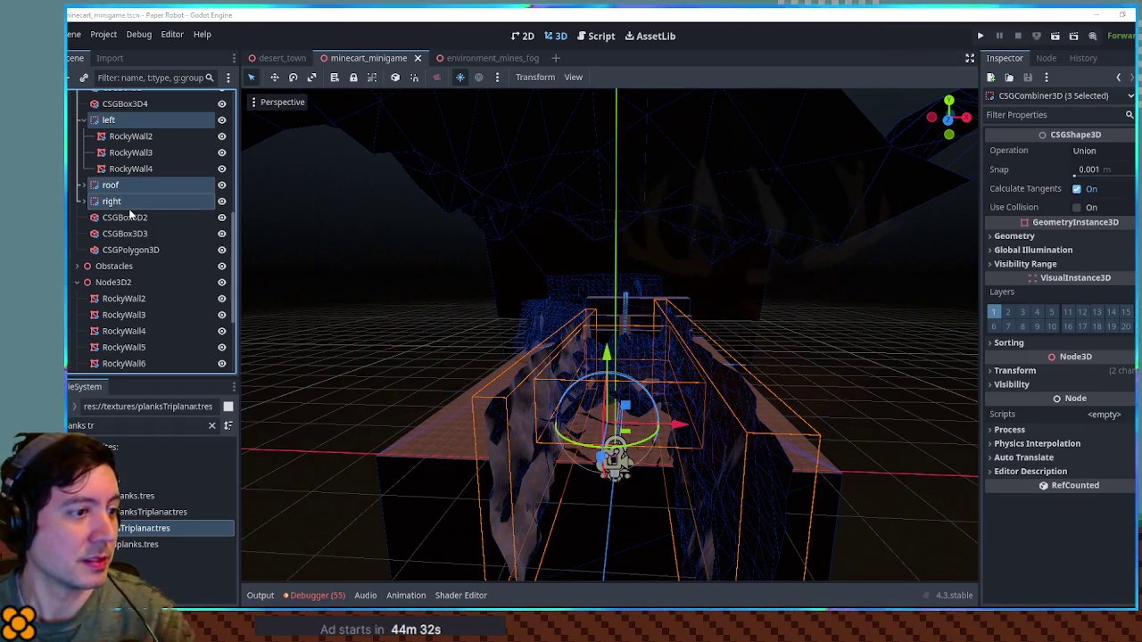
pyautogui.press('Delete')
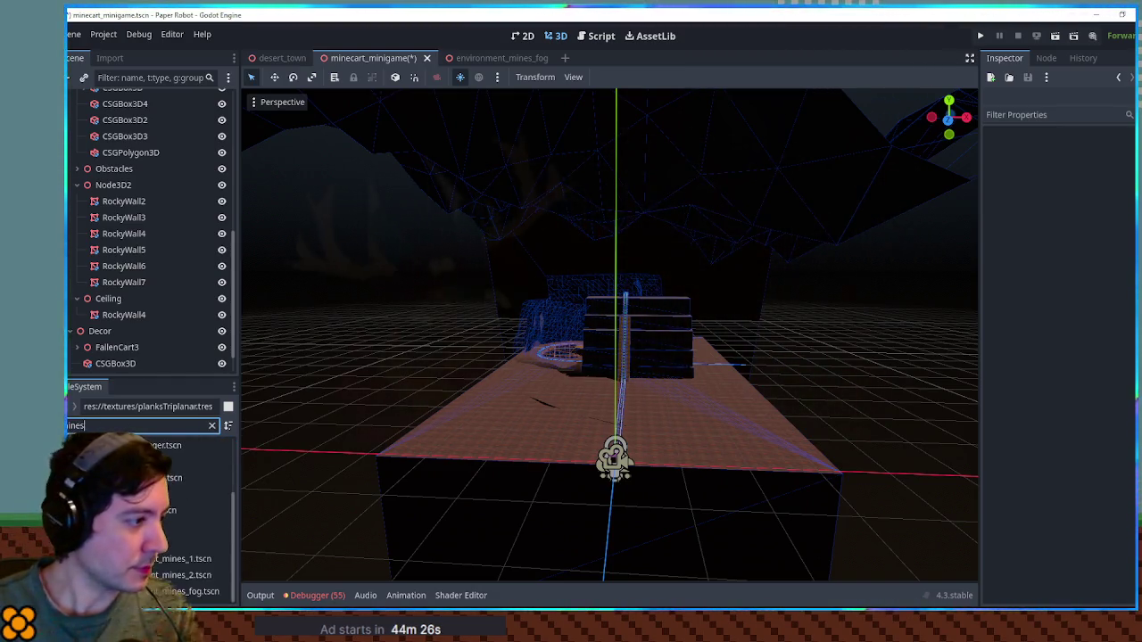
# Browse to the res://scenes/03/mines/ folder in the FileSystem dock.
pyautogui.click(150, 512)
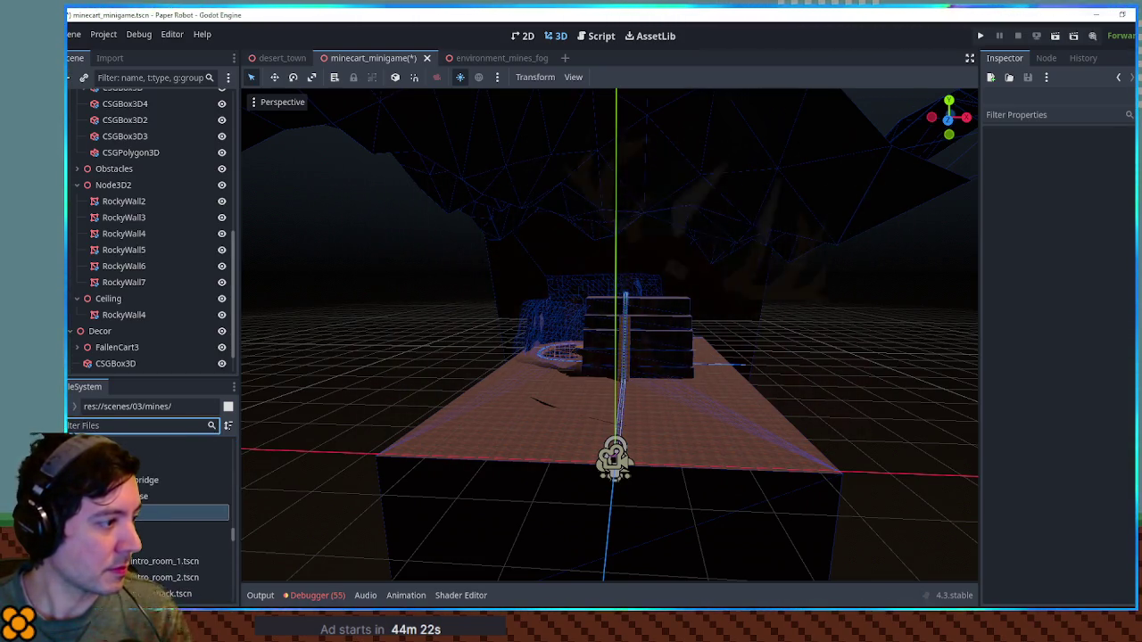
pyautogui.doubleClick(150, 511)
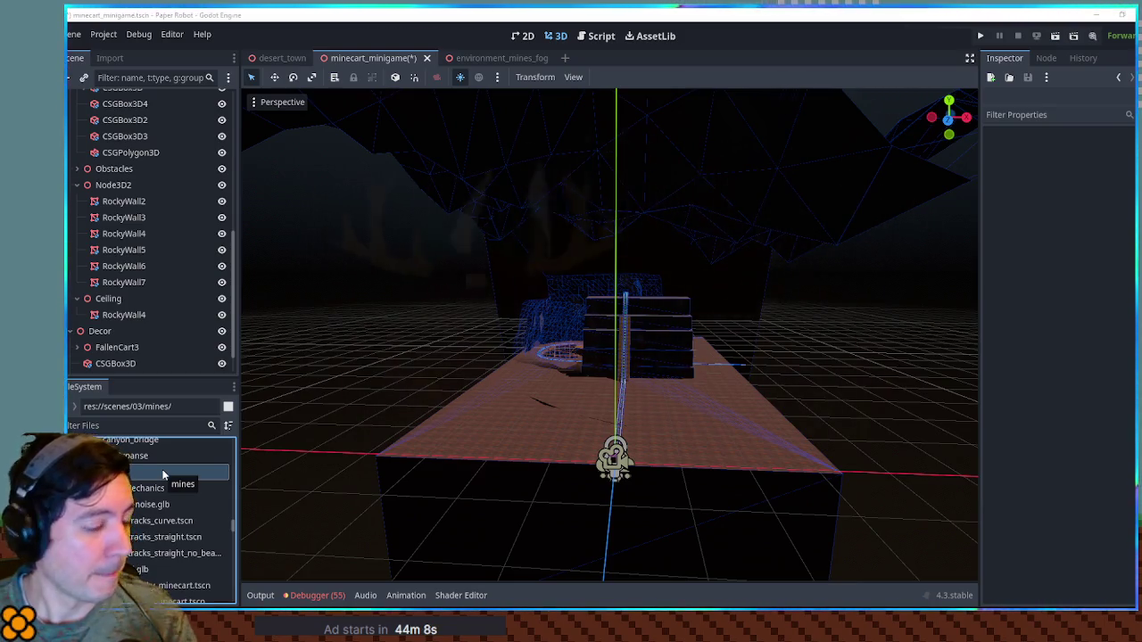
pyautogui.hotkey('ctrl', 'z')
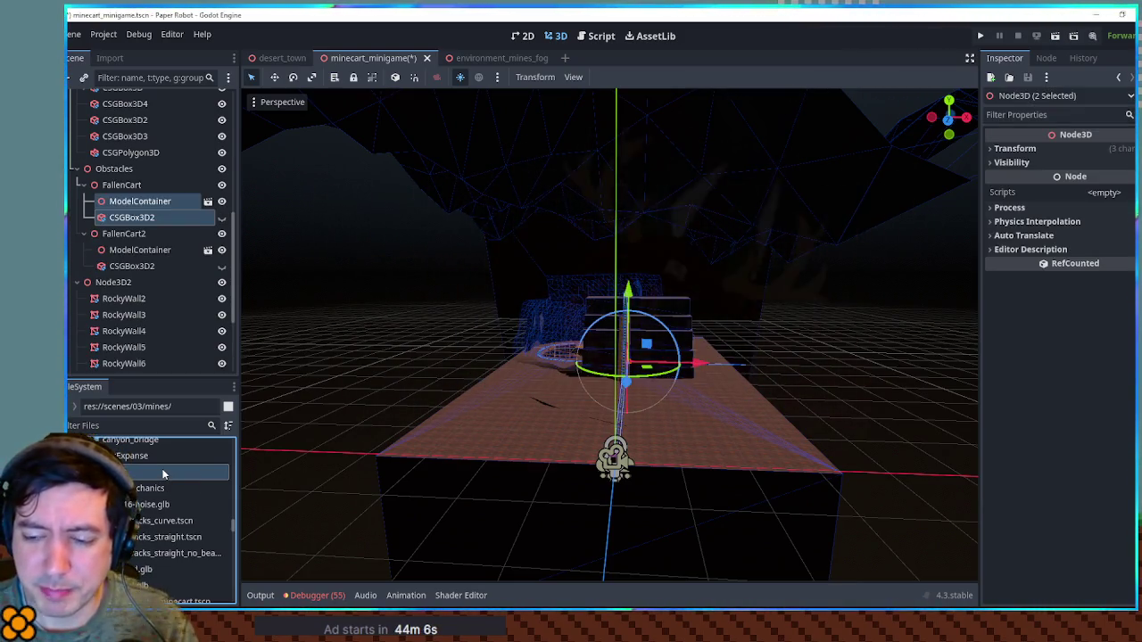
pyautogui.scroll(-3, 165, 492)
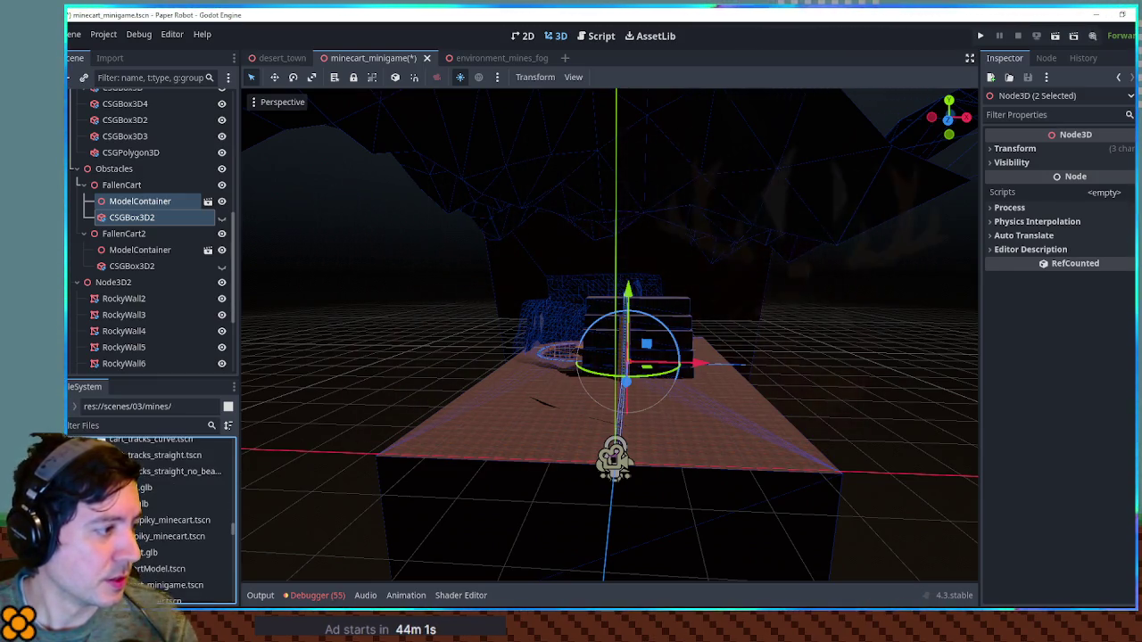
# Add caveCyl.glb under Terrain > Node3D and frame the new mesh in the viewport.
pyautogui.click(178, 488)
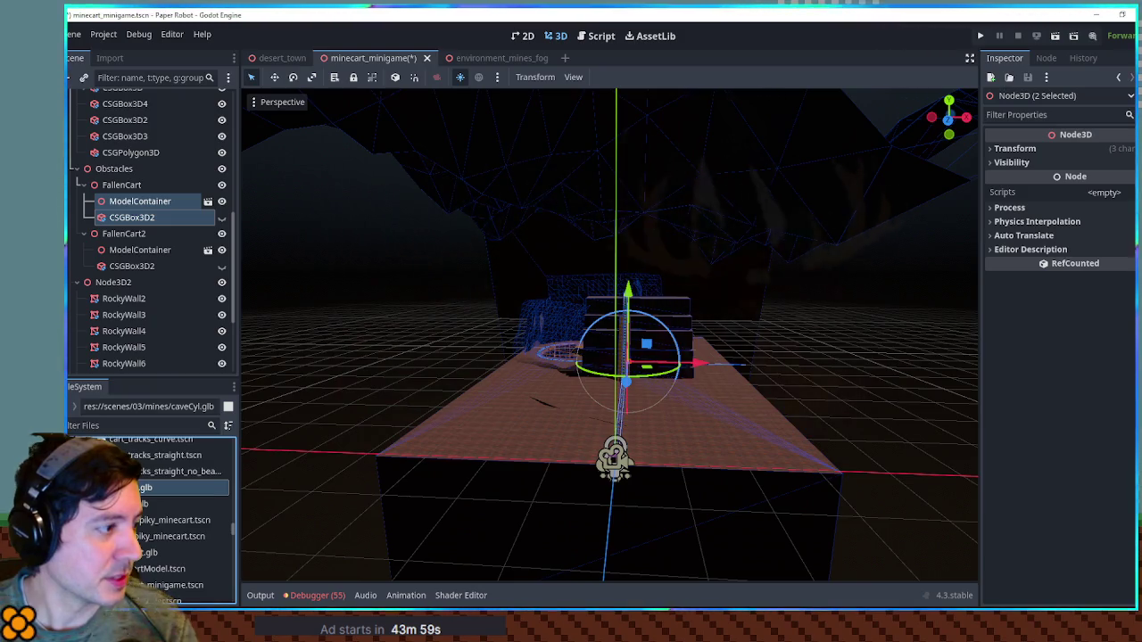
pyautogui.moveTo(137, 418)
pyautogui.mouseDown()
pyautogui.moveTo(130, 85)
pyautogui.moveTo(133, 273)
pyautogui.mouseUp()
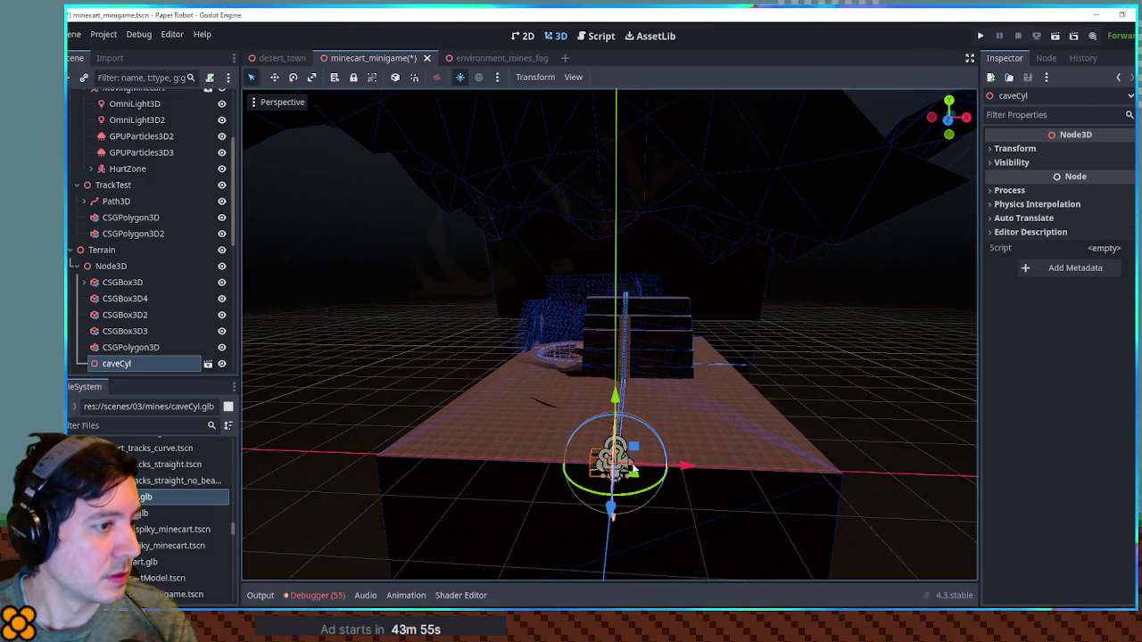
pyautogui.press('f')
pyautogui.scroll(3, 650, 460)
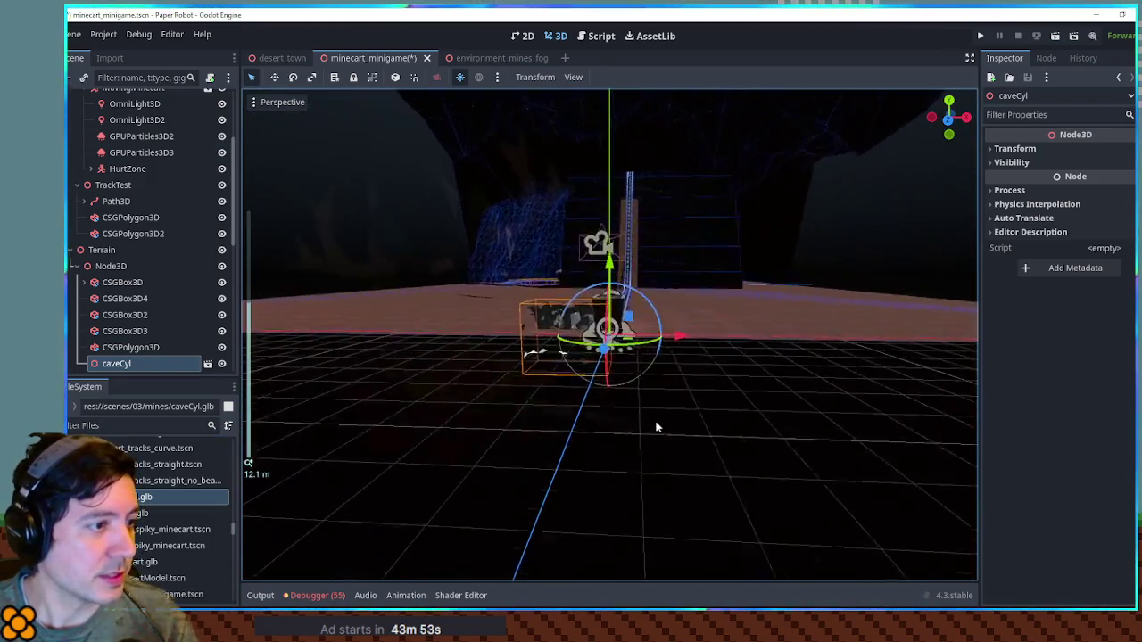
pyautogui.moveTo(642, 390); pyautogui.dragTo(674, 387)
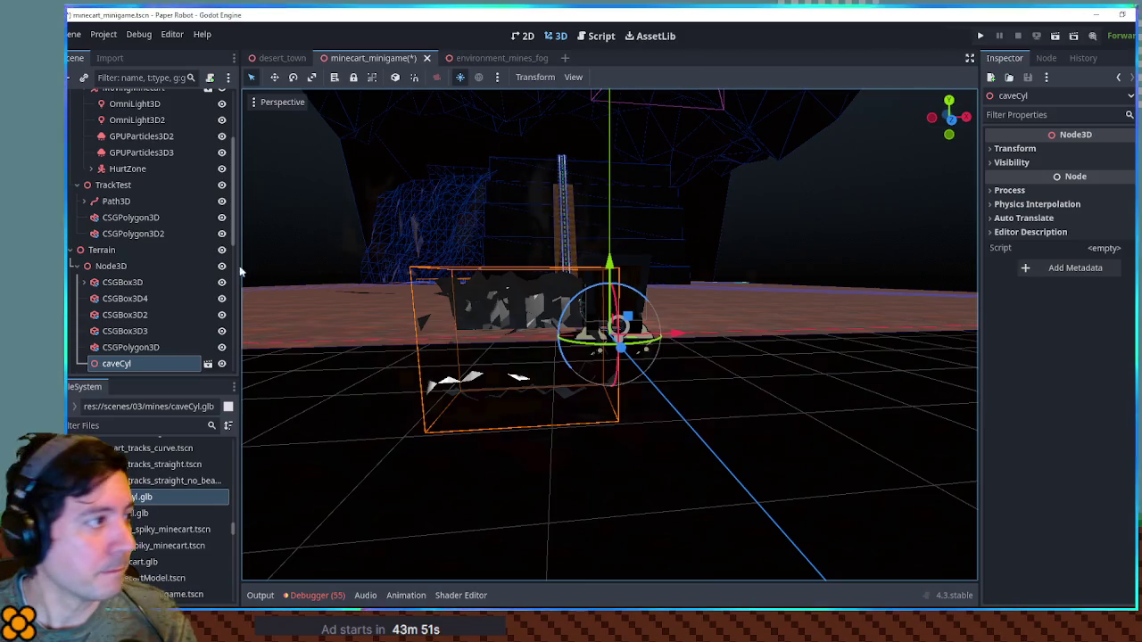
pyautogui.click(207, 364)
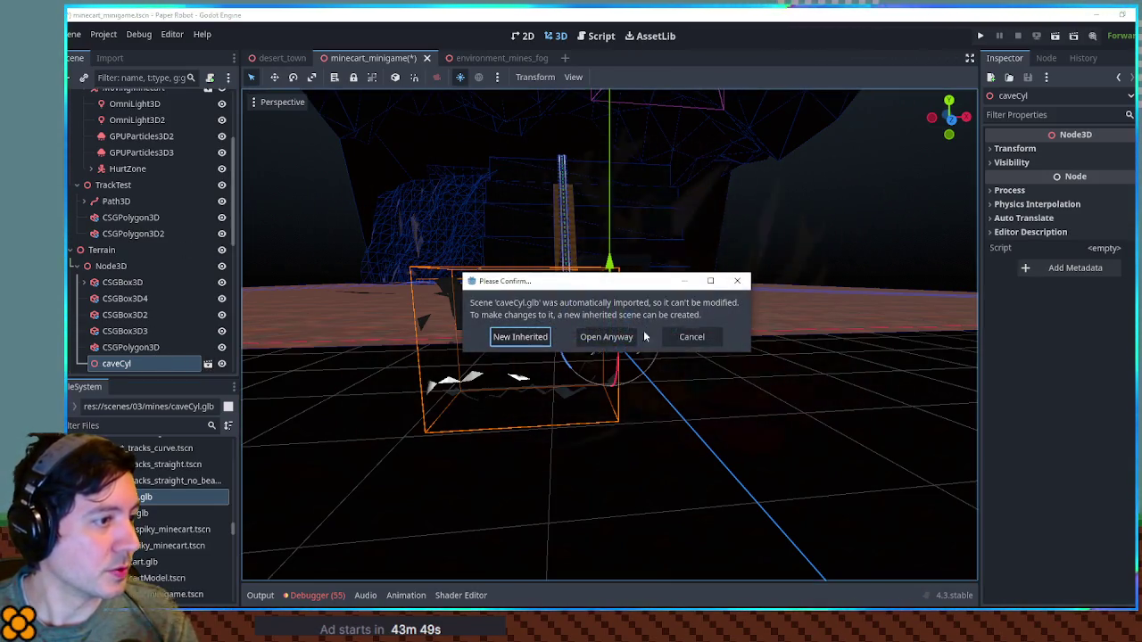
# Make caveCyl's children editable and make its Cylinder mesh a local node in the terrain.
pyautogui.click(618, 335)
pyautogui.click(200, 116)
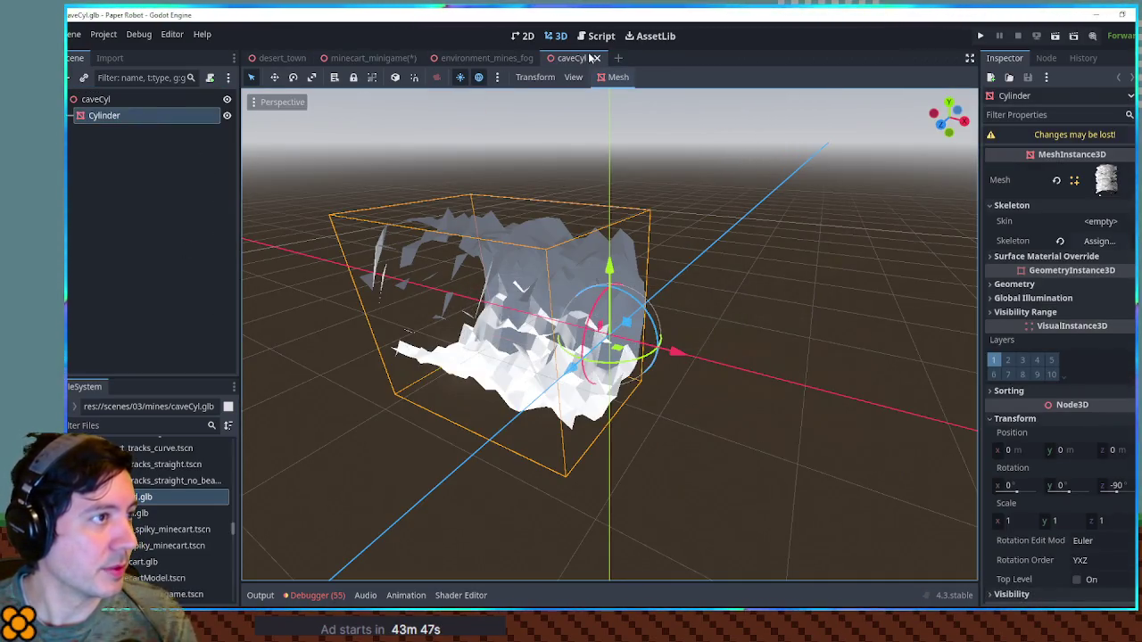
pyautogui.click(597, 58)
pyautogui.middleClick(500, 58)
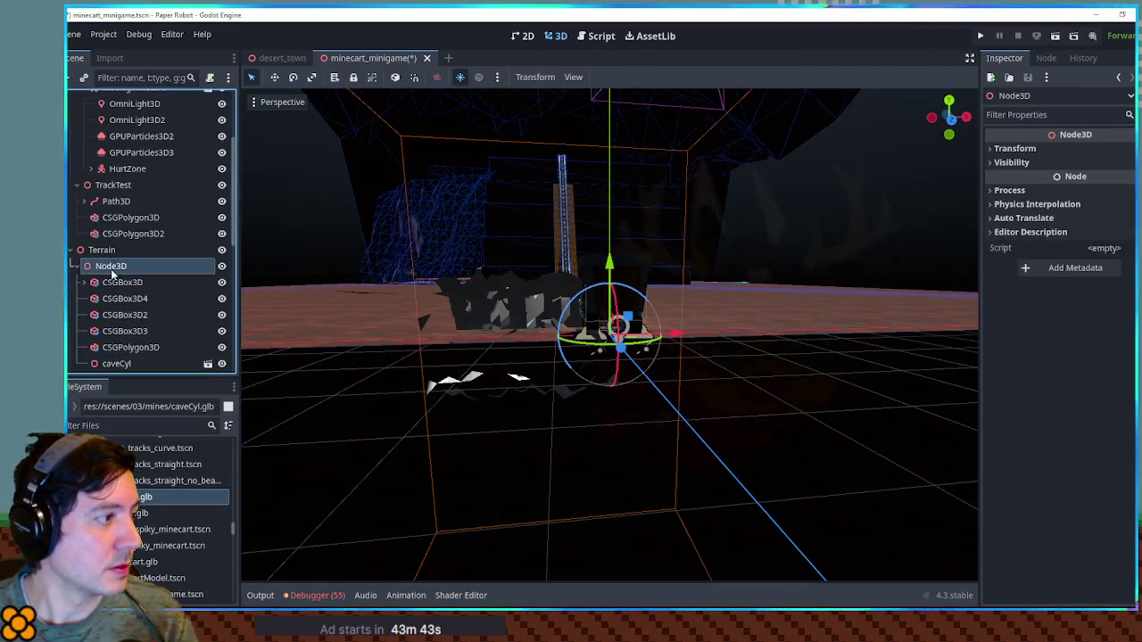
pyautogui.click(458, 391)
pyautogui.click(458, 391)
pyautogui.click(116, 347)
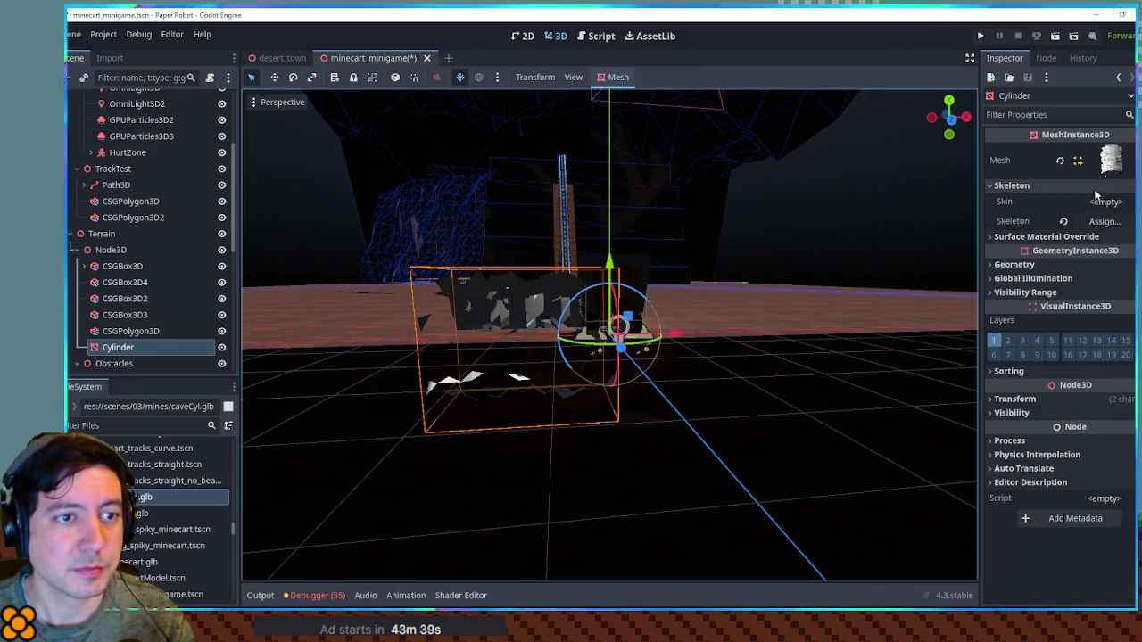
# Assign a material to Surface Material Override slot 0 and rotate the Cylinder around Y.
pyautogui.click(1101, 185)
pyautogui.click(1101, 200)
pyautogui.click(1105, 216)
pyautogui.click(1101, 320)
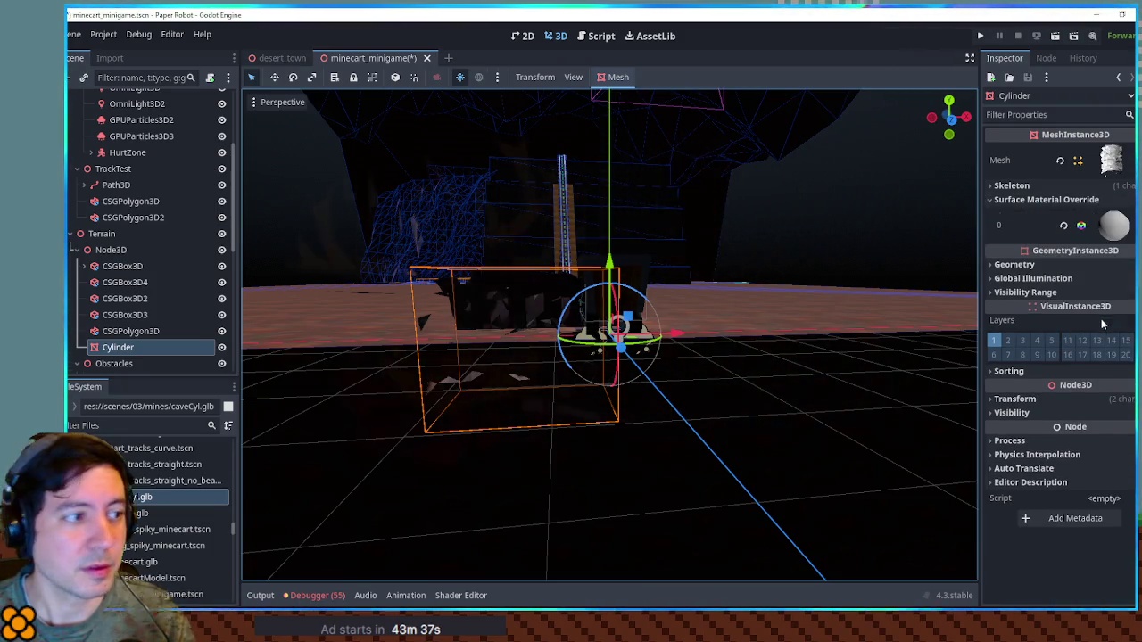
pyautogui.moveTo(614, 354)
pyautogui.mouseDown()
pyautogui.moveTo(576, 327)
pyautogui.moveTo(585, 323)
pyautogui.mouseUp()
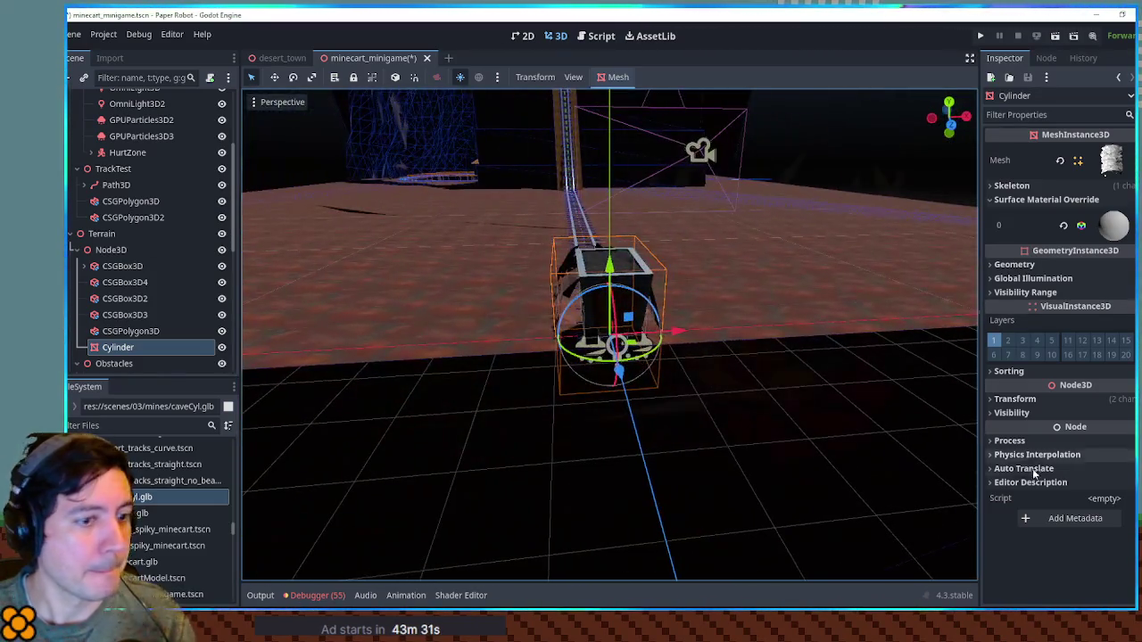
pyautogui.click(1014, 398)
# Set the Cylinder's uniform scale to 5, then raise it to 10.
pyautogui.scroll(-2, 1020, 401)
pyautogui.click(1017, 414)
pyautogui.write('5')
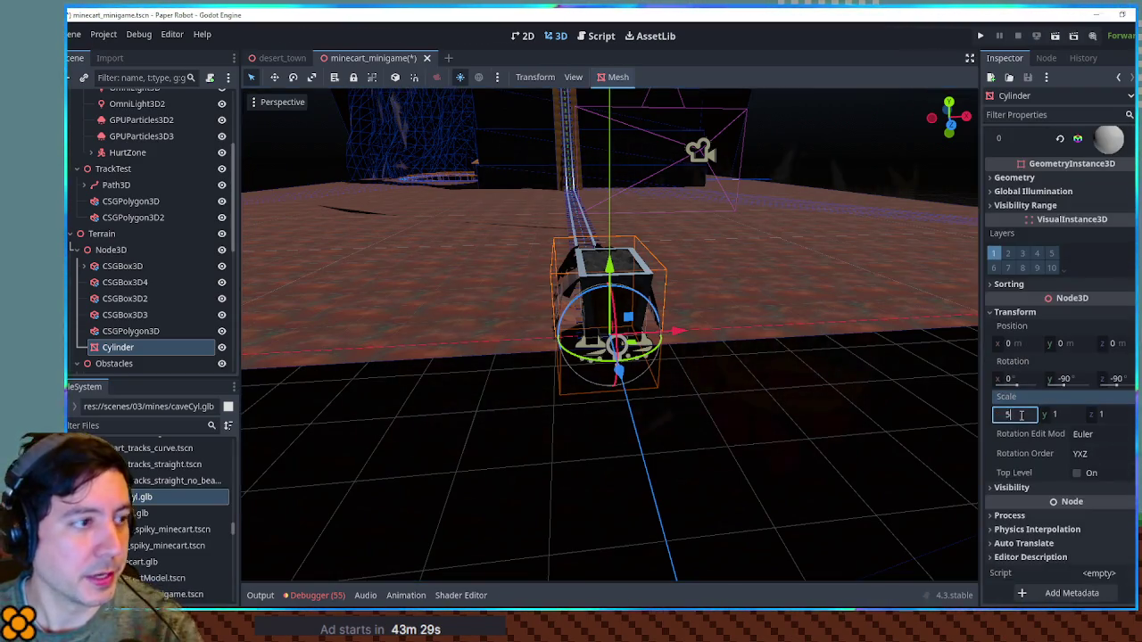
pyautogui.press('Return')
pyautogui.scroll(-10, 874, 380)
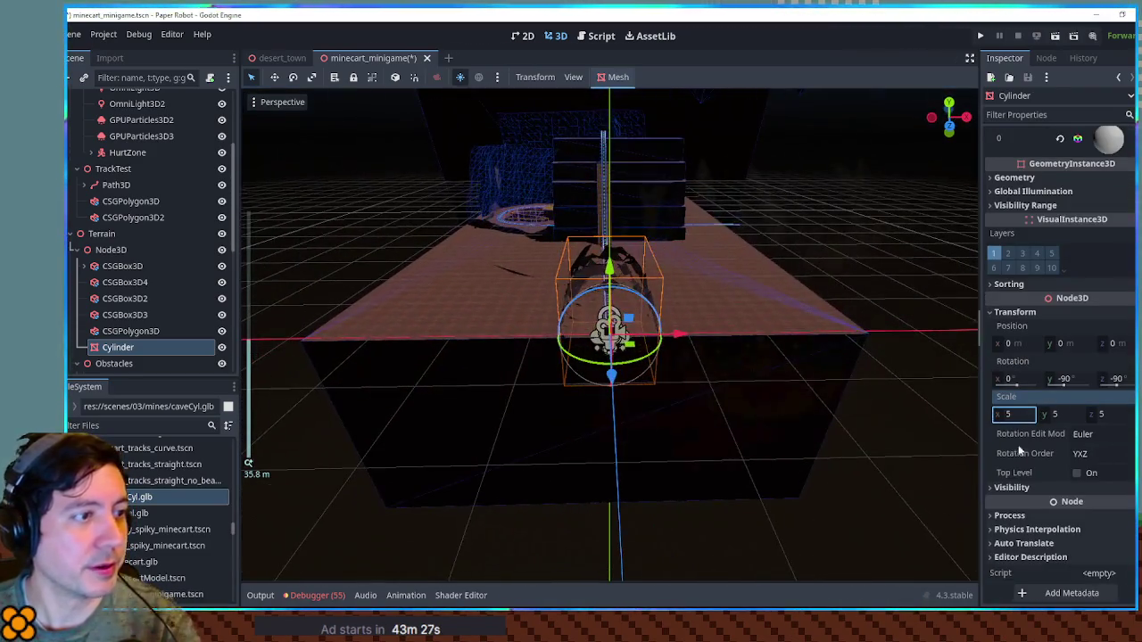
pyautogui.write('10')
pyautogui.press('Return')
# Enlarge the cave's uniform scale to 13.1 around the track and save the scene.
pyautogui.scroll(5, 643, 357)
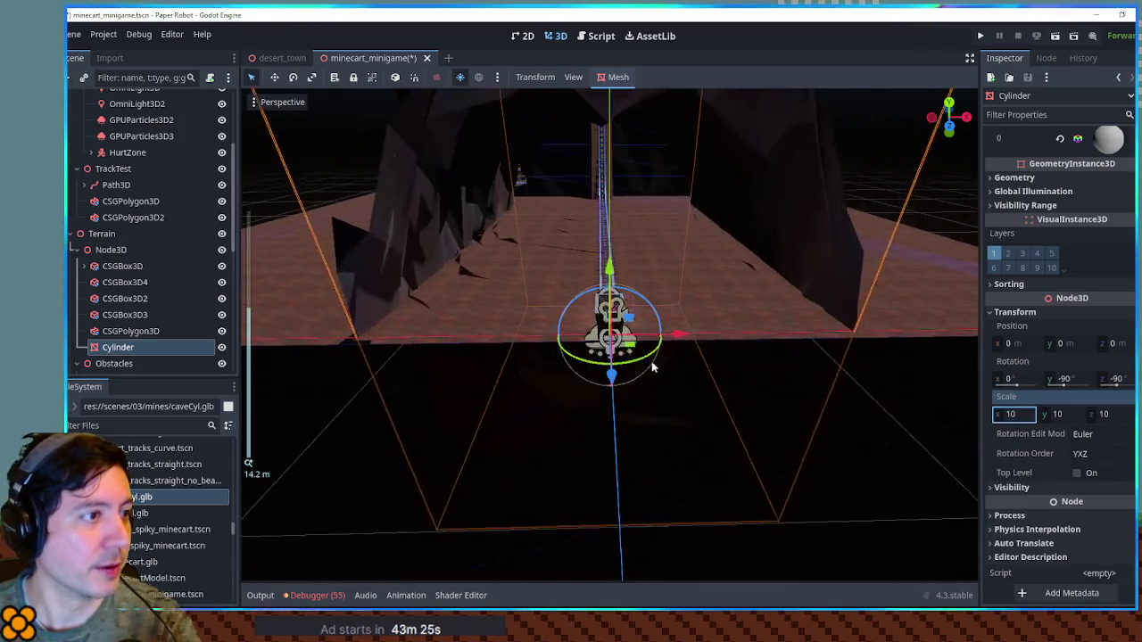
pyautogui.moveTo(520, 314)
pyautogui.mouseDown()
pyautogui.moveTo(413, 313)
pyautogui.moveTo(461, 313)
pyautogui.mouseUp()
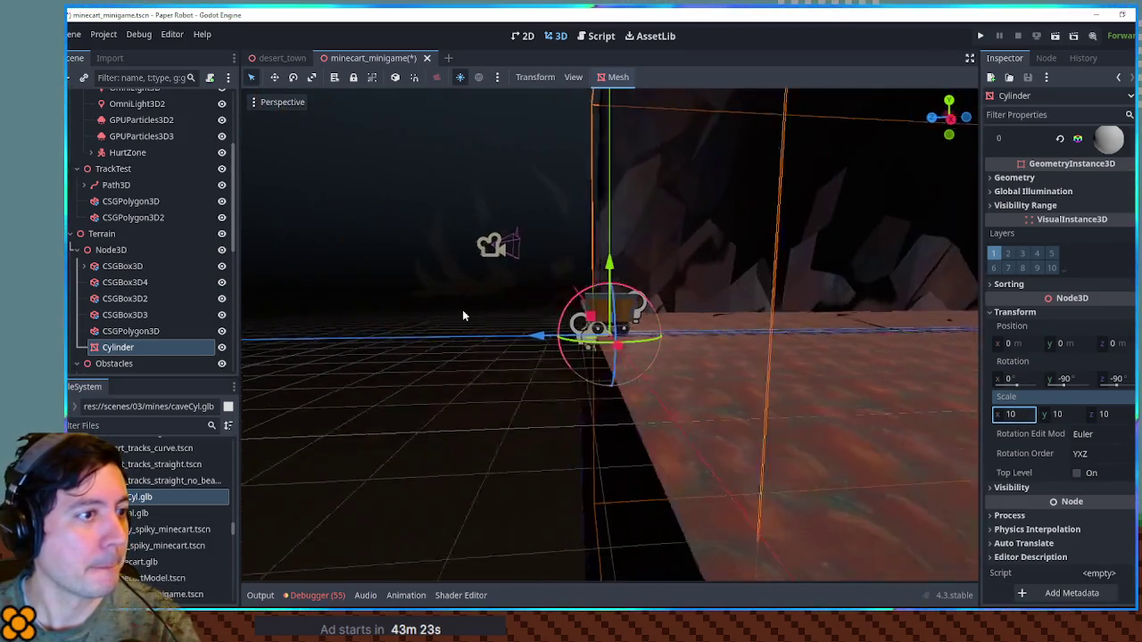
pyautogui.scroll(-5, 785, 344)
pyautogui.moveTo(786, 343); pyautogui.dragTo(629, 363)
pyautogui.scroll(-5, 654, 351)
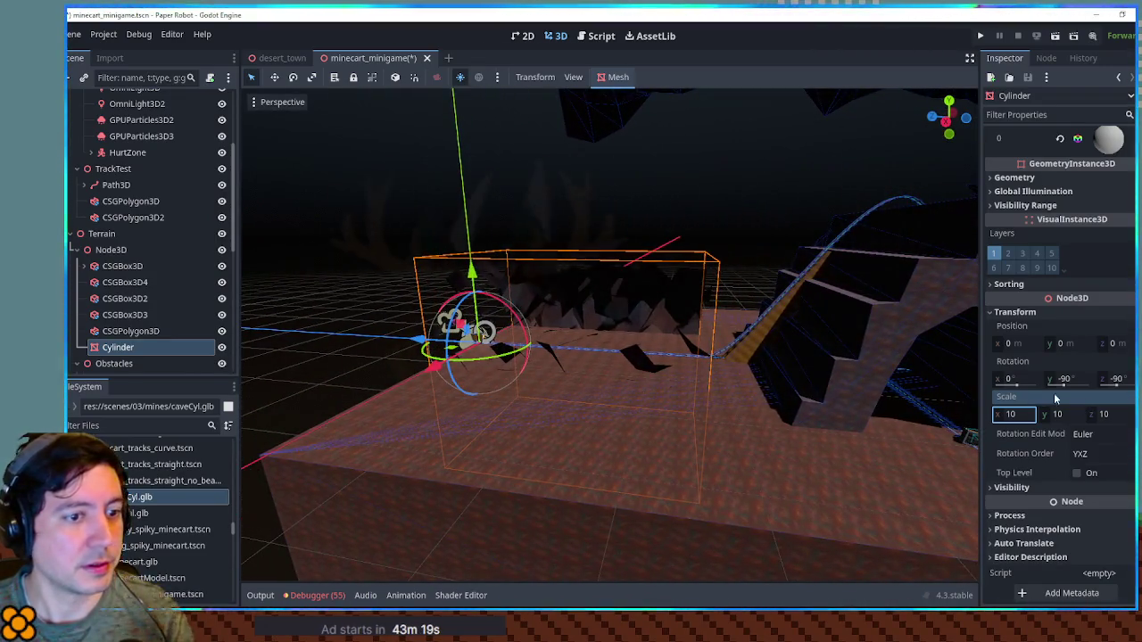
pyautogui.moveTo(1015, 414)
pyautogui.mouseDown()
pyautogui.moveTo(1053, 414)
pyautogui.moveTo(1001, 417)
pyautogui.mouseUp()
pyautogui.hotkey('ctrl', 's')
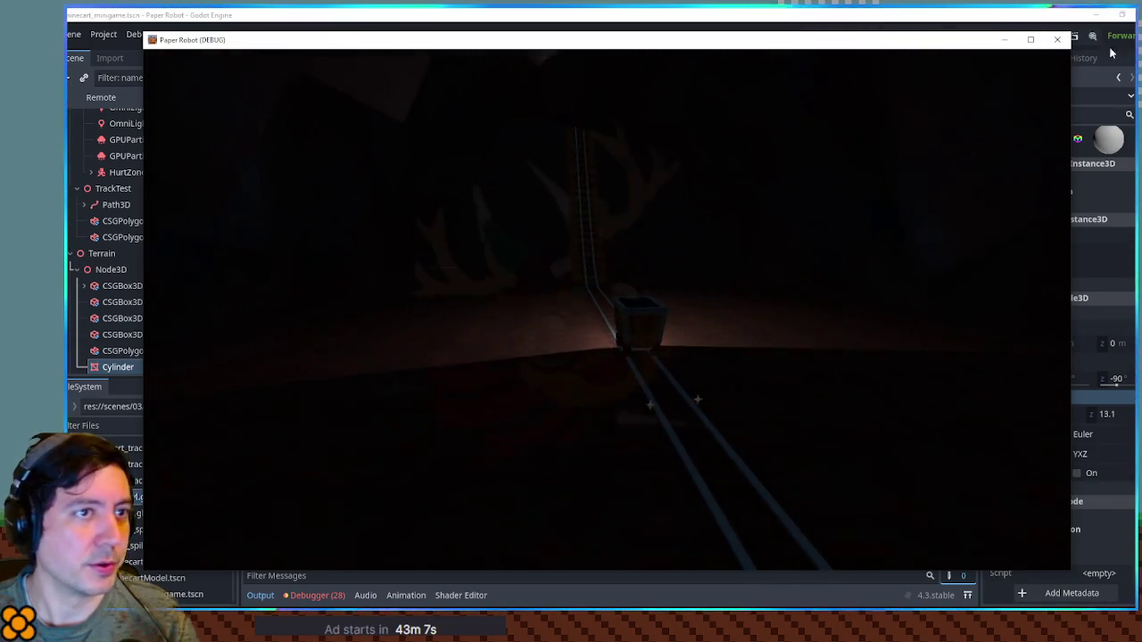
# Close the running game, squash the cave's Z scale to 8.259, and save.
pyautogui.click(1057, 39)
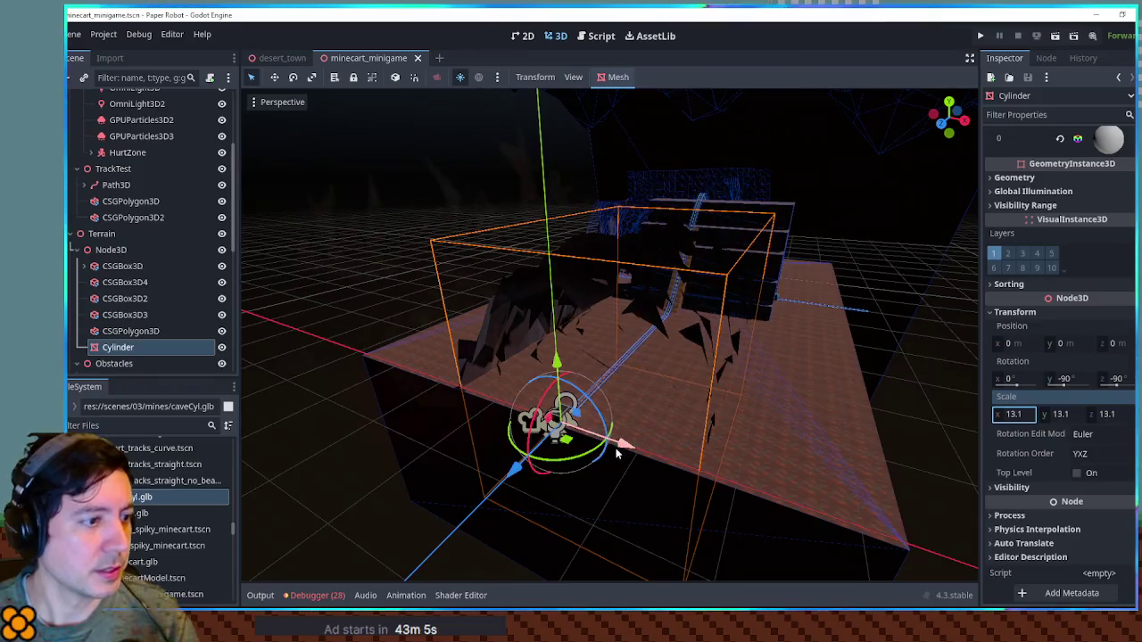
pyautogui.moveTo(628, 448); pyautogui.dragTo(603, 438)
pyautogui.press('q')
pyautogui.hotkey('ctrl', 's')
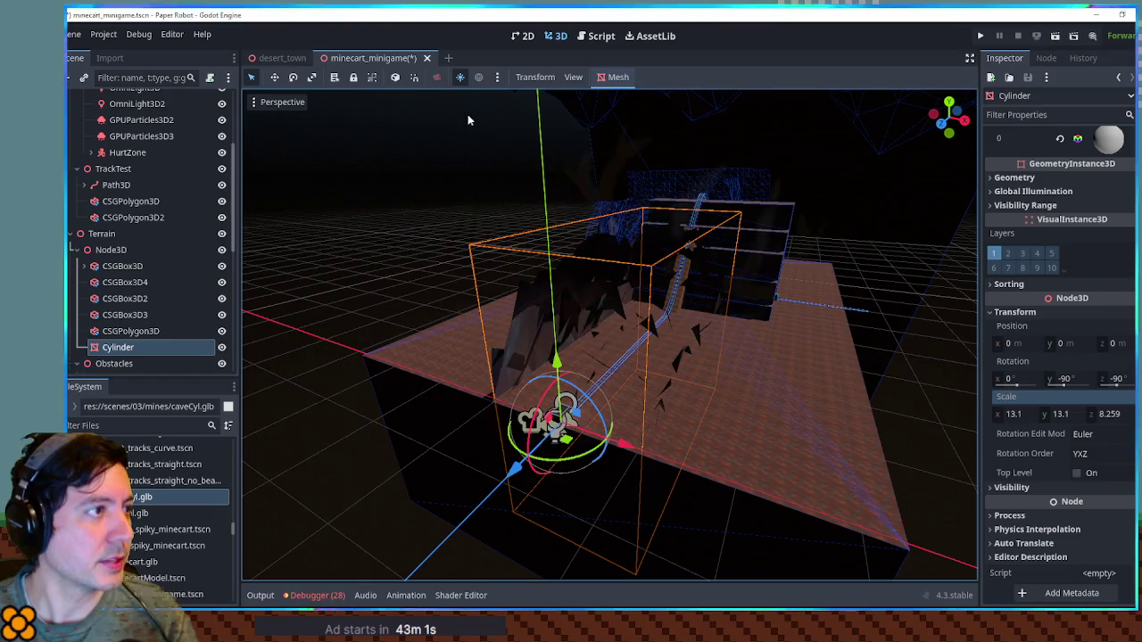
# Enable volumetric fog on environment_mines_fog's WorldEnvironment, then save the minecart scene and run it.
pyautogui.scroll(5, 165, 157)
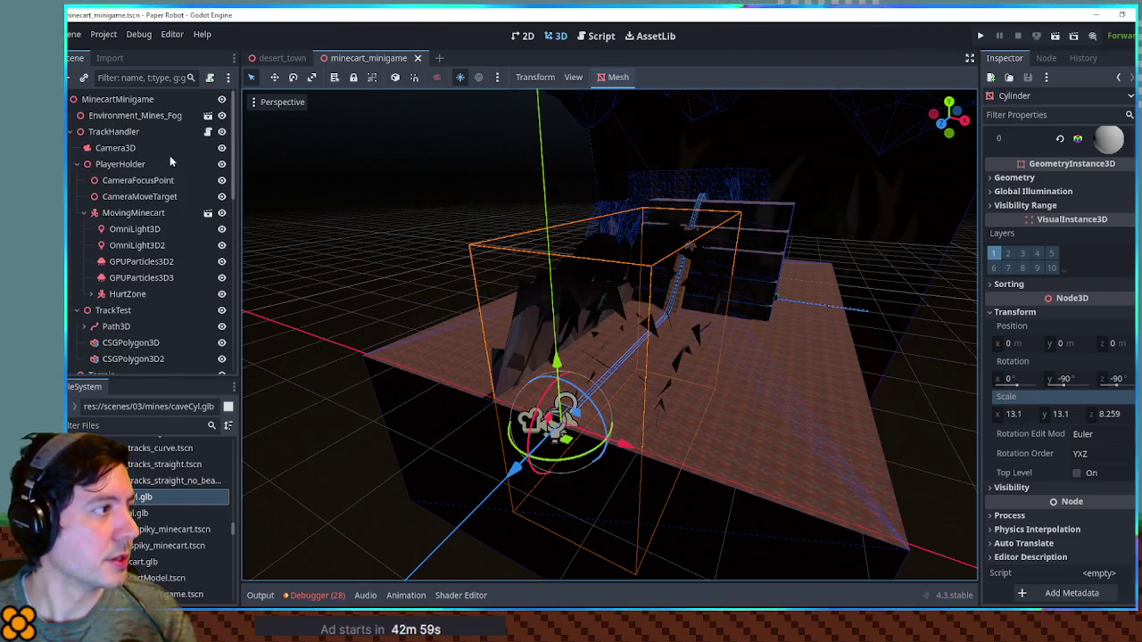
pyautogui.click(209, 116)
pyautogui.click(147, 117)
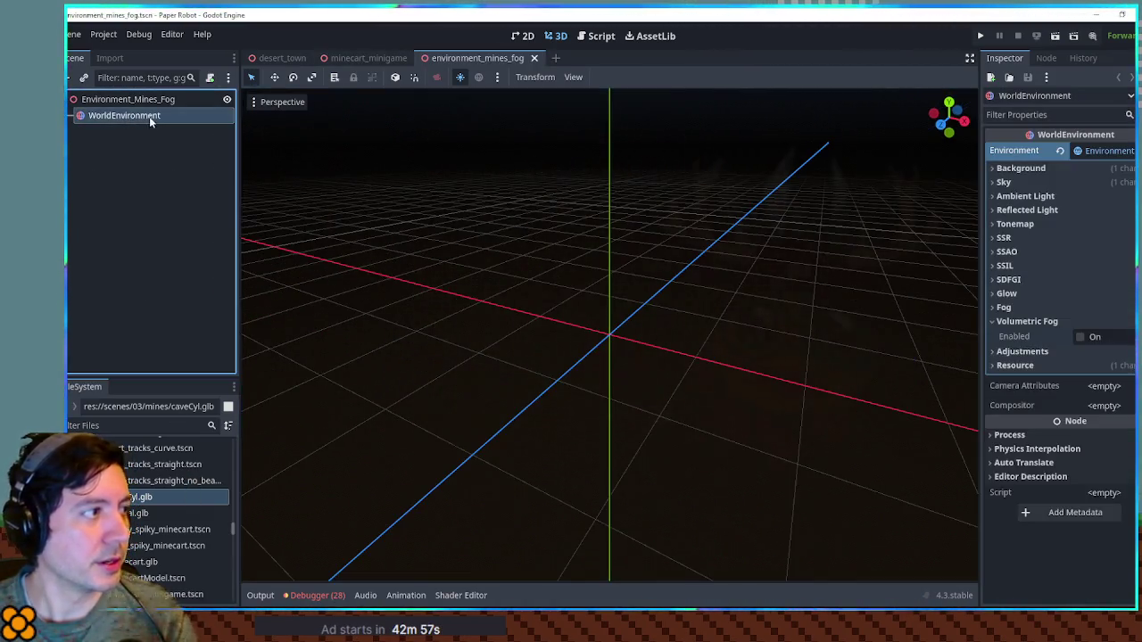
pyautogui.click(1079, 336)
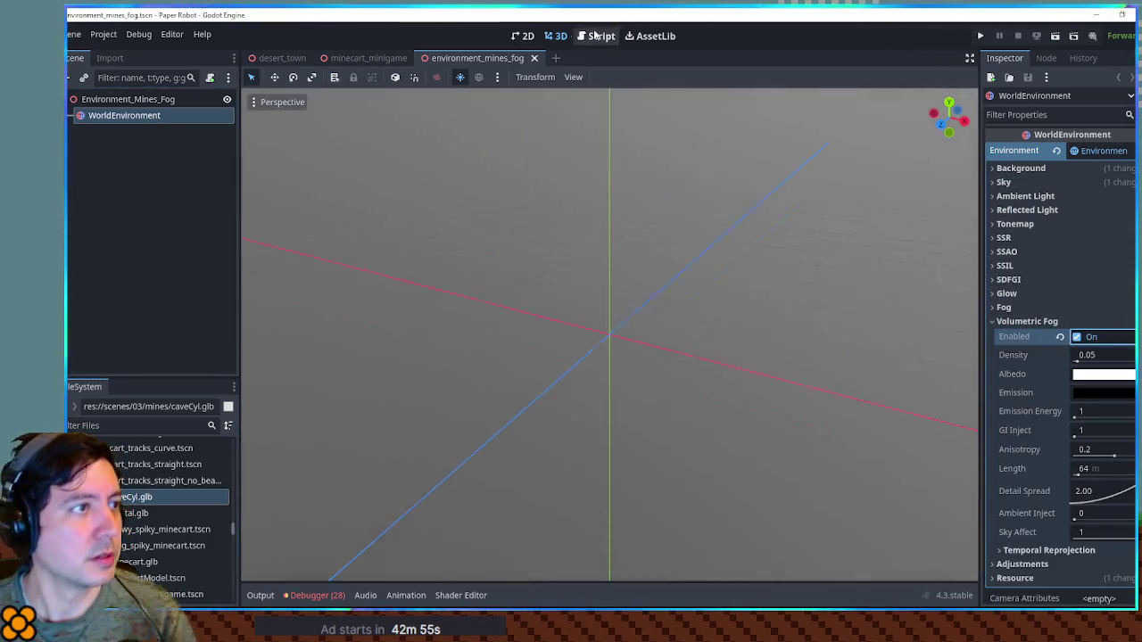
pyautogui.moveTo(355, 61); pyautogui.dragTo(581, 59)
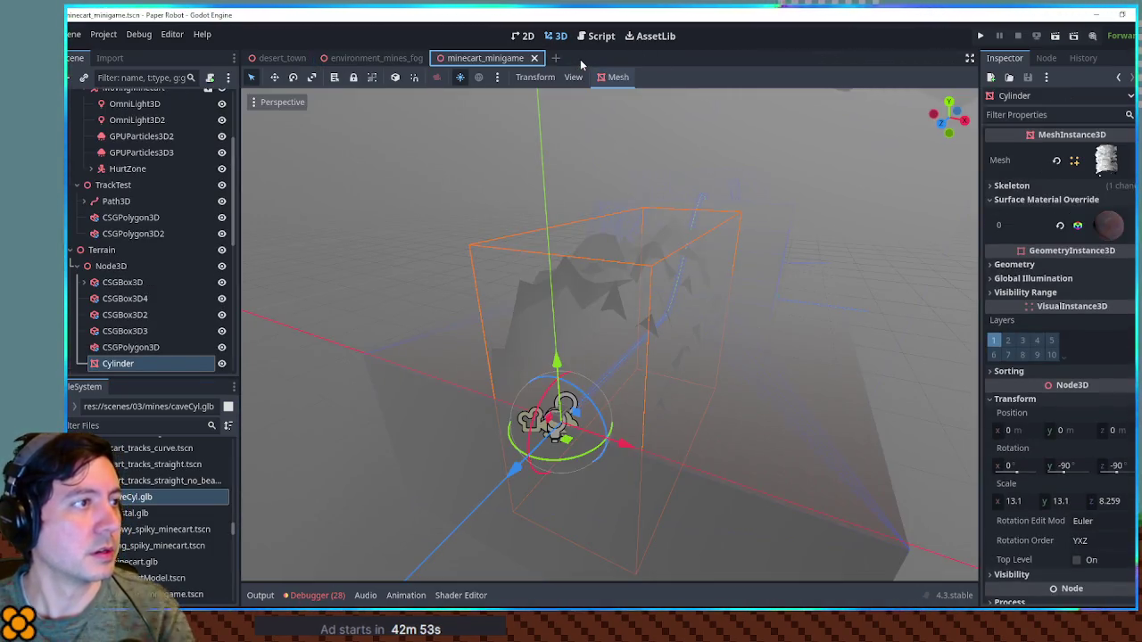
pyautogui.hotkey('ctrl', 's')
pyautogui.press('F6')
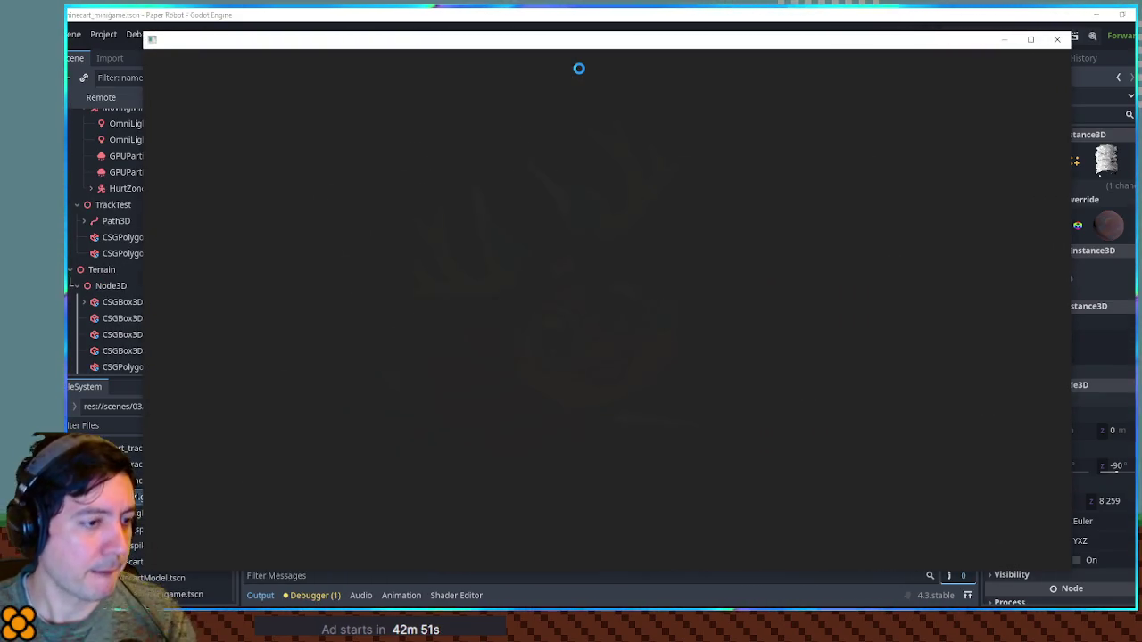
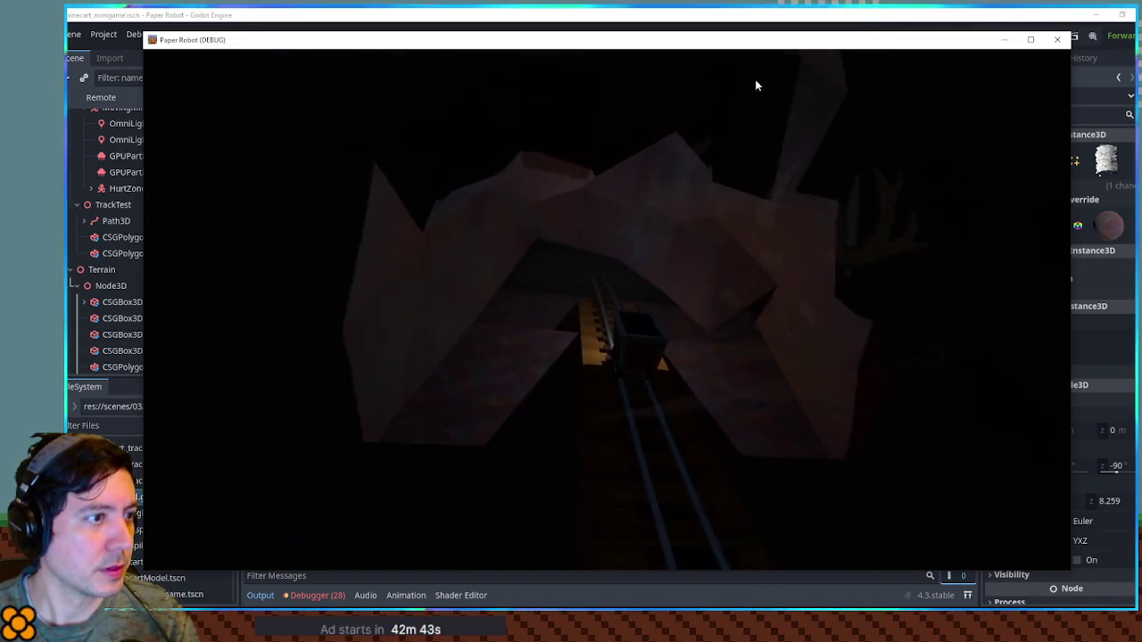
# Stop the running game and disable Volumetric Fog in environment_mines_fog.
pyautogui.press('Escape')
pyautogui.moveTo(806, 208)
pyautogui.mouseDown()
pyautogui.moveTo(884, 265)
pyautogui.moveTo(720, 314)
pyautogui.moveTo(477, 55)
pyautogui.mouseUp()
pyautogui.click(357, 60)
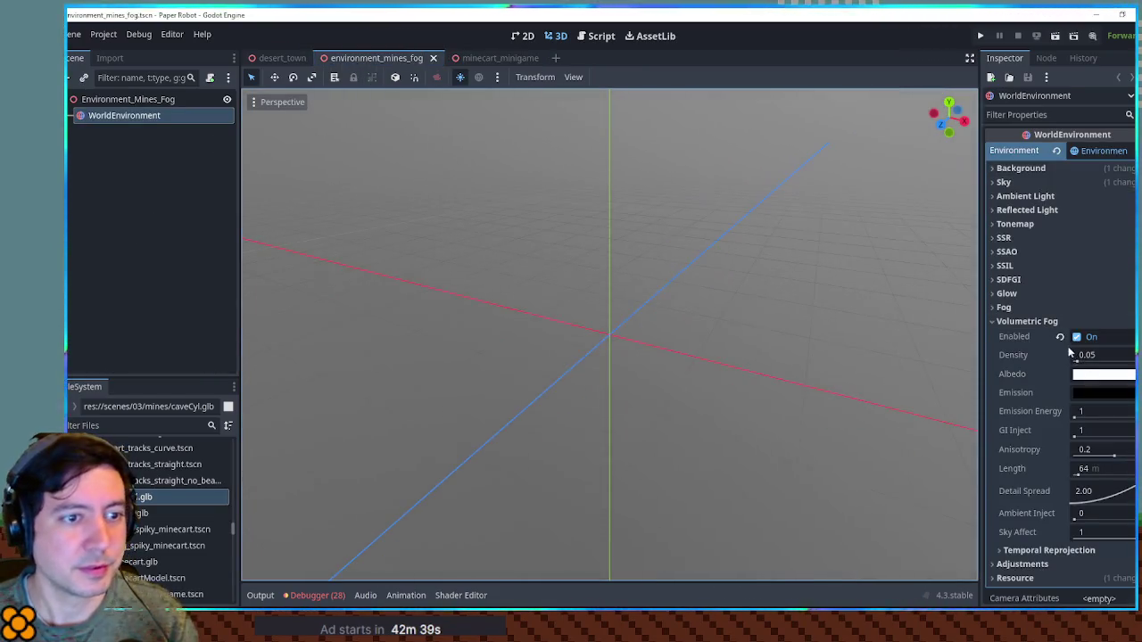
pyautogui.click(1078, 337)
# In minecart_minigame, tilt and lower the Cylinder wall to y -6.776, z 7.573, then duplicate it.
pyautogui.click(499, 58)
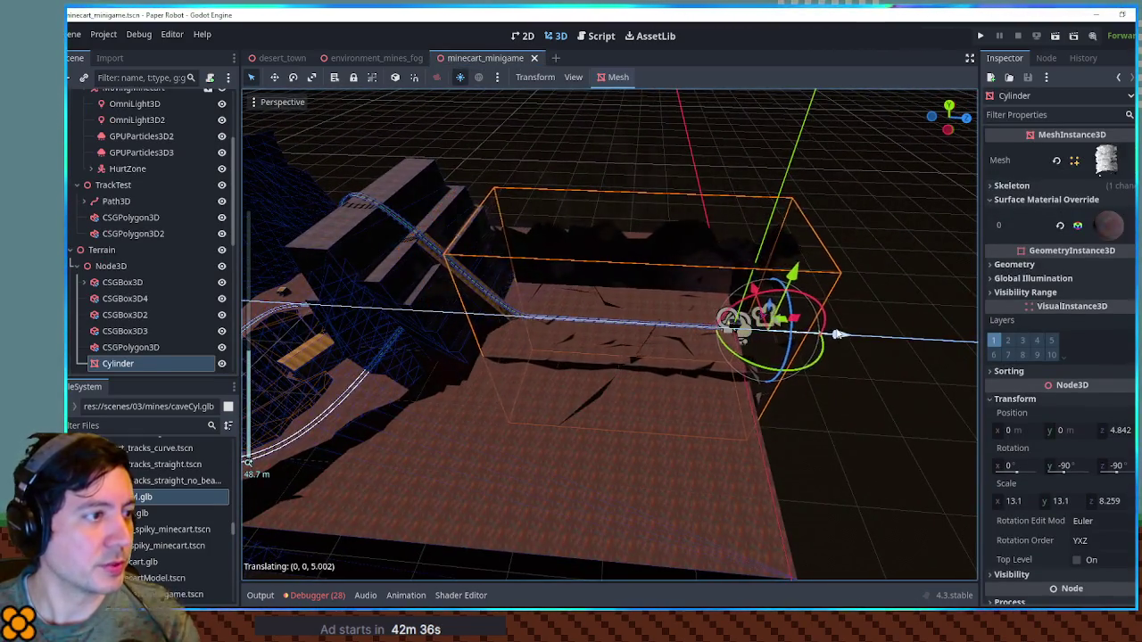
pyautogui.scroll(2, 789, 327)
pyautogui.moveTo(796, 299)
pyautogui.mouseDown()
pyautogui.moveTo(672, 274)
pyautogui.moveTo(794, 219)
pyautogui.moveTo(832, 229)
pyautogui.mouseUp()
pyautogui.moveTo(644, 216)
pyautogui.mouseDown()
pyautogui.moveTo(642, 234)
pyautogui.moveTo(668, 242)
pyautogui.moveTo(567, 234)
pyautogui.moveTo(737, 296)
pyautogui.moveTo(745, 268)
pyautogui.moveTo(757, 284)
pyautogui.mouseUp()
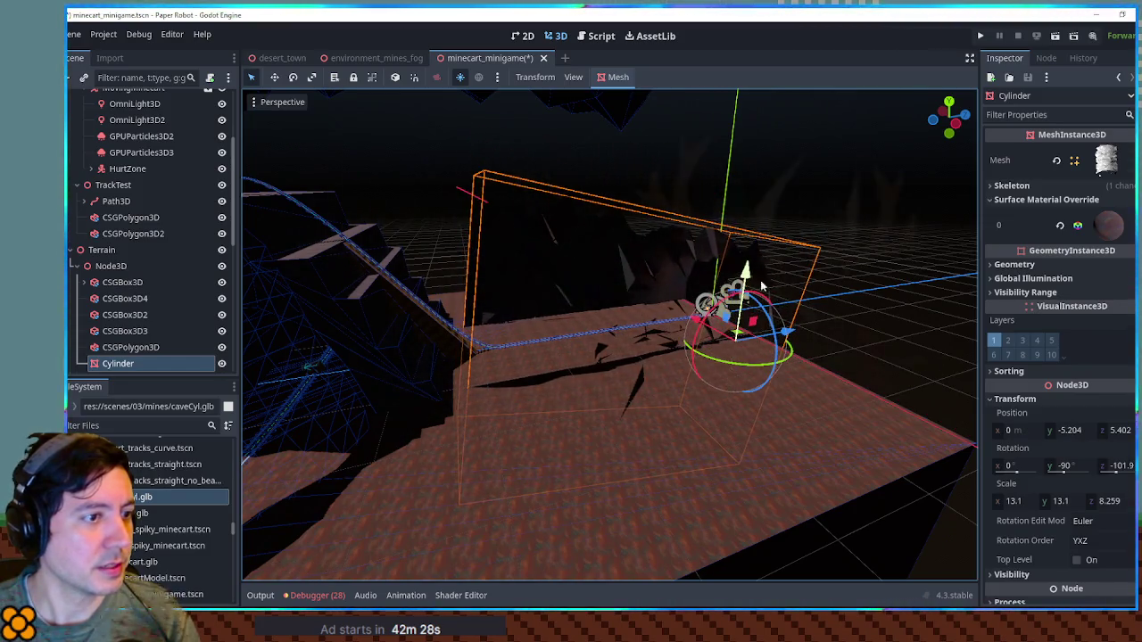
pyautogui.moveTo(794, 333)
pyautogui.mouseDown()
pyautogui.moveTo(750, 266)
pyautogui.moveTo(854, 302)
pyautogui.moveTo(656, 239)
pyautogui.moveTo(857, 267)
pyautogui.moveTo(755, 230)
pyautogui.moveTo(566, 256)
pyautogui.moveTo(430, 250)
pyautogui.moveTo(595, 247)
pyautogui.moveTo(791, 305)
pyautogui.moveTo(704, 267)
pyautogui.moveTo(625, 259)
pyautogui.moveTo(767, 294)
pyautogui.moveTo(727, 355)
pyautogui.moveTo(750, 400)
pyautogui.mouseUp()
pyautogui.scroll(-2, 790, 305)
pyautogui.hotkey('ctrl', 'd')
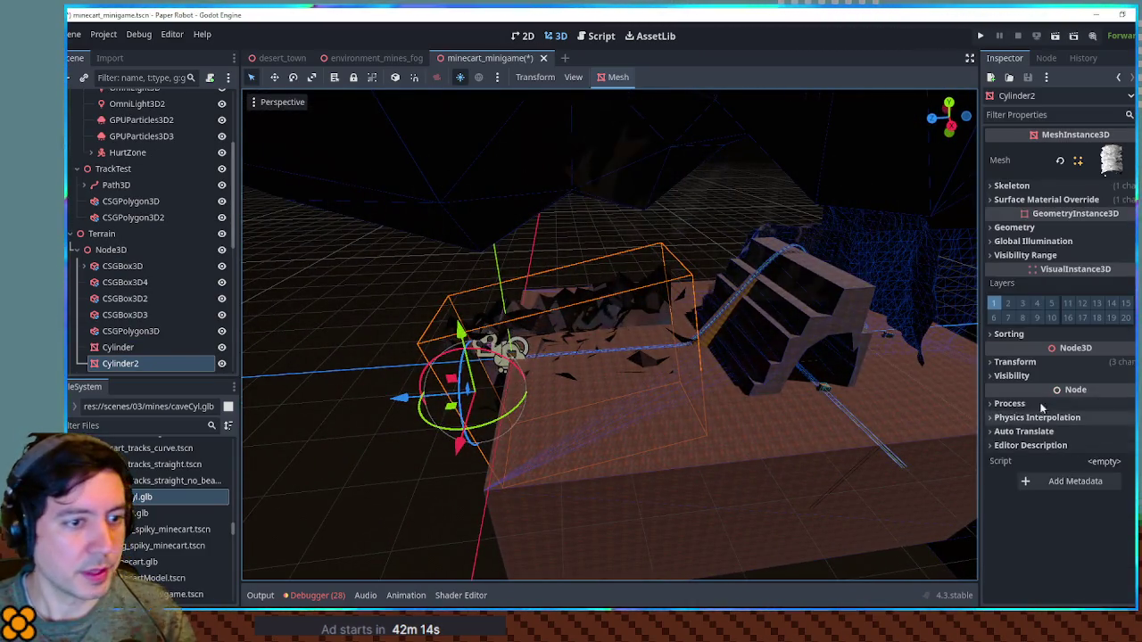
# Reset Cylinder2's position and rotation, then move it along the track and turn it 90° on Z.
pyautogui.click(1017, 363)
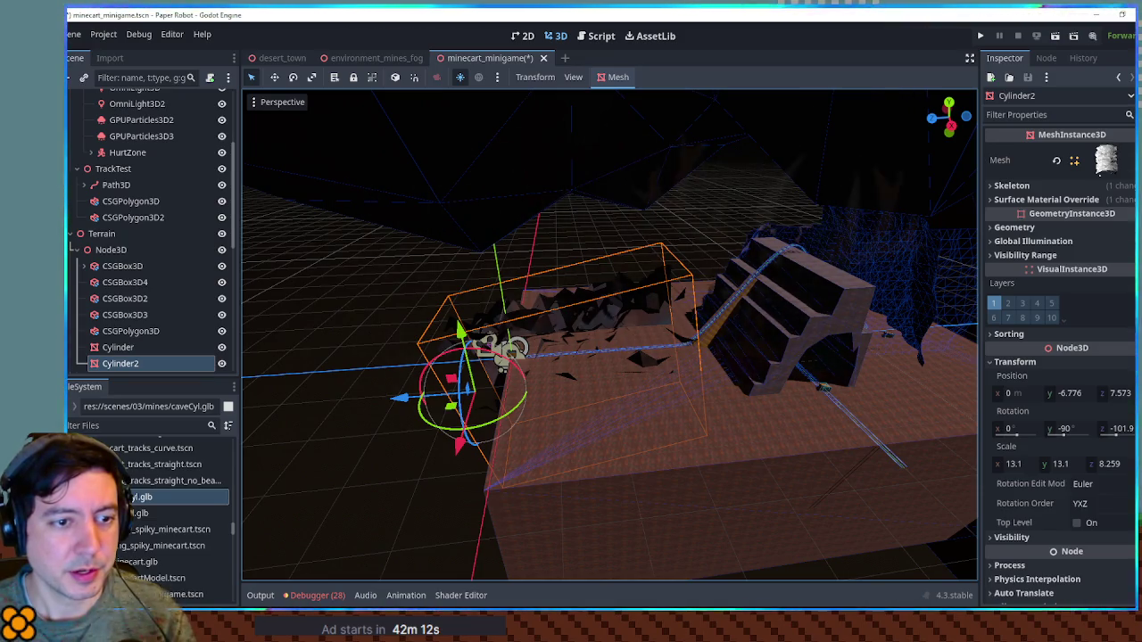
pyautogui.click(1133, 419)
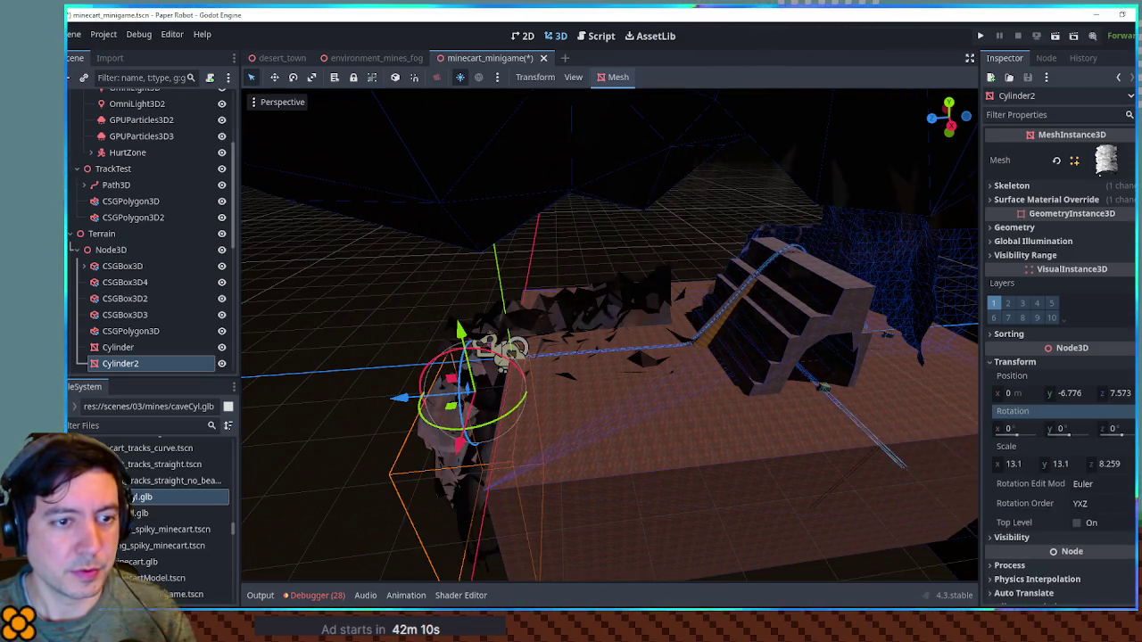
pyautogui.click(1133, 384)
pyautogui.moveTo(486, 375)
pyautogui.mouseDown()
pyautogui.moveTo(531, 397)
pyautogui.moveTo(865, 435)
pyautogui.moveTo(788, 393)
pyautogui.mouseUp()
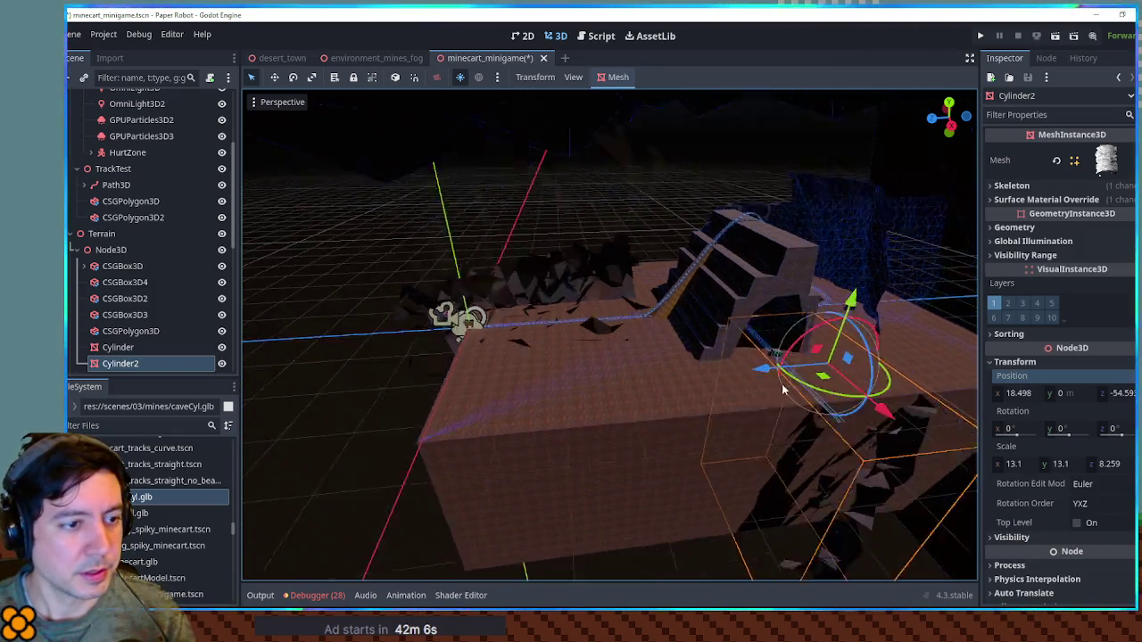
pyautogui.moveTo(864, 304)
pyautogui.mouseDown()
pyautogui.moveTo(859, 264)
pyautogui.moveTo(814, 221)
pyautogui.moveTo(808, 234)
pyautogui.mouseUp()
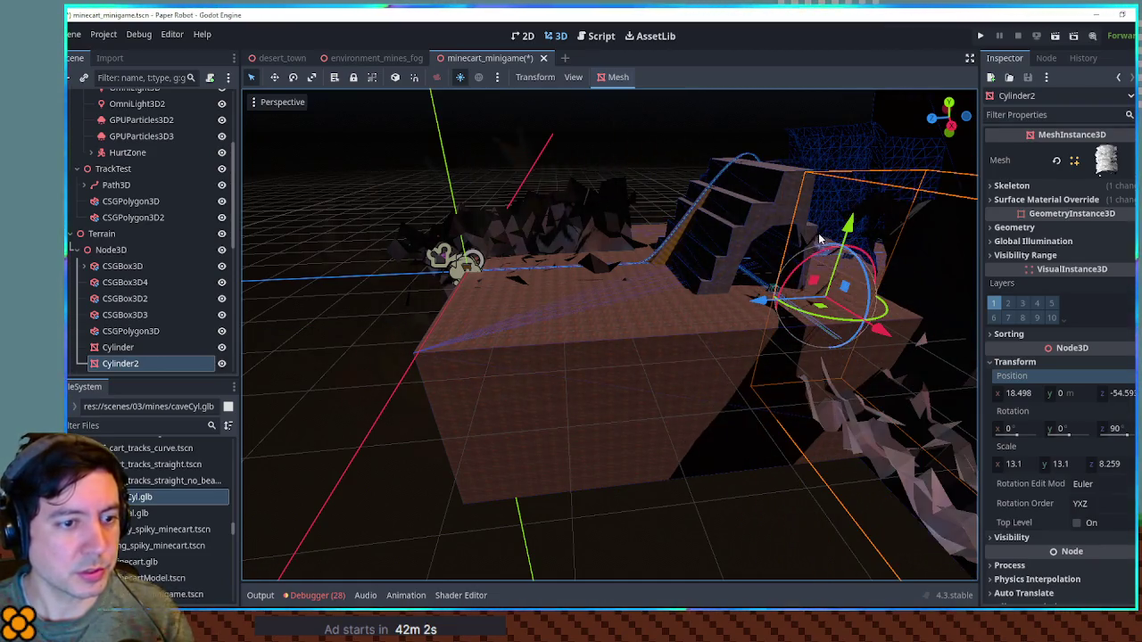
pyautogui.scroll(5, 719, 315)
pyautogui.moveTo(727, 322)
pyautogui.mouseDown()
pyautogui.moveTo(773, 286)
pyautogui.moveTo(684, 337)
pyautogui.moveTo(623, 335)
pyautogui.mouseUp()
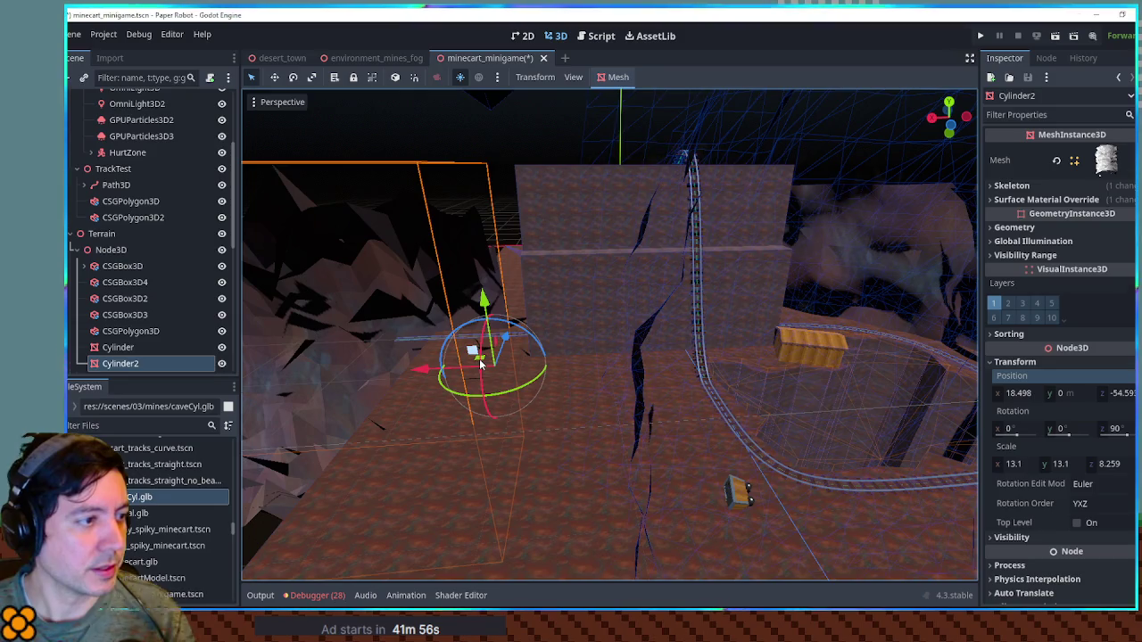
pyautogui.moveTo(481, 360); pyautogui.dragTo(518, 329)
# Using front and side orthographic views, nudge Cylinder2 up and back beside the rails.
pyautogui.press('KP_1')
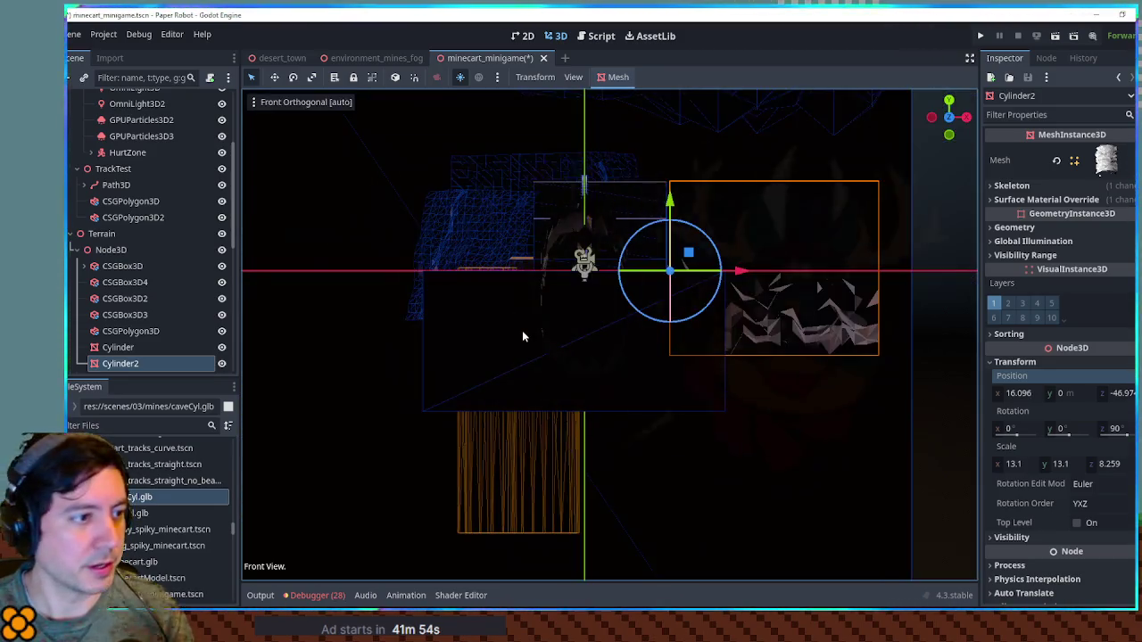
pyautogui.press('KP_3')
pyautogui.scroll(4, 732, 281)
pyautogui.press('f')
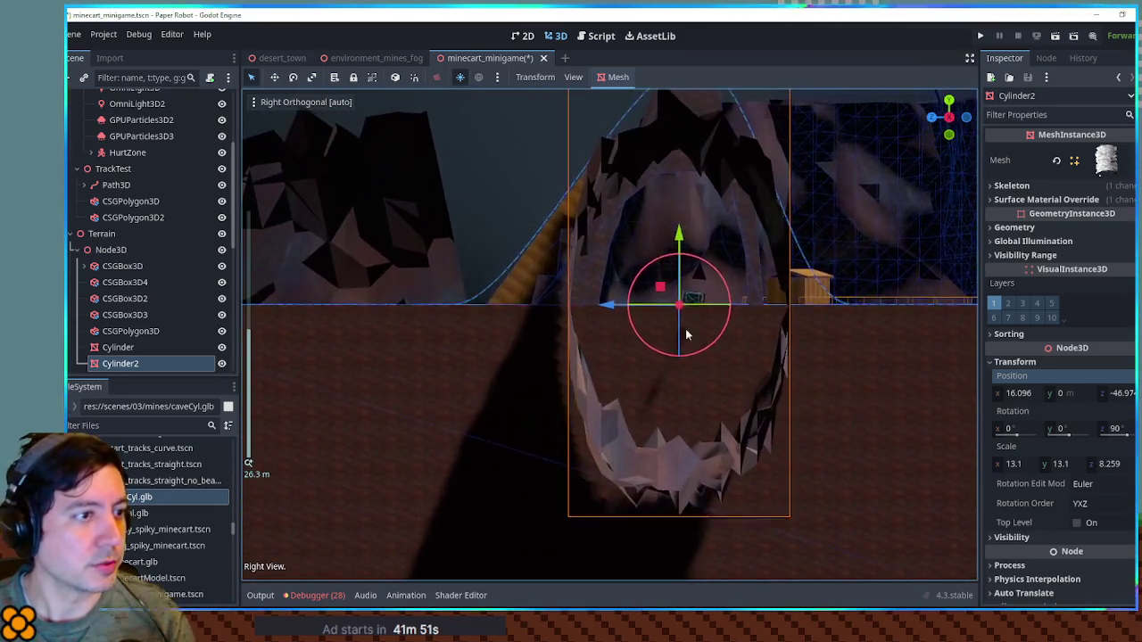
pyautogui.moveTo(661, 290)
pyautogui.mouseDown()
pyautogui.moveTo(652, 347)
pyautogui.moveTo(678, 289)
pyautogui.moveTo(667, 284)
pyautogui.moveTo(833, 390)
pyautogui.moveTo(767, 327)
pyautogui.moveTo(682, 351)
pyautogui.moveTo(693, 395)
pyautogui.moveTo(869, 314)
pyautogui.moveTo(879, 237)
pyautogui.moveTo(729, 307)
pyautogui.moveTo(733, 342)
pyautogui.mouseUp()
# Scale Cylinder2 to 5.758 × 13.1 × 6.209 so it narrows around the rails.
pyautogui.press('r')
pyautogui.moveTo(759, 415); pyautogui.dragTo(745, 417)
pyautogui.moveTo(709, 356)
pyautogui.mouseDown()
pyautogui.moveTo(703, 386)
pyautogui.moveTo(759, 421)
pyautogui.moveTo(831, 420)
pyautogui.moveTo(768, 417)
pyautogui.mouseUp()
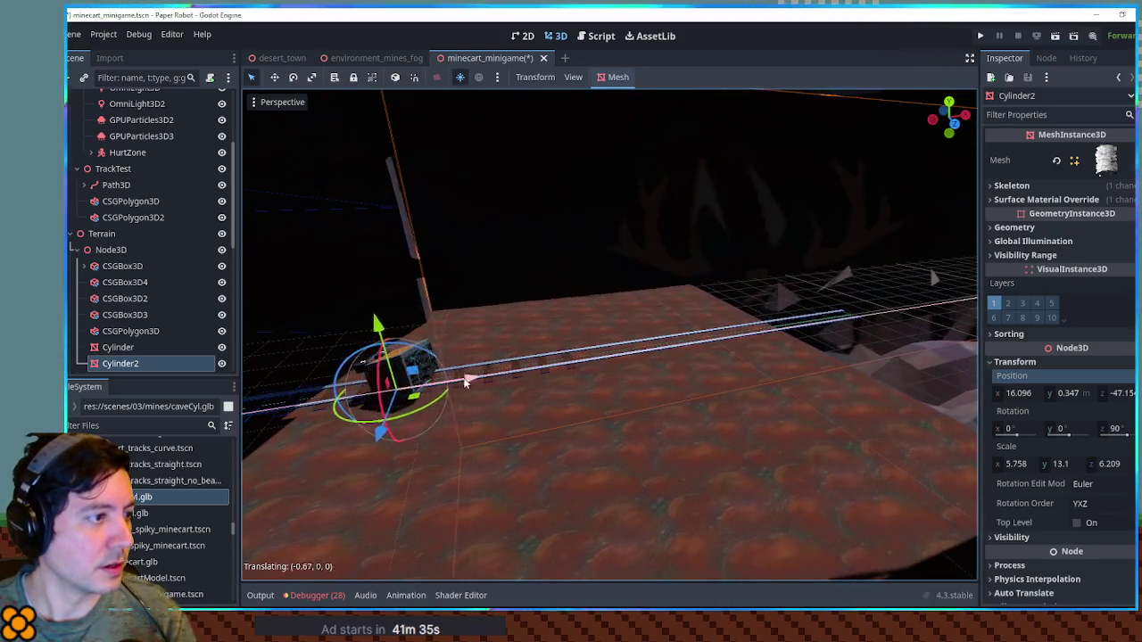
pyautogui.moveTo(451, 385); pyautogui.dragTo(453, 384)
pyautogui.press('f')
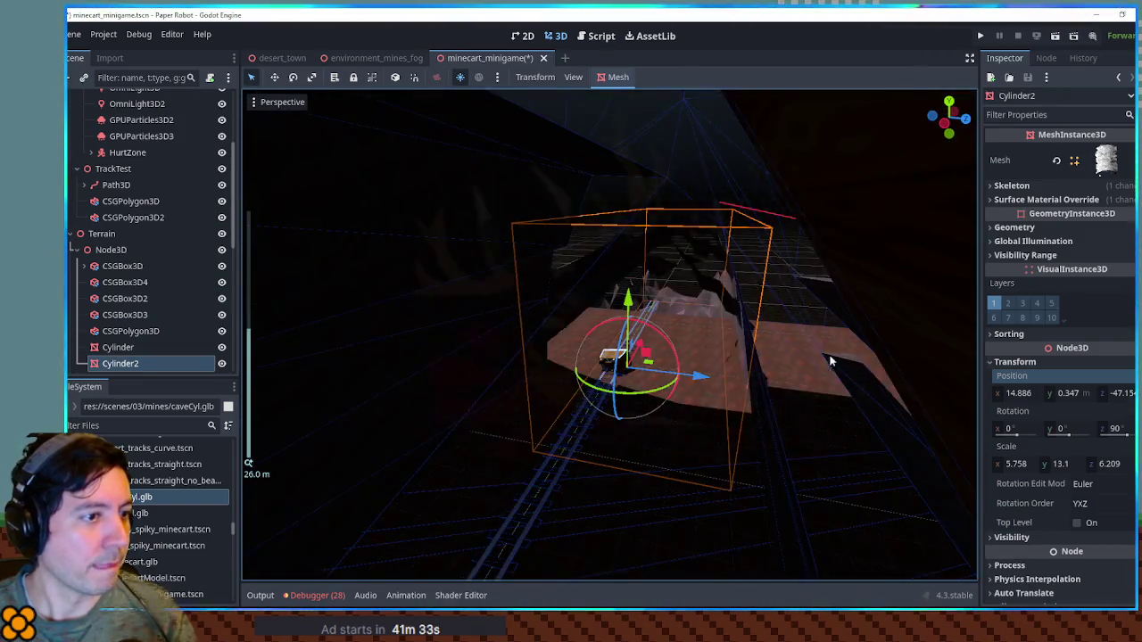
pyautogui.click(715, 353)
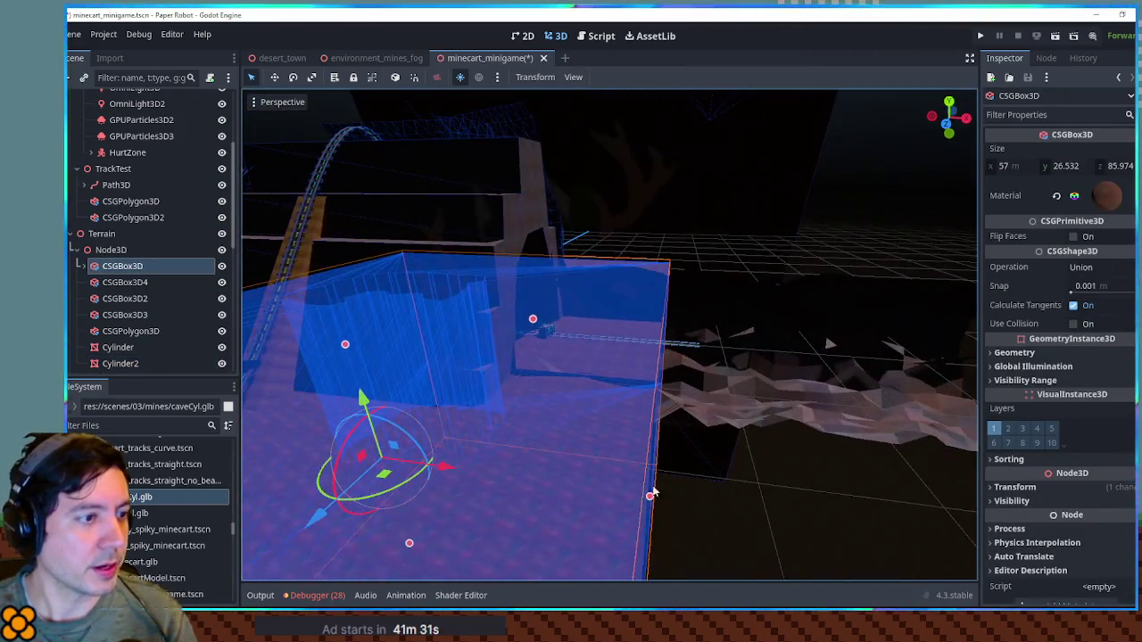
# Drag the terrain CSGBox3D's X size from 57 down to about 45.67 m, then reselect Cylinder2.
pyautogui.moveTo(649, 500); pyautogui.dragTo(539, 491)
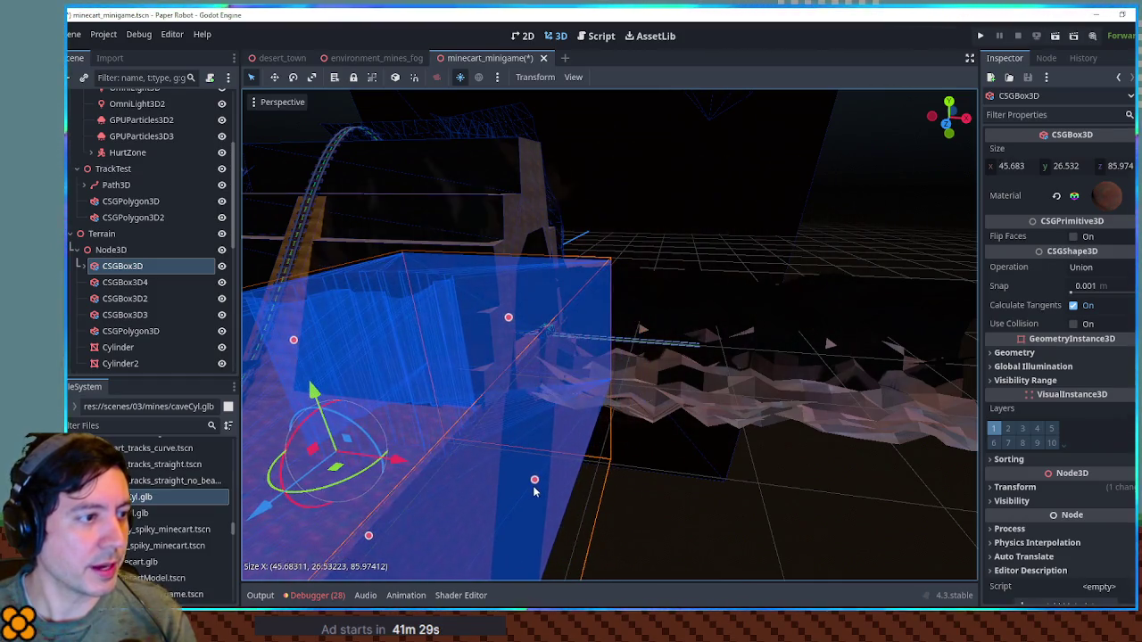
pyautogui.scroll(5, 582, 433)
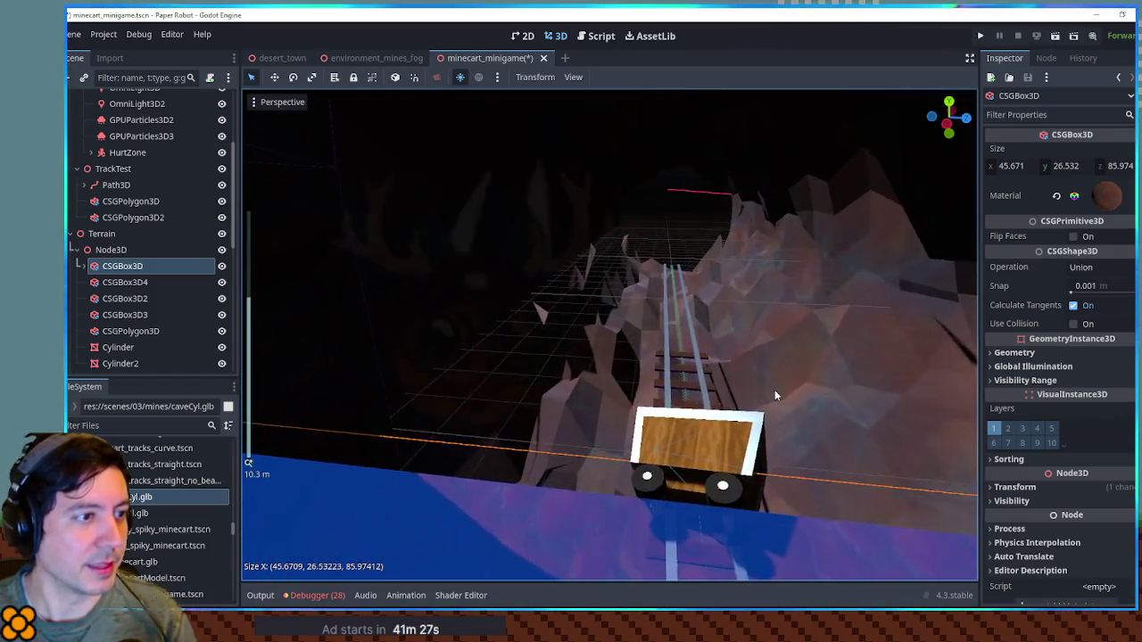
pyautogui.moveTo(768, 369)
pyautogui.mouseDown()
pyautogui.moveTo(792, 374)
pyautogui.moveTo(774, 377)
pyautogui.moveTo(782, 389)
pyautogui.moveTo(653, 398)
pyautogui.moveTo(663, 398)
pyautogui.moveTo(586, 385)
pyautogui.moveTo(782, 397)
pyautogui.moveTo(671, 398)
pyautogui.moveTo(701, 406)
pyautogui.moveTo(541, 328)
pyautogui.moveTo(461, 312)
pyautogui.moveTo(684, 339)
pyautogui.moveTo(622, 346)
pyautogui.mouseUp()
pyautogui.scroll(-3, 670, 392)
pyautogui.scroll(1, 542, 328)
pyautogui.click(761, 328)
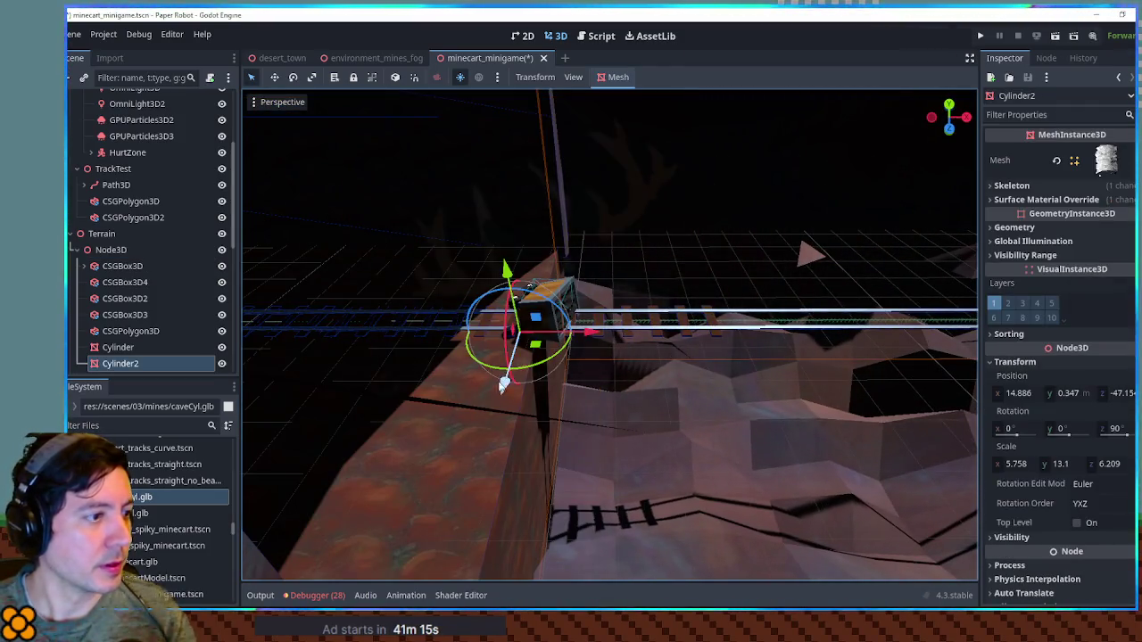
pyautogui.click(76, 250)
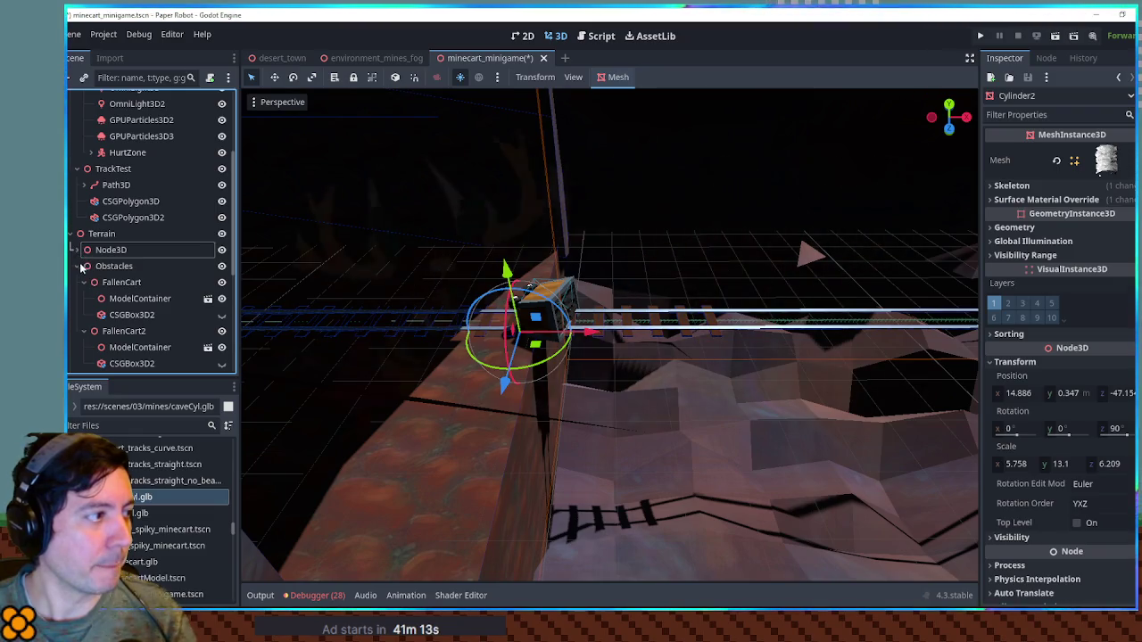
# Add a new CSGBox3D node under Node3D2 using the csgbox search.
pyautogui.click(105, 283)
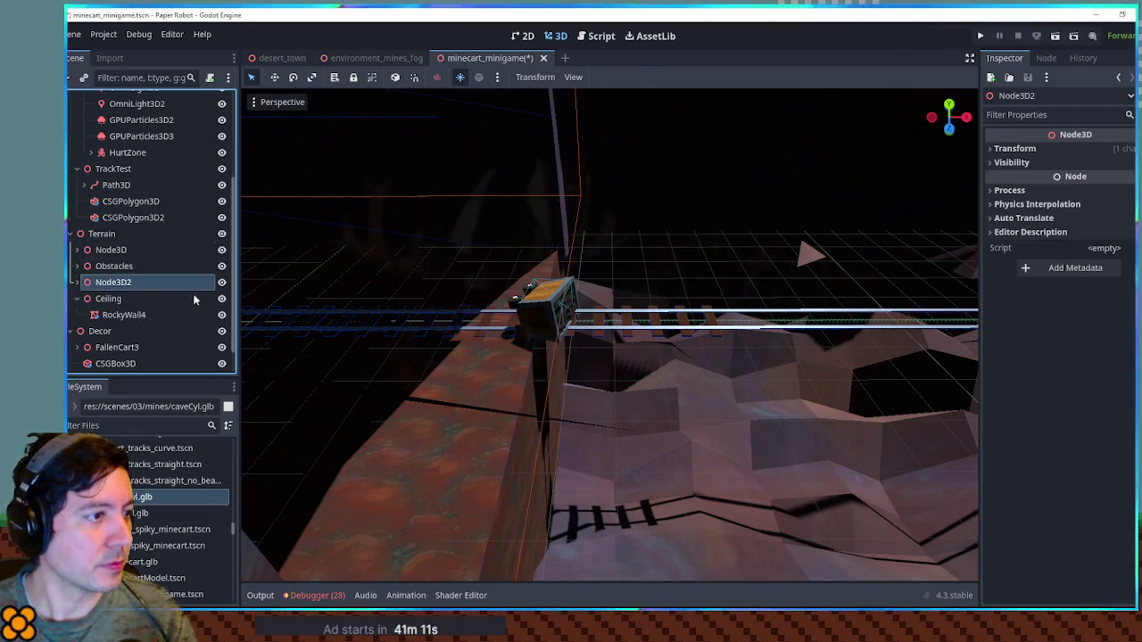
pyautogui.hotkey('ctrl', 'a')
pyautogui.write('csgbox')
pyautogui.press('Return')
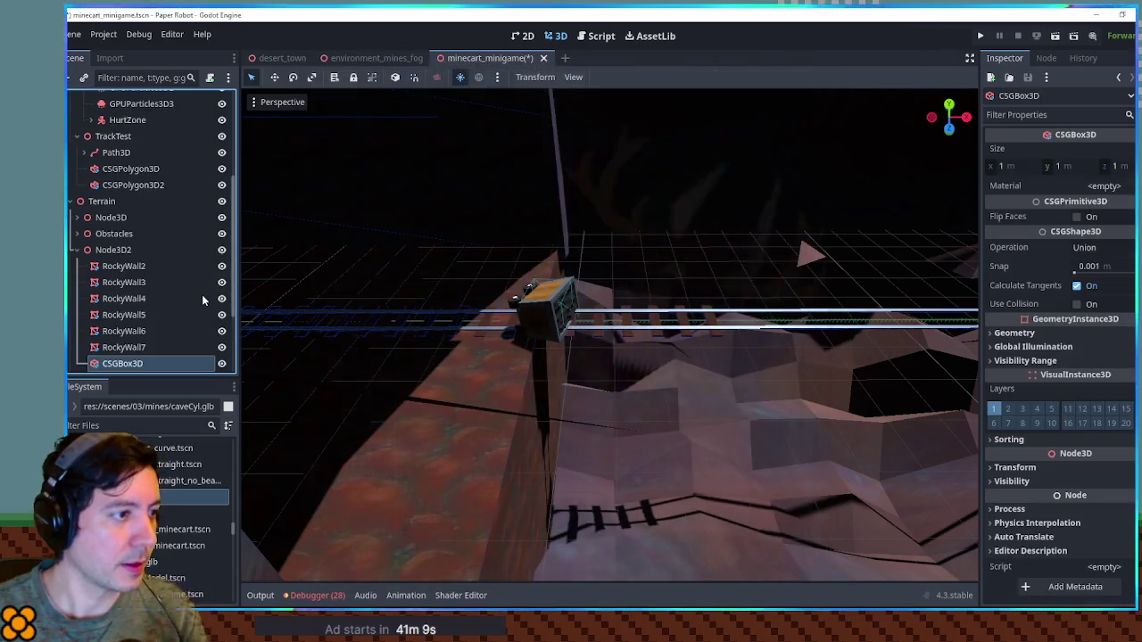
pyautogui.press('f')
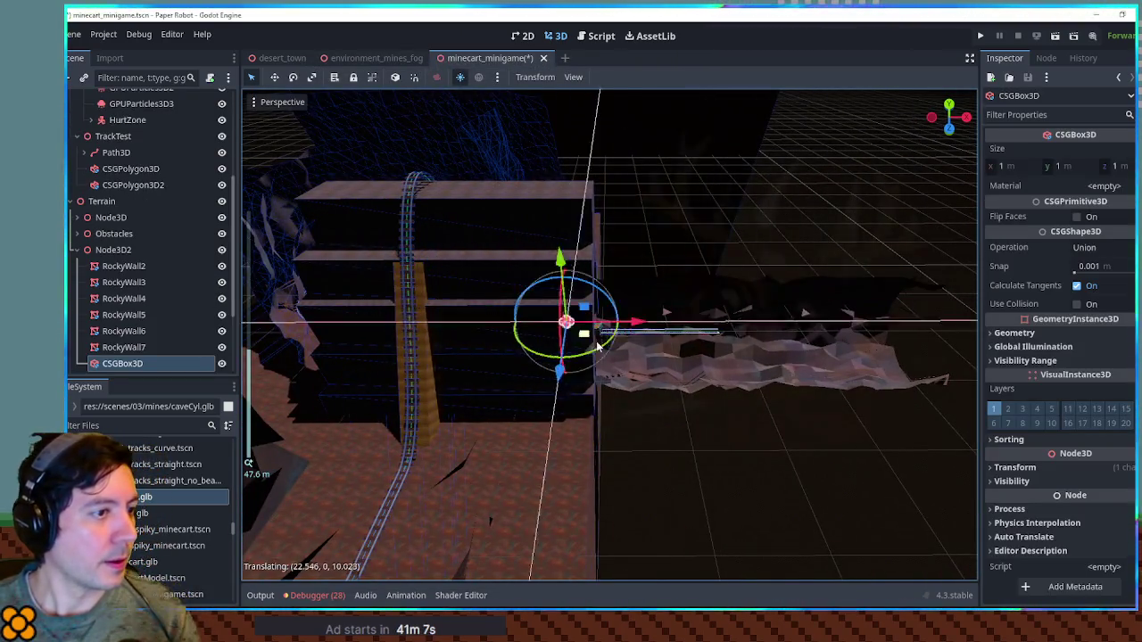
# Stretch the new box along the rails into a 39.169 × 0.252 × 1.574 m plank.
pyautogui.scroll(10, 612, 339)
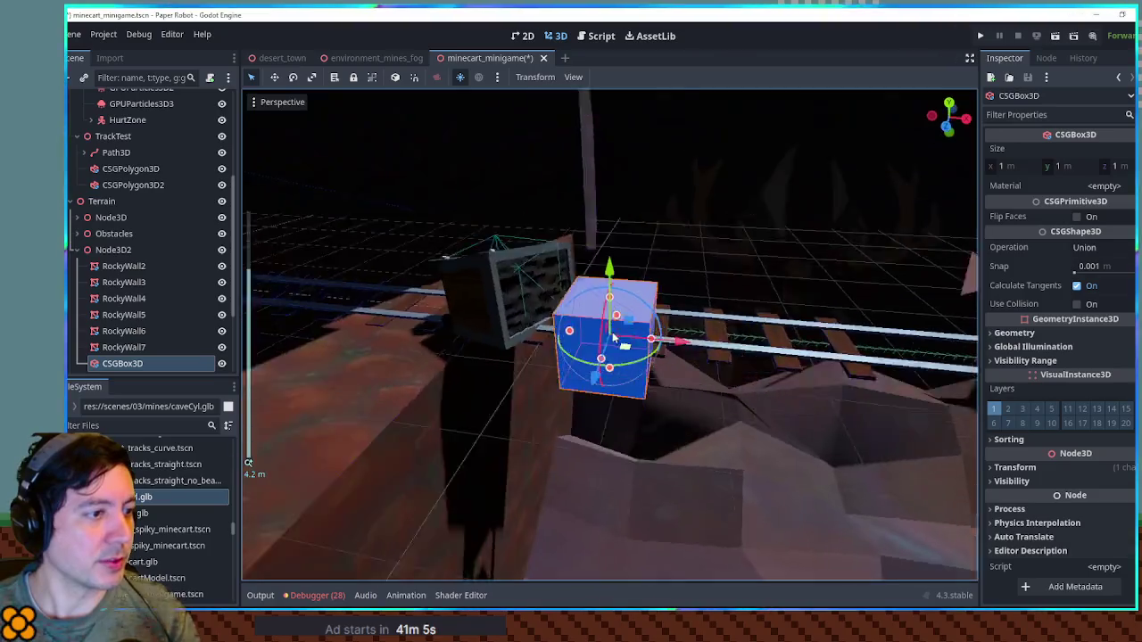
pyautogui.moveTo(623, 345); pyautogui.dragTo(585, 306)
pyautogui.moveTo(610, 266); pyautogui.dragTo(614, 333)
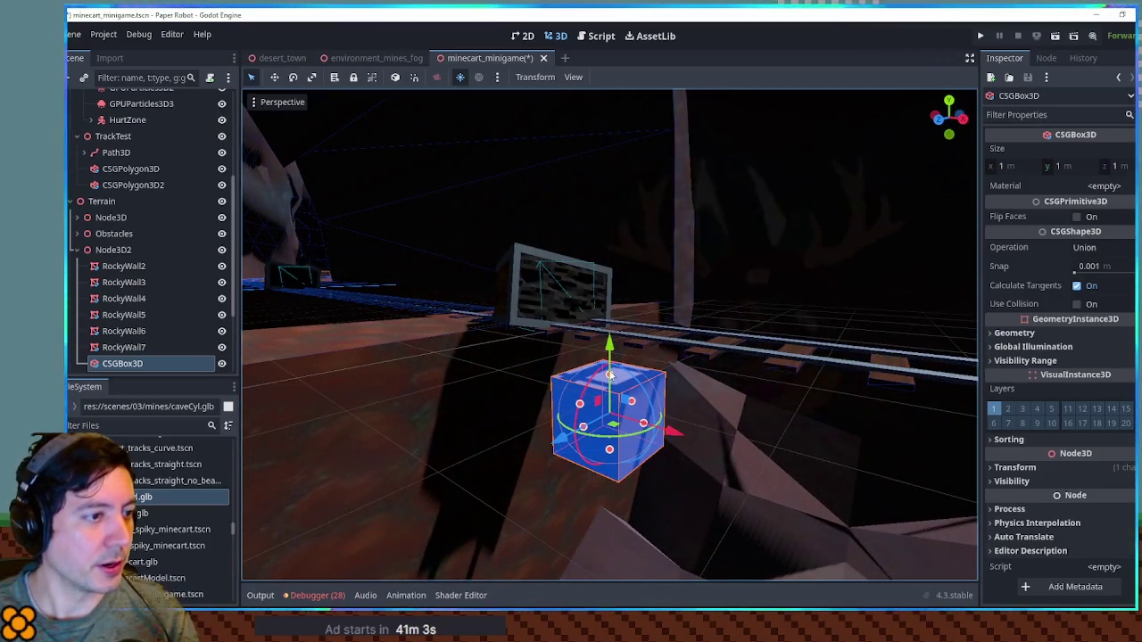
pyautogui.moveTo(610, 375); pyautogui.dragTo(610, 350)
pyautogui.moveTo(610, 487); pyautogui.dragTo(606, 407)
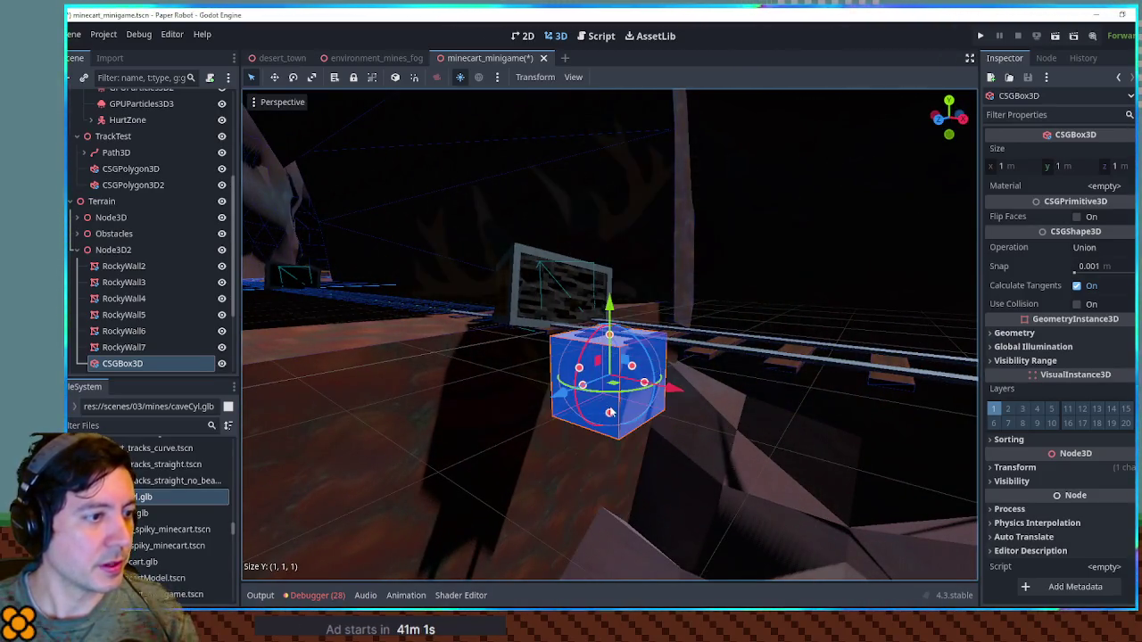
pyautogui.moveTo(606, 359)
pyautogui.mouseDown()
pyautogui.moveTo(564, 372)
pyautogui.moveTo(486, 438)
pyautogui.mouseUp()
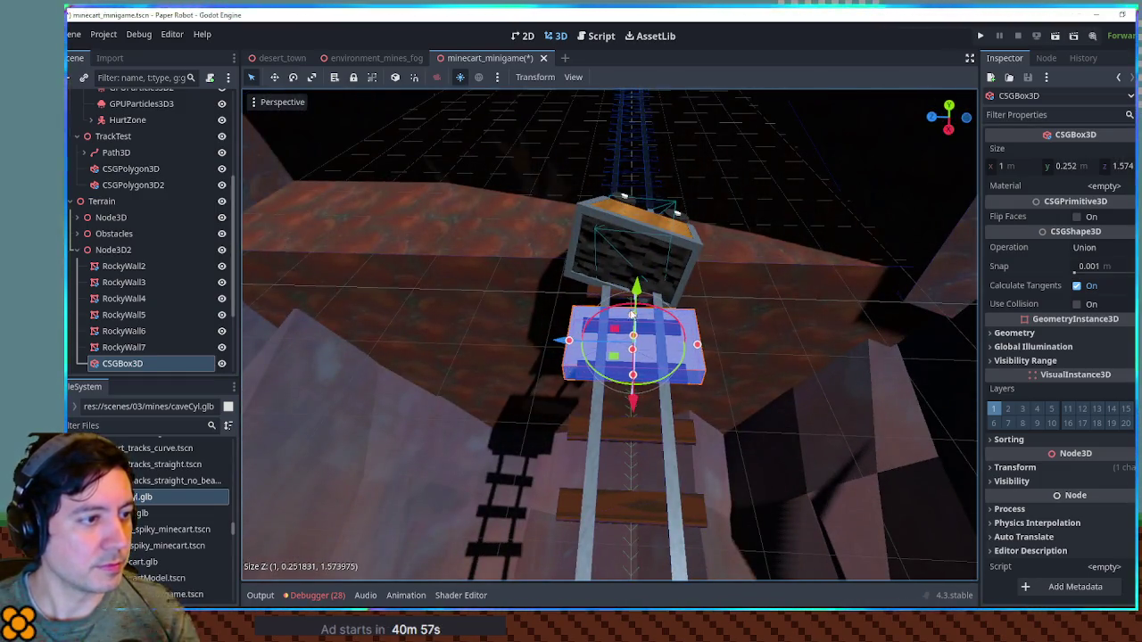
pyautogui.moveTo(634, 259)
pyautogui.mouseDown()
pyautogui.moveTo(742, 311)
pyautogui.moveTo(844, 241)
pyautogui.moveTo(758, 294)
pyautogui.moveTo(643, 334)
pyautogui.moveTo(1078, 308)
pyautogui.mouseUp()
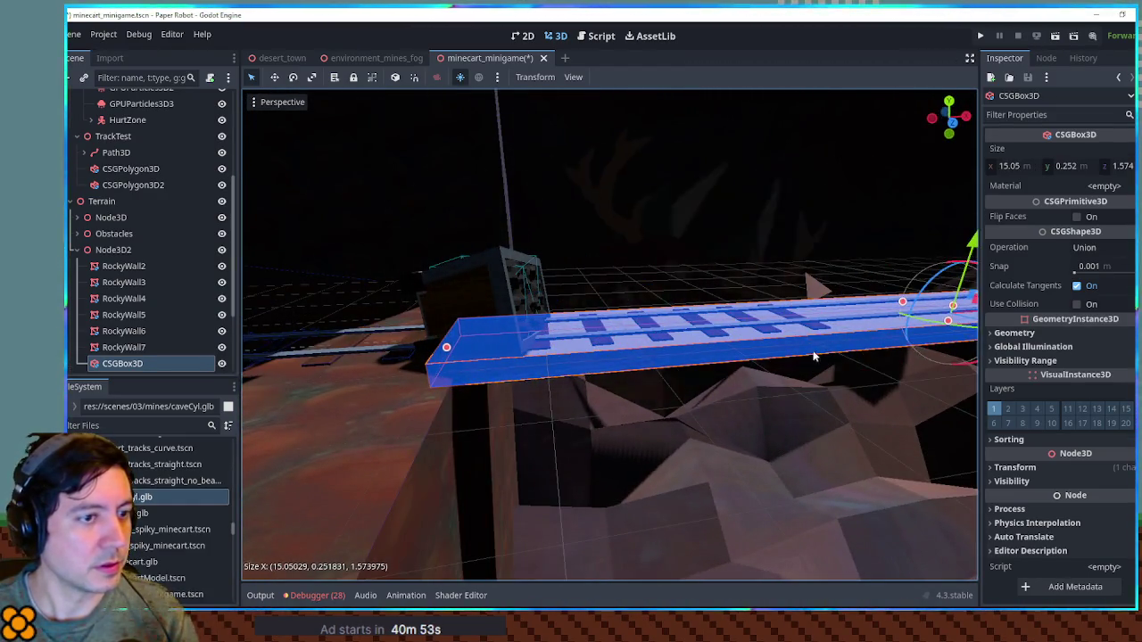
pyautogui.scroll(-5, 814, 357)
pyautogui.moveTo(862, 341)
pyautogui.mouseDown()
pyautogui.moveTo(852, 299)
pyautogui.moveTo(630, 354)
pyautogui.moveTo(866, 352)
pyautogui.moveTo(887, 365)
pyautogui.moveTo(564, 391)
pyautogui.moveTo(729, 368)
pyautogui.mouseUp()
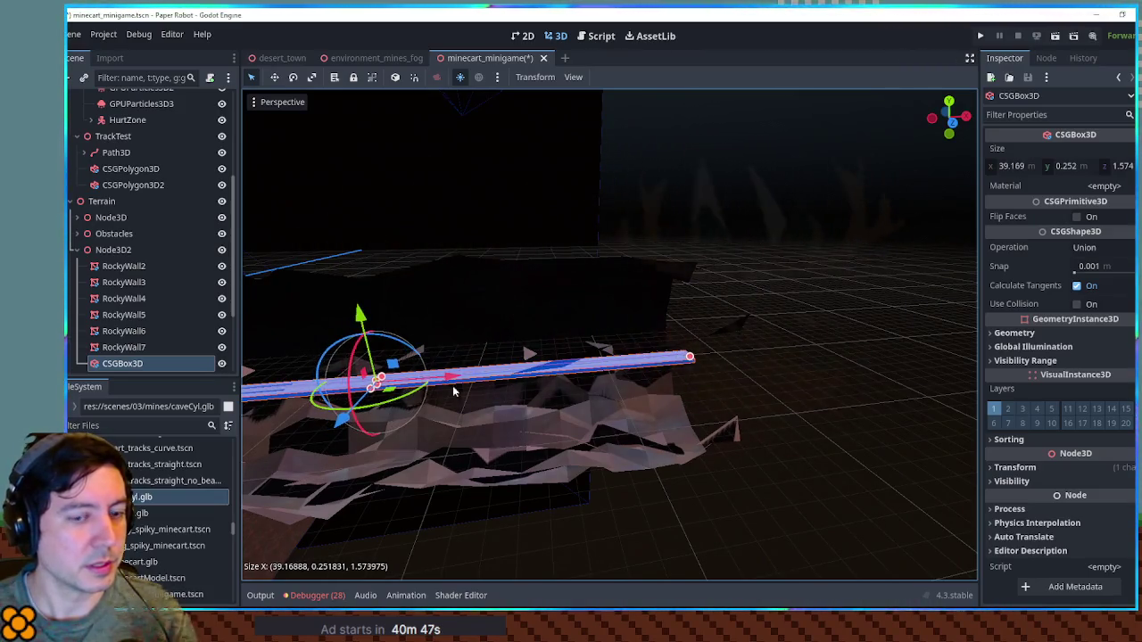
pyautogui.press('f')
pyautogui.scroll(3, 494, 391)
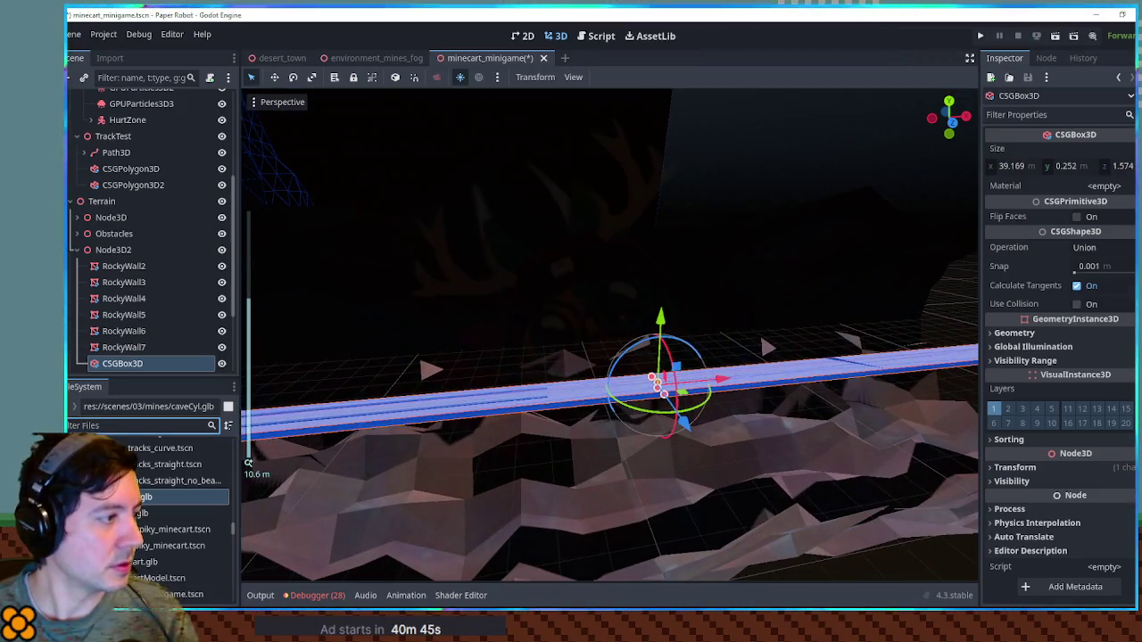
pyautogui.write('anks tre')
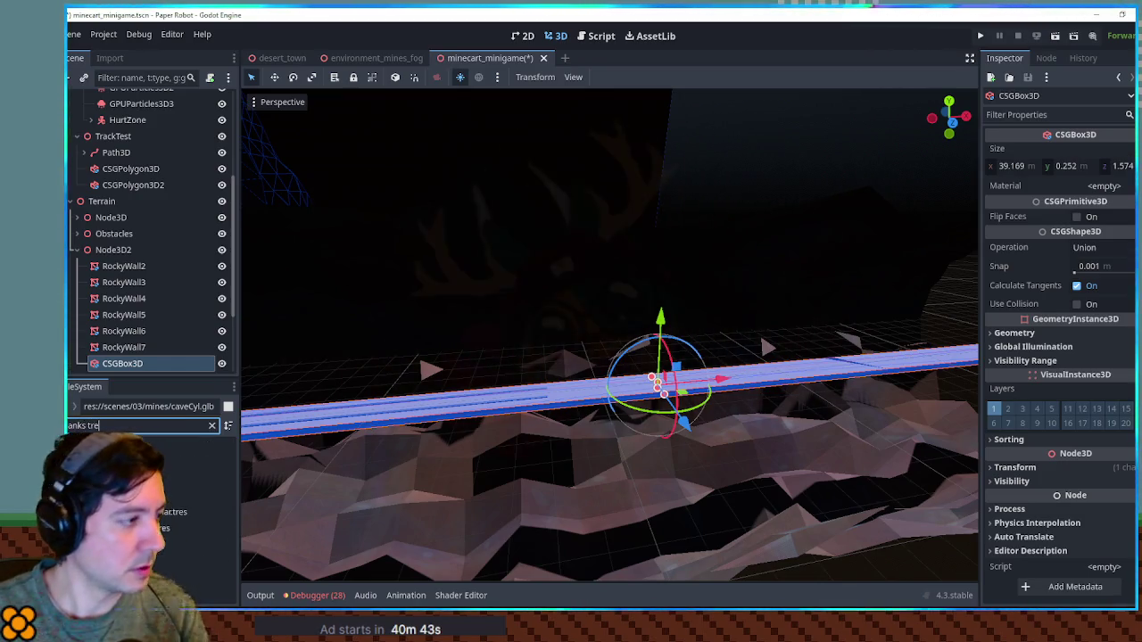
# Assign the planksTriplanar.tres material to the plank box's Material slot.
pyautogui.moveTo(143, 545); pyautogui.dragTo(1008, 223)
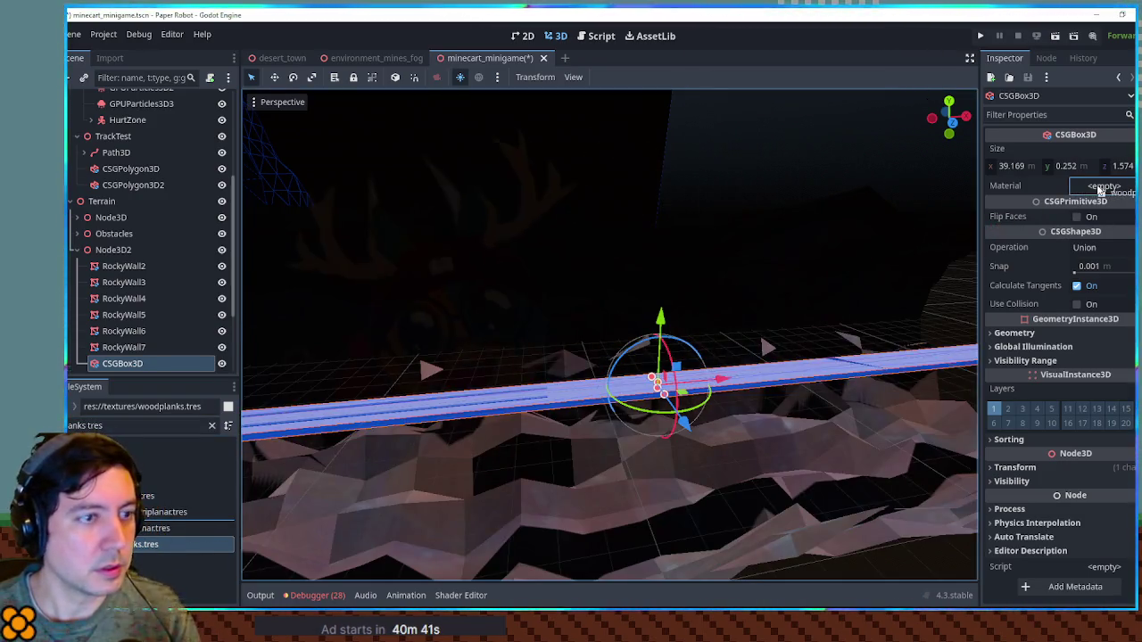
pyautogui.moveTo(1100, 189); pyautogui.dragTo(1096, 192)
pyautogui.moveTo(156, 529); pyautogui.dragTo(1042, 181)
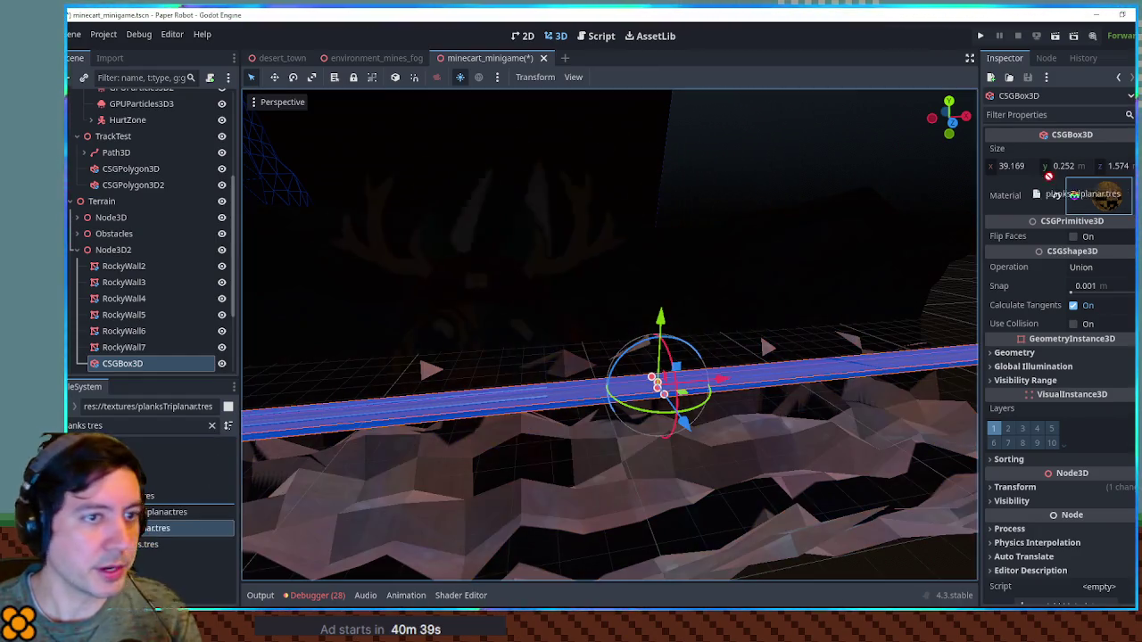
pyautogui.moveTo(1113, 197); pyautogui.dragTo(1111, 197)
# Reselect the plank box and replace its material with darkPlanksTriplanar.tres.
pyautogui.click(809, 164)
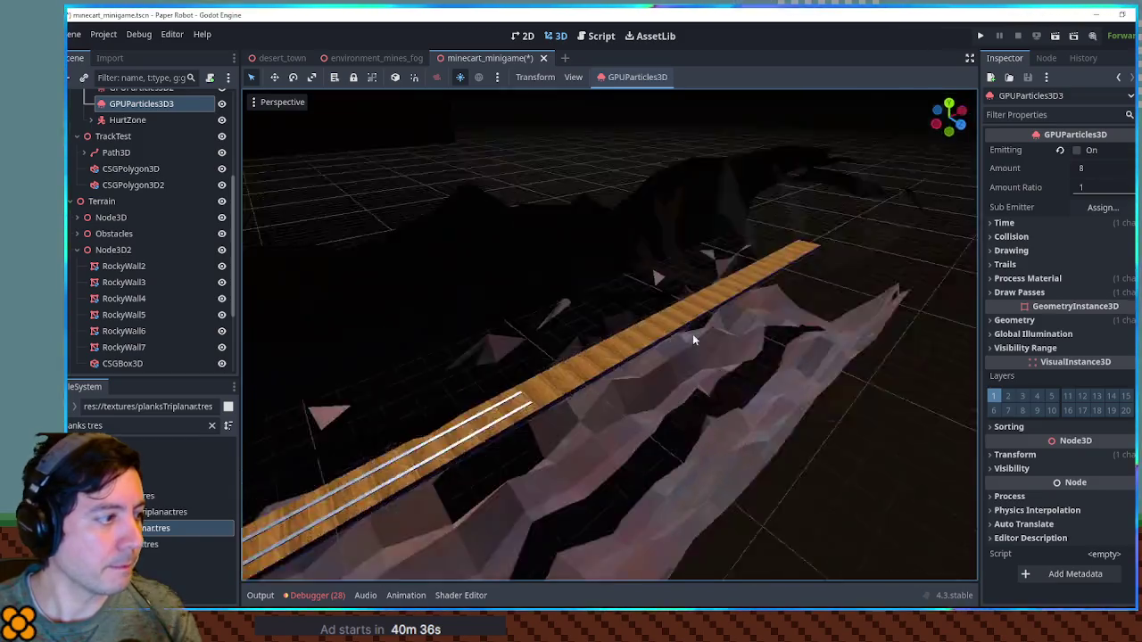
pyautogui.moveTo(692, 339); pyautogui.dragTo(197, 507)
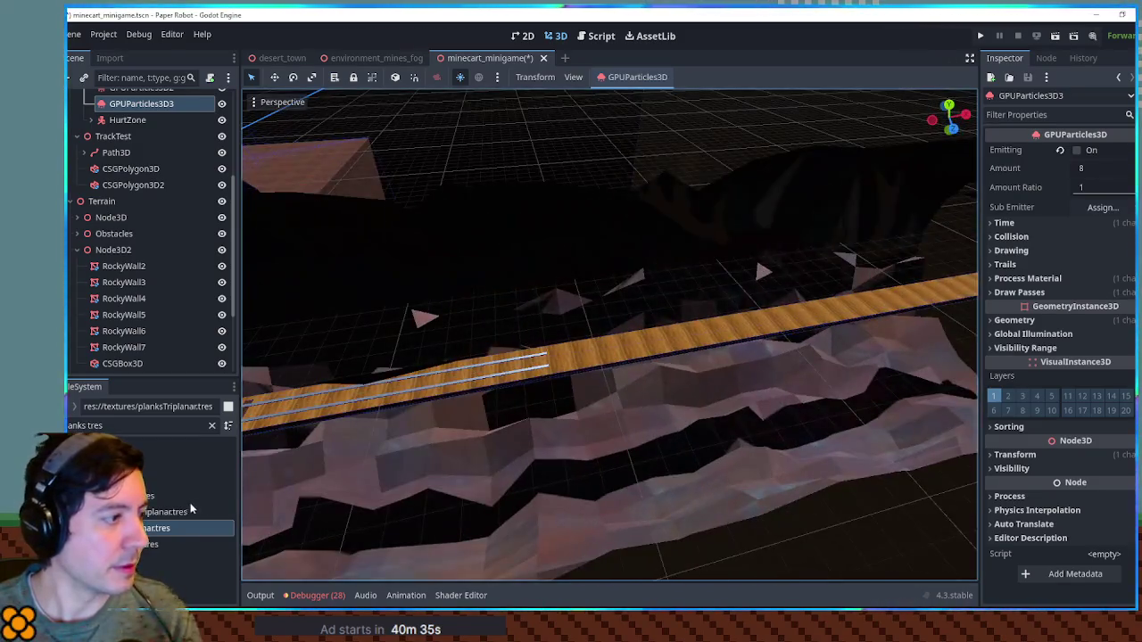
pyautogui.click(326, 418)
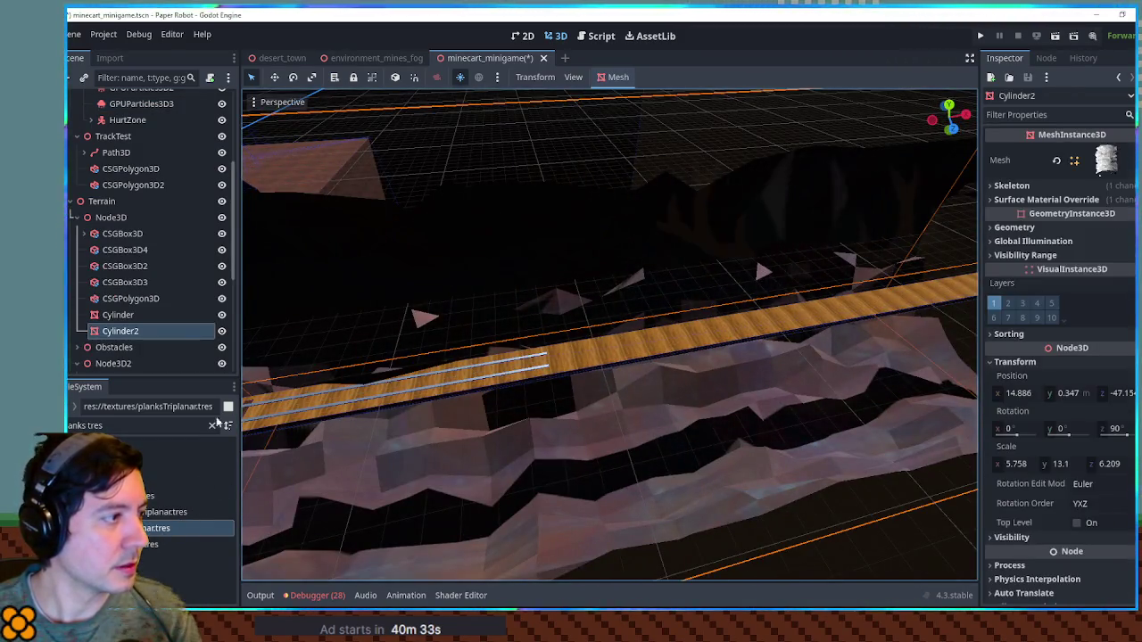
pyautogui.scroll(5, 705, 337)
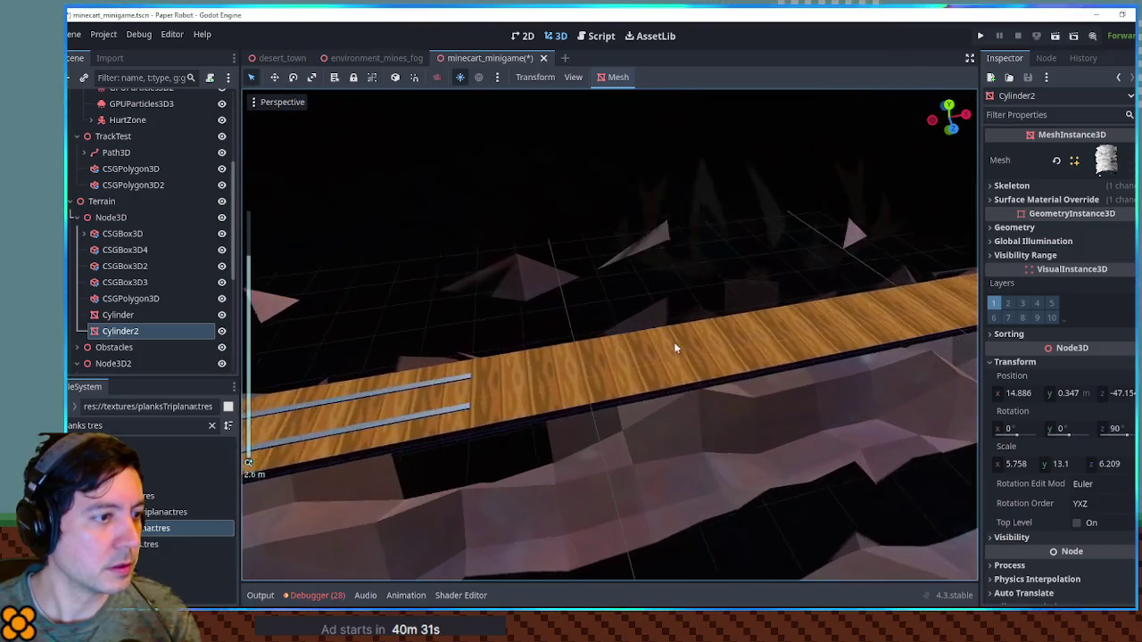
pyautogui.click(655, 351)
pyautogui.moveTo(148, 514)
pyautogui.mouseDown()
pyautogui.moveTo(517, 412)
pyautogui.moveTo(1100, 194)
pyautogui.mouseUp()
pyautogui.scroll(-2, 662, 280)
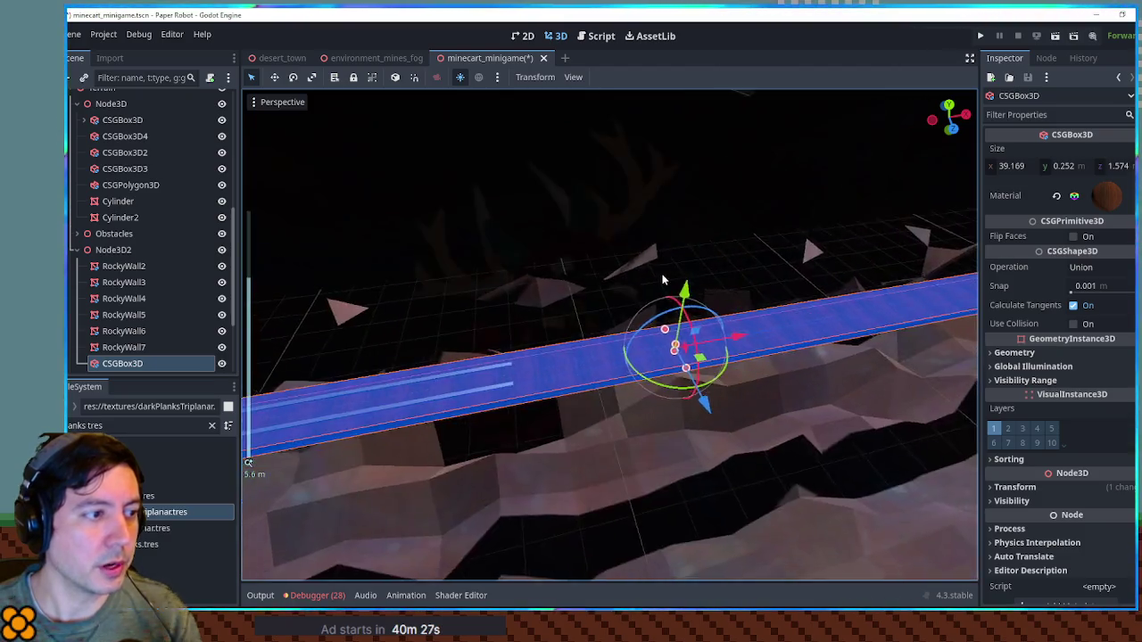
pyautogui.click(662, 336)
pyautogui.moveTo(526, 351)
pyautogui.mouseDown()
pyautogui.moveTo(607, 405)
pyautogui.moveTo(619, 374)
pyautogui.moveTo(589, 289)
pyautogui.moveTo(597, 319)
pyautogui.moveTo(492, 413)
pyautogui.mouseUp()
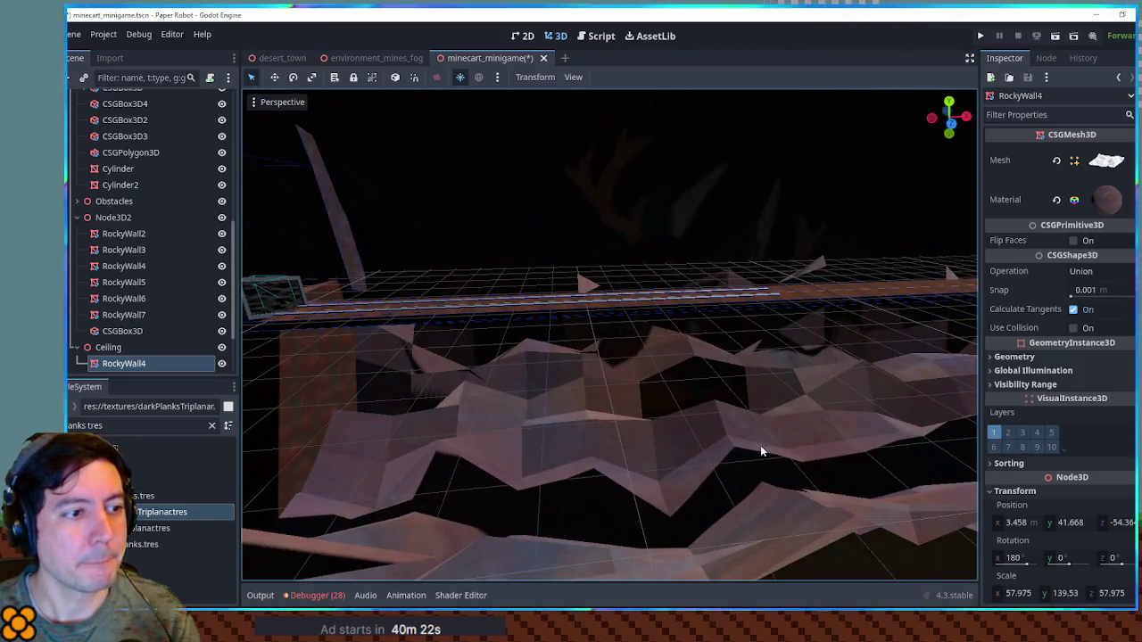
pyautogui.moveTo(939, 416)
pyautogui.mouseDown()
pyautogui.moveTo(753, 401)
pyautogui.moveTo(754, 383)
pyautogui.mouseUp()
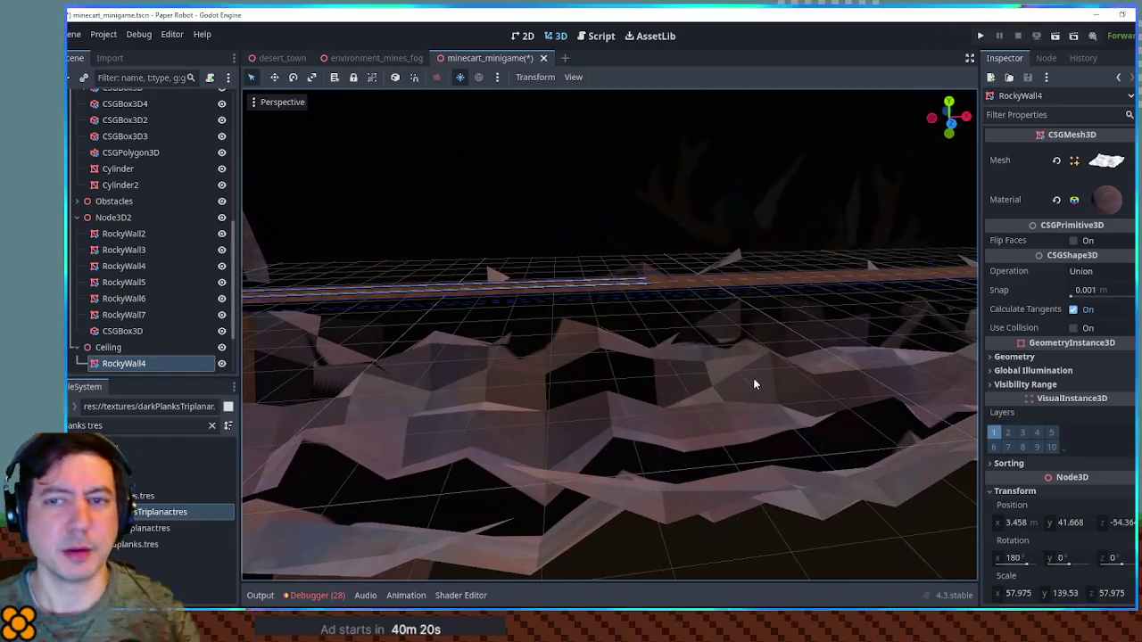
pyautogui.scroll(-5, 693, 415)
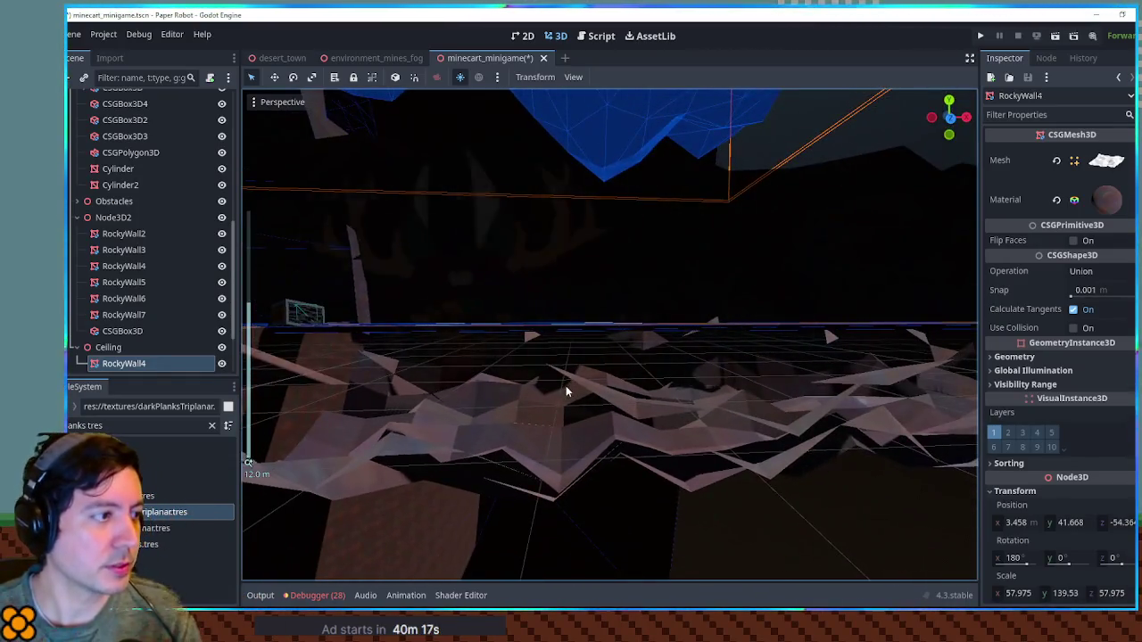
pyautogui.moveTo(565, 391)
pyautogui.mouseDown()
pyautogui.moveTo(657, 351)
pyautogui.moveTo(614, 353)
pyautogui.mouseUp()
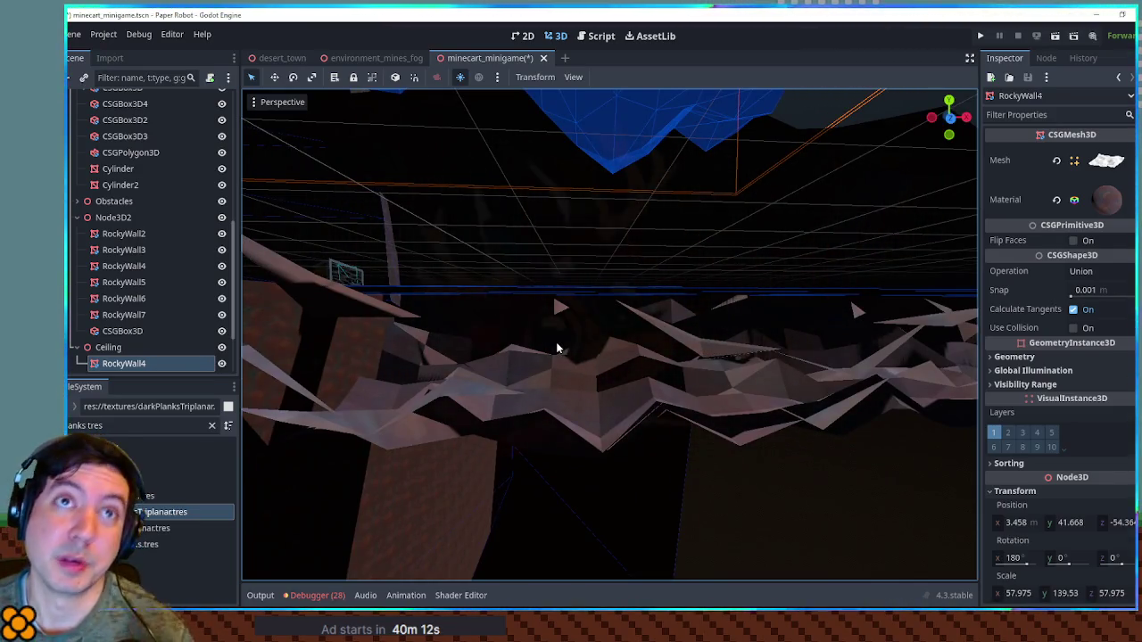
pyautogui.moveTo(554, 340)
pyautogui.mouseDown()
pyautogui.moveTo(565, 356)
pyautogui.moveTo(650, 372)
pyautogui.moveTo(630, 354)
pyautogui.mouseUp()
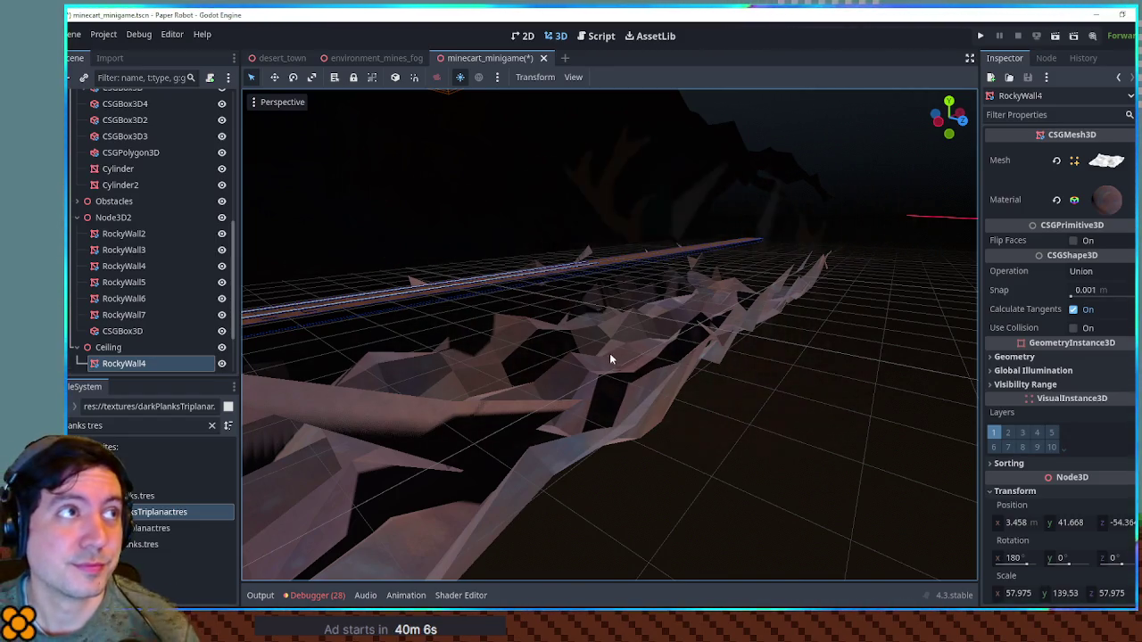
pyautogui.moveTo(835, 350)
pyautogui.mouseDown()
pyautogui.moveTo(717, 329)
pyautogui.moveTo(658, 349)
pyautogui.moveTo(830, 336)
pyautogui.moveTo(435, 321)
pyautogui.mouseUp()
pyautogui.click(438, 325)
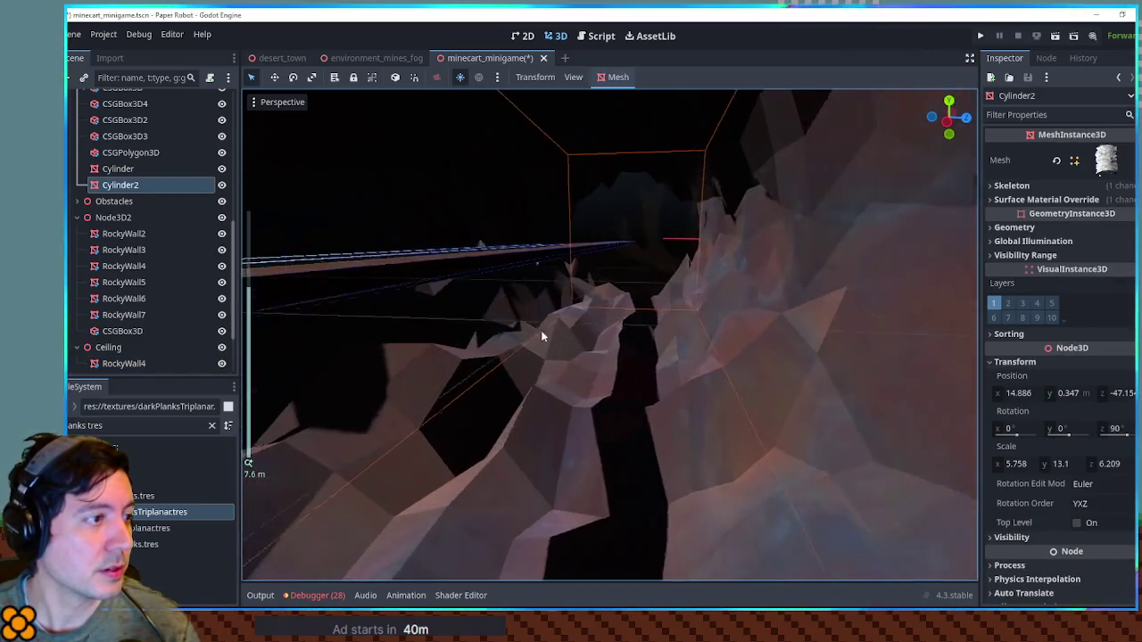
pyautogui.click(461, 269)
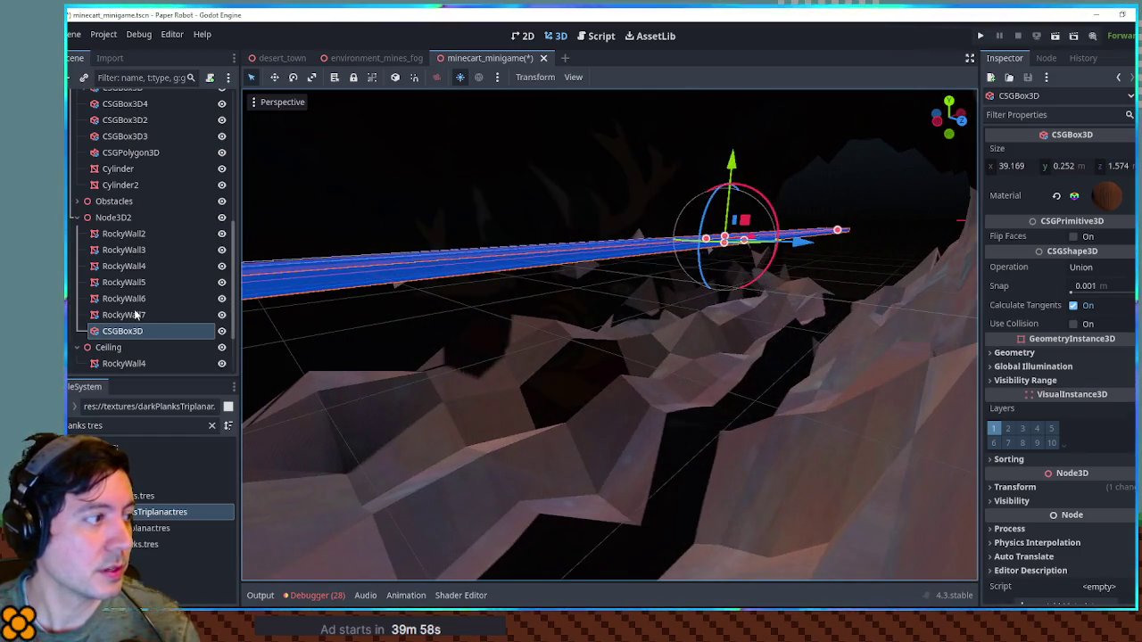
pyautogui.click(114, 218)
# Create a Bridge1 Node3D under Node3D2 and move the long plank CSGBox3D into it.
pyautogui.hotkey('ctrl', 'a')
pyautogui.write('node3')
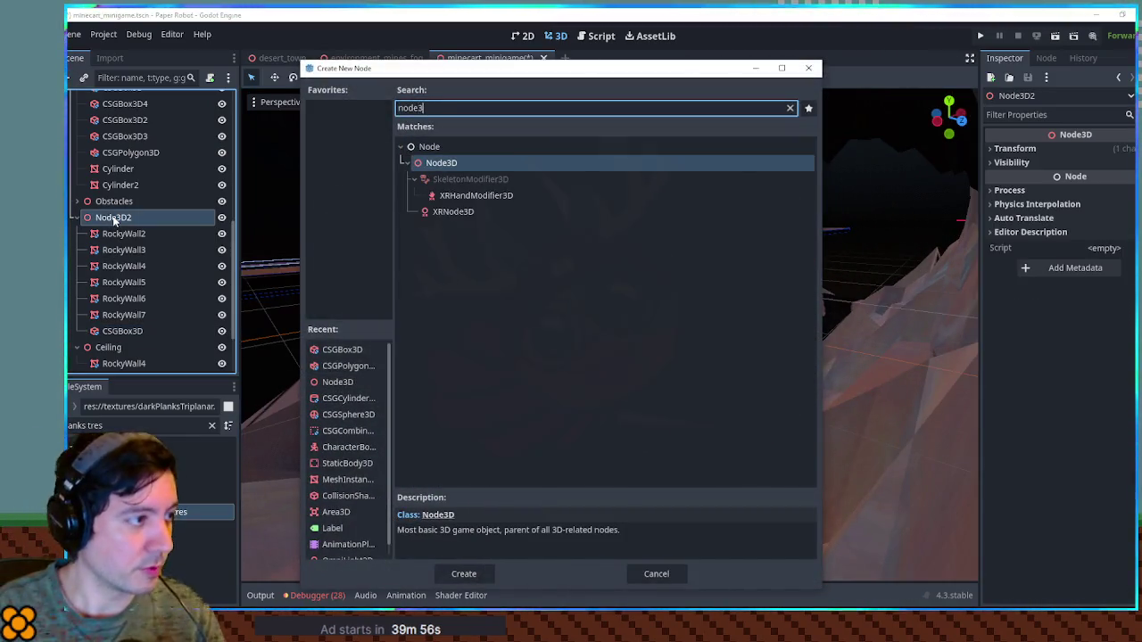
pyautogui.press('Return')
pyautogui.click(108, 347)
pyautogui.click(110, 331)
pyautogui.hotkey('ctrl', 'a')
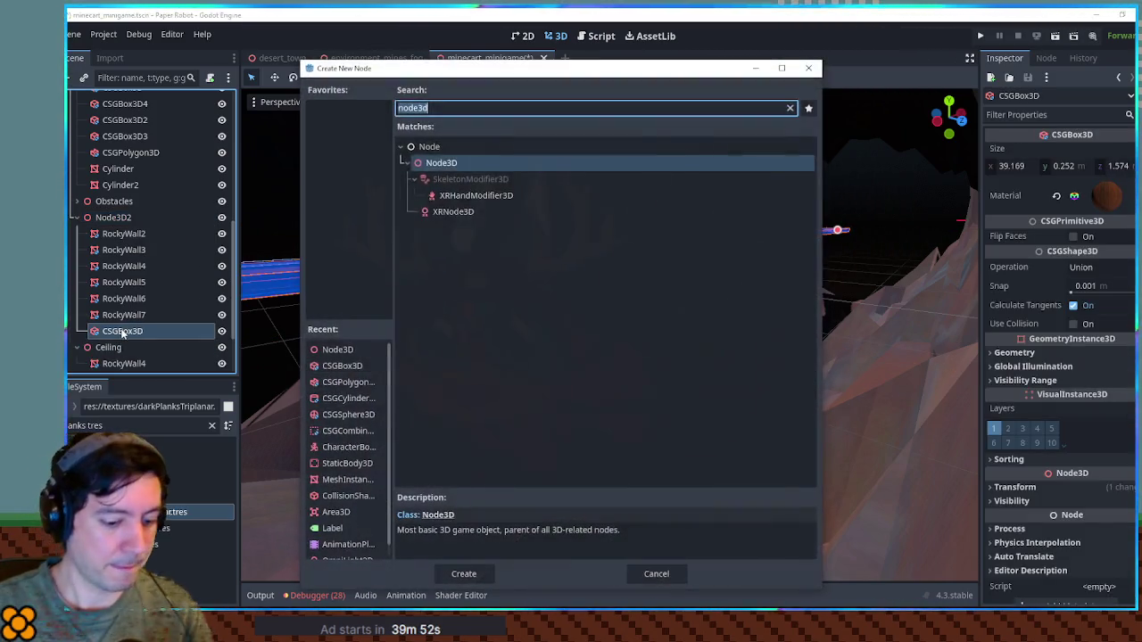
pyautogui.press('Return')
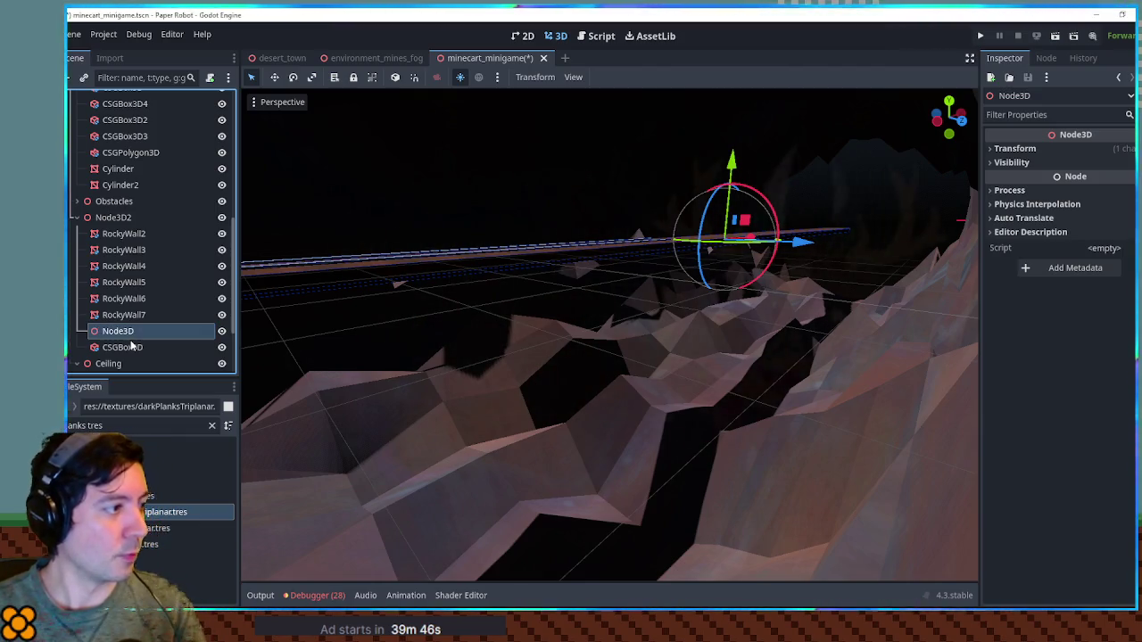
pyautogui.moveTo(125, 348); pyautogui.dragTo(116, 332)
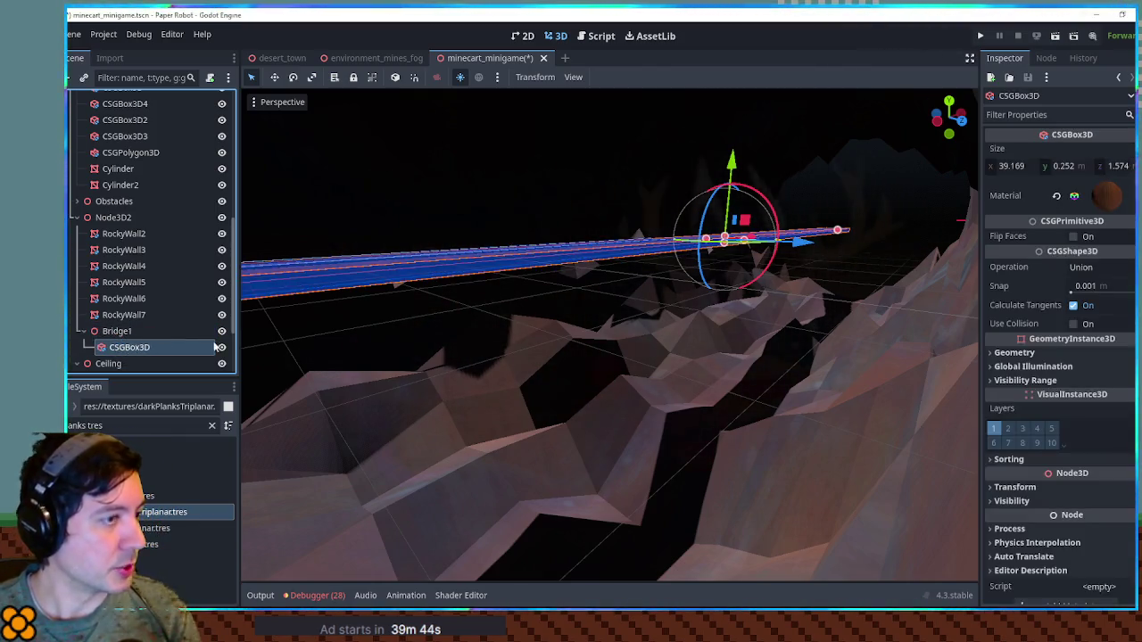
pyautogui.hotkey('ctrl', 'd')
# Resize the duplicated plank CSGBox3D2 into a tall, thin 39.169 × 8.143 × 0.969 m panel.
pyautogui.moveTo(733, 161); pyautogui.dragTo(733, 164)
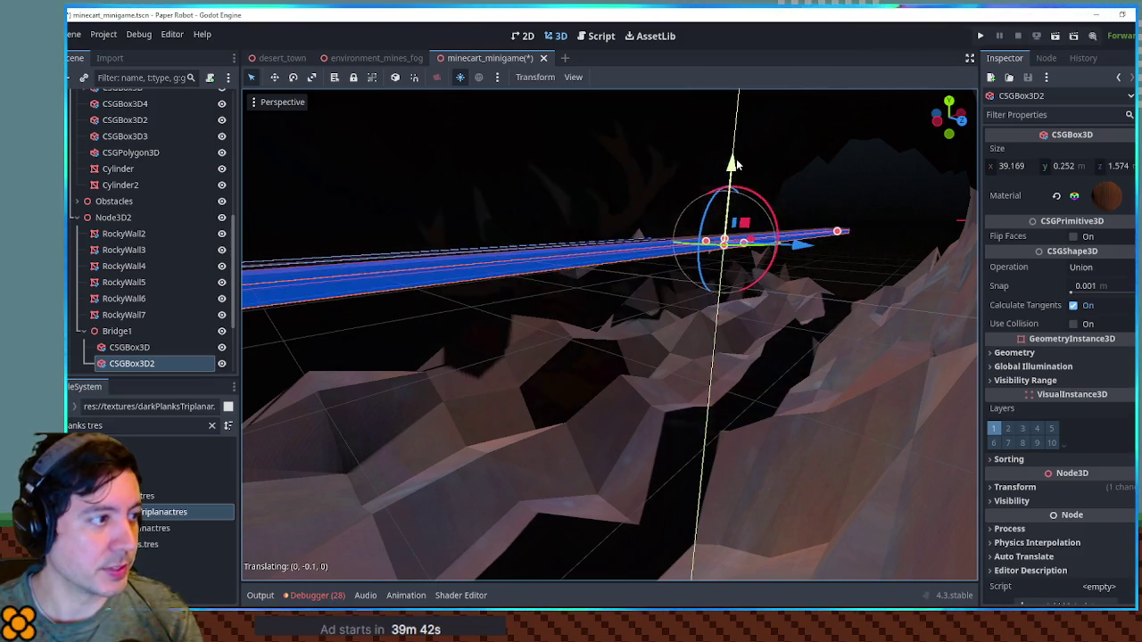
pyautogui.moveTo(722, 251); pyautogui.dragTo(728, 446)
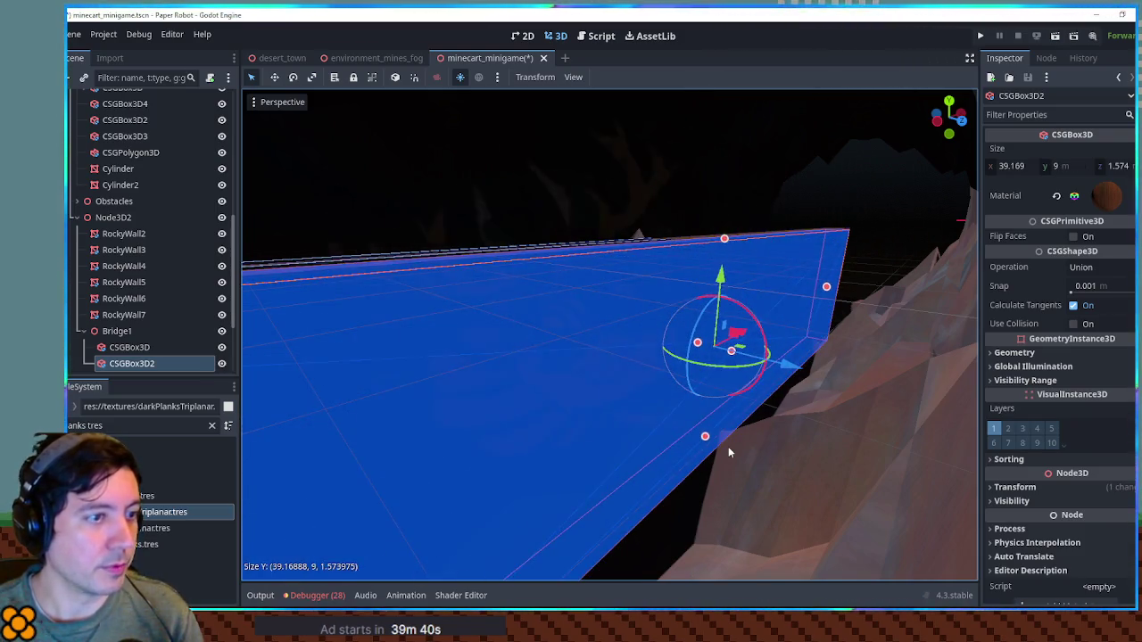
pyautogui.scroll(5, 725, 307)
pyautogui.moveTo(725, 308); pyautogui.dragTo(652, 244)
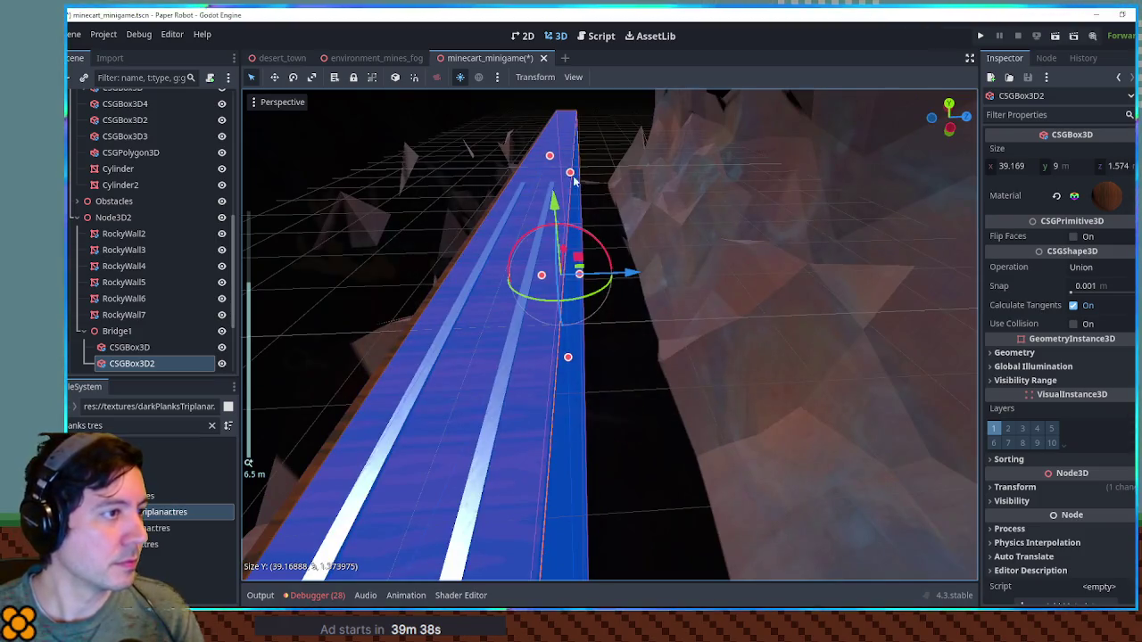
pyautogui.moveTo(546, 277)
pyautogui.mouseDown()
pyautogui.moveTo(447, 246)
pyautogui.moveTo(534, 307)
pyautogui.mouseUp()
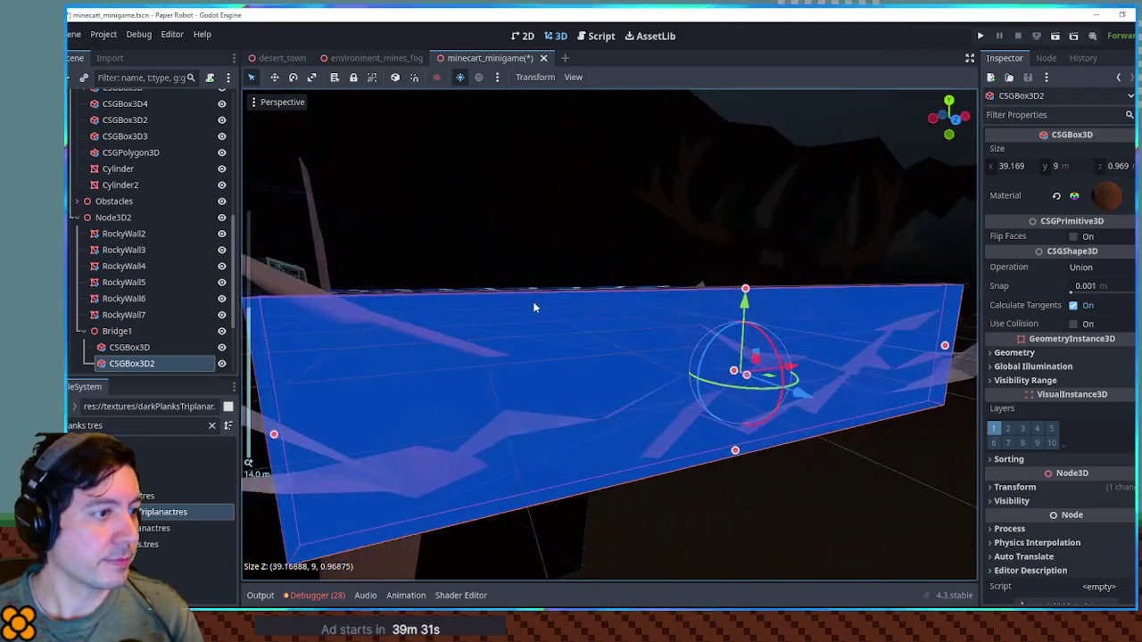
pyautogui.press('KP_1')
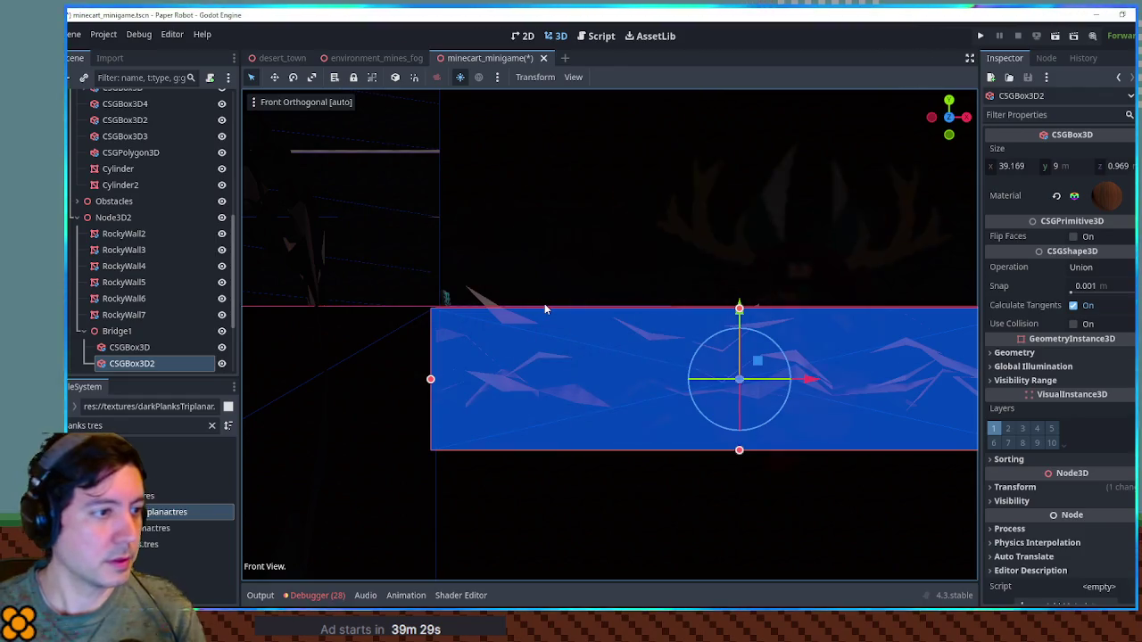
pyautogui.moveTo(739, 450); pyautogui.dragTo(740, 440)
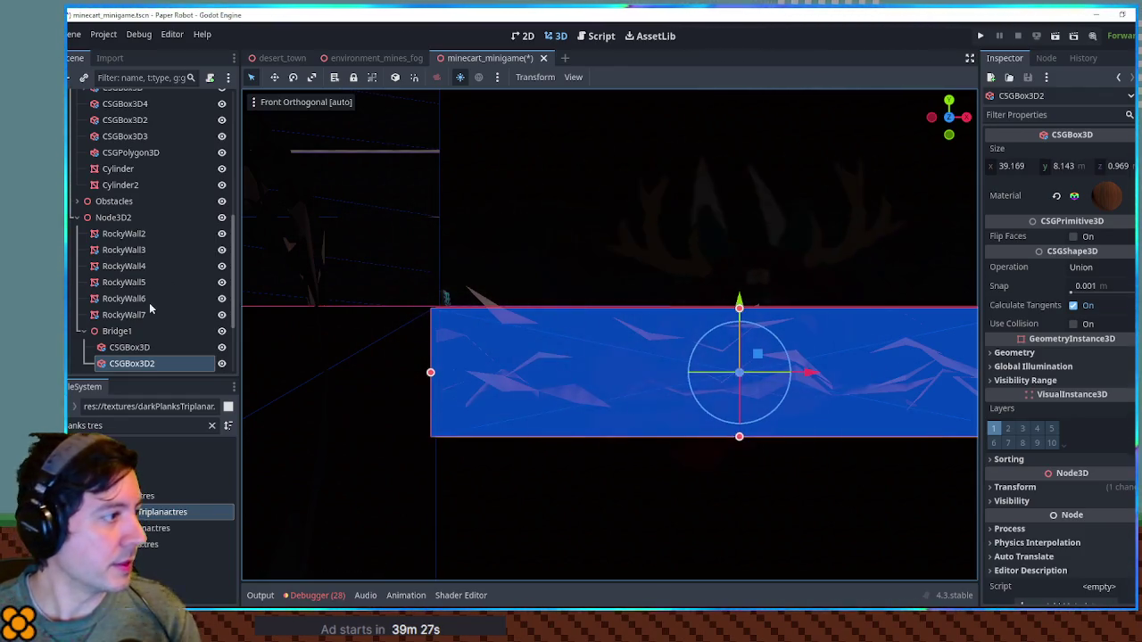
pyautogui.click(129, 363)
pyautogui.hotkey('ctrl', 'a')
# Add a CSGCylinder3D child to CSGBox3D2 and frame it in the front view.
pyautogui.write('csg')
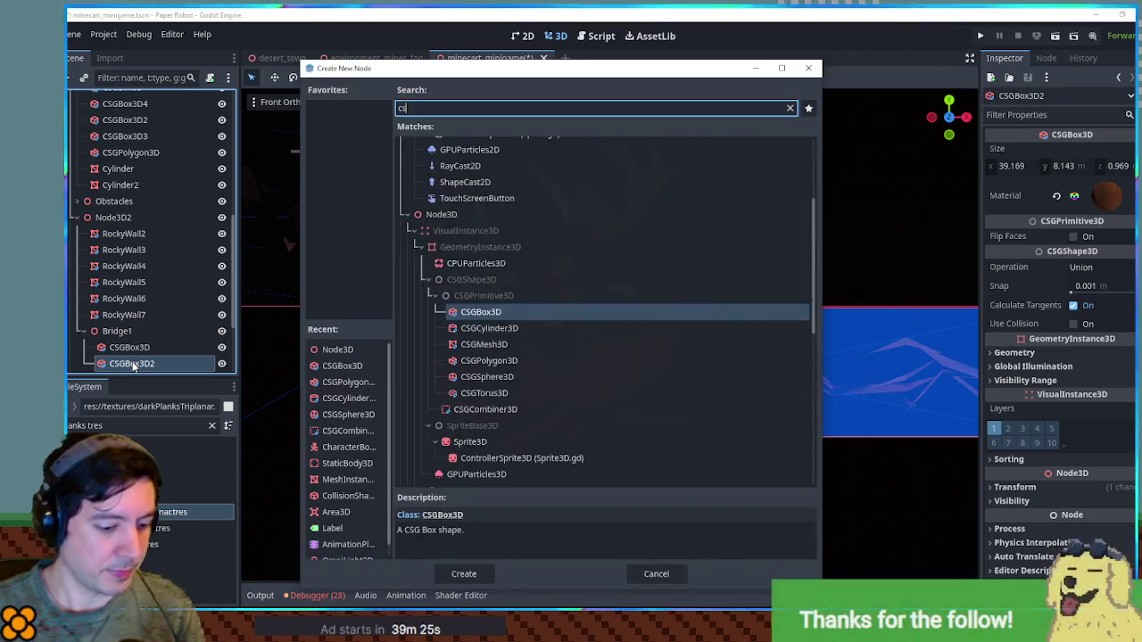
pyautogui.press('Return')
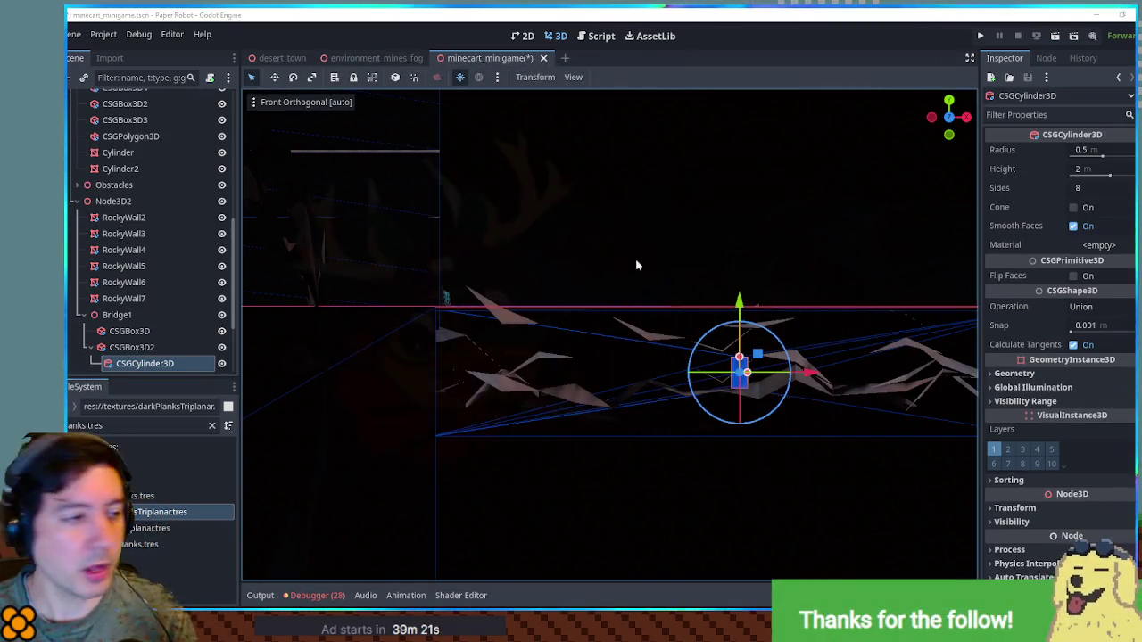
pyautogui.moveTo(694, 337); pyautogui.dragTo(788, 357)
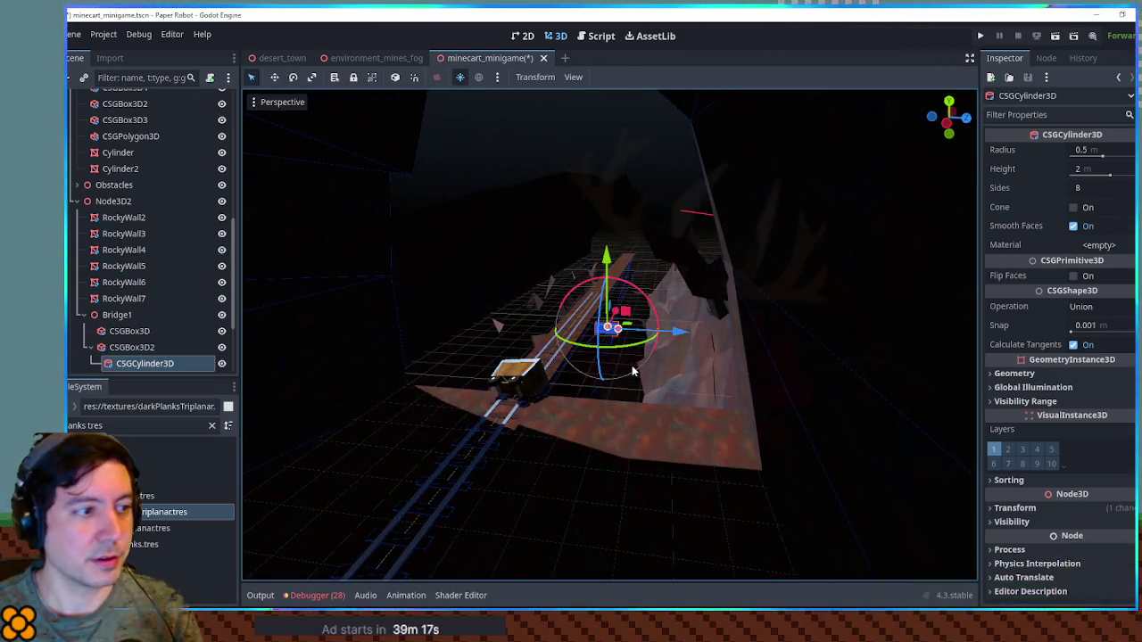
pyautogui.press('KP_3')
pyautogui.press('KP_1')
pyautogui.scroll(5, 714, 348)
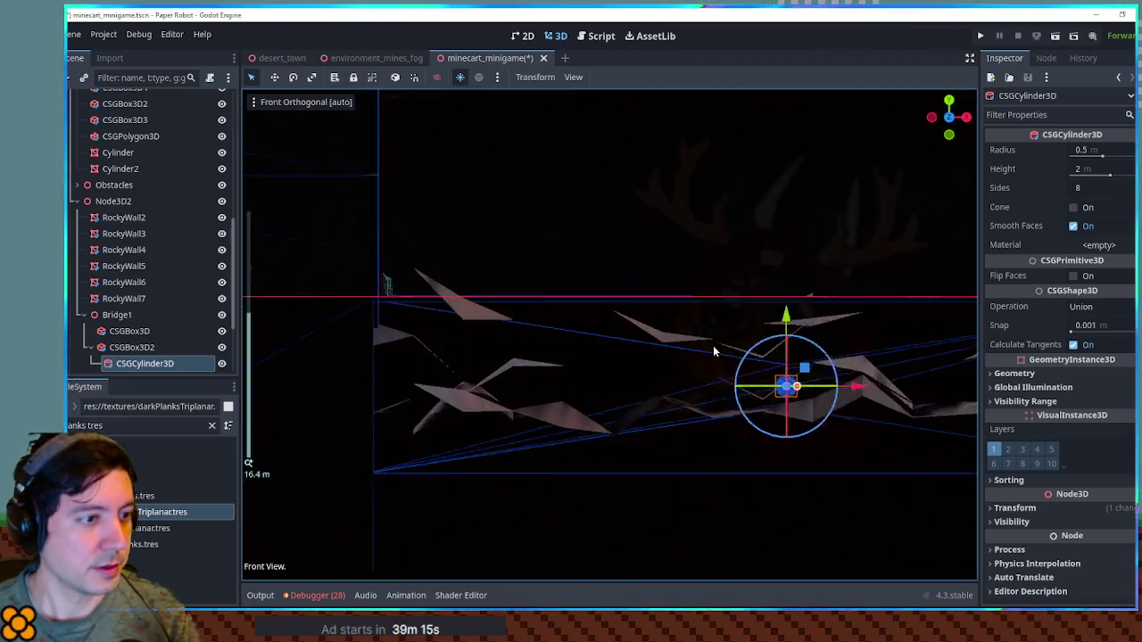
pyautogui.moveTo(765, 346)
pyautogui.mouseDown()
pyautogui.moveTo(373, 316)
pyautogui.moveTo(724, 326)
pyautogui.moveTo(500, 330)
pyautogui.moveTo(668, 349)
pyautogui.moveTo(647, 348)
pyautogui.mouseUp()
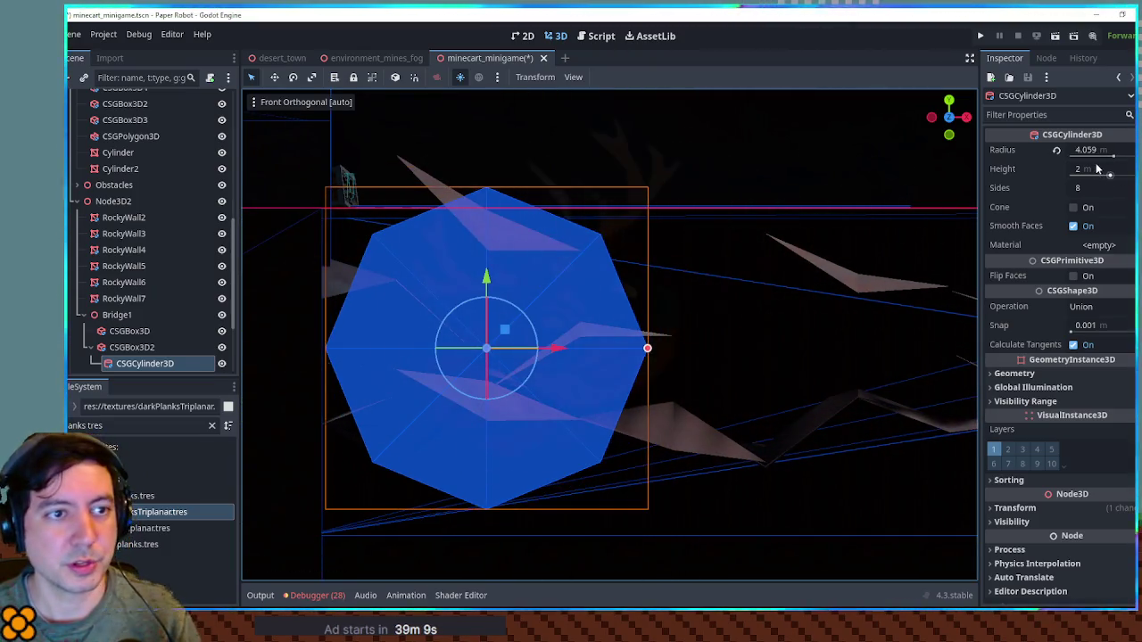
# Give the cylinder 12 sides, paste the plank material, and set its Operation to Subtraction.
pyautogui.click(1090, 189)
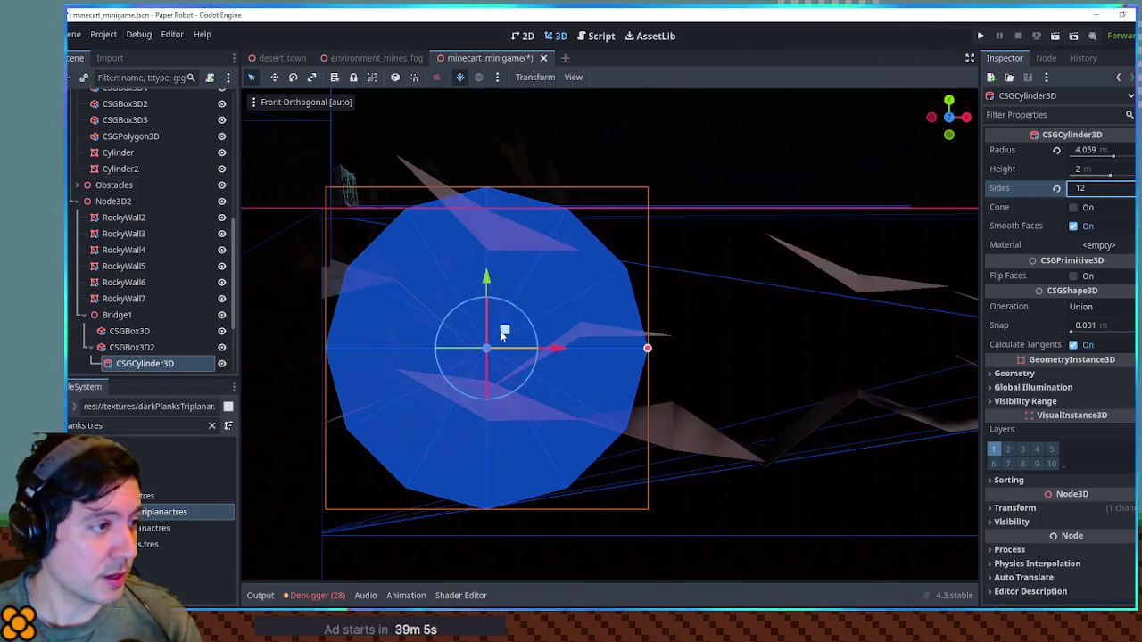
pyautogui.scroll(-5, 500, 335)
pyautogui.moveTo(609, 250)
pyautogui.mouseDown()
pyautogui.moveTo(584, 331)
pyautogui.moveTo(601, 354)
pyautogui.moveTo(577, 360)
pyautogui.mouseUp()
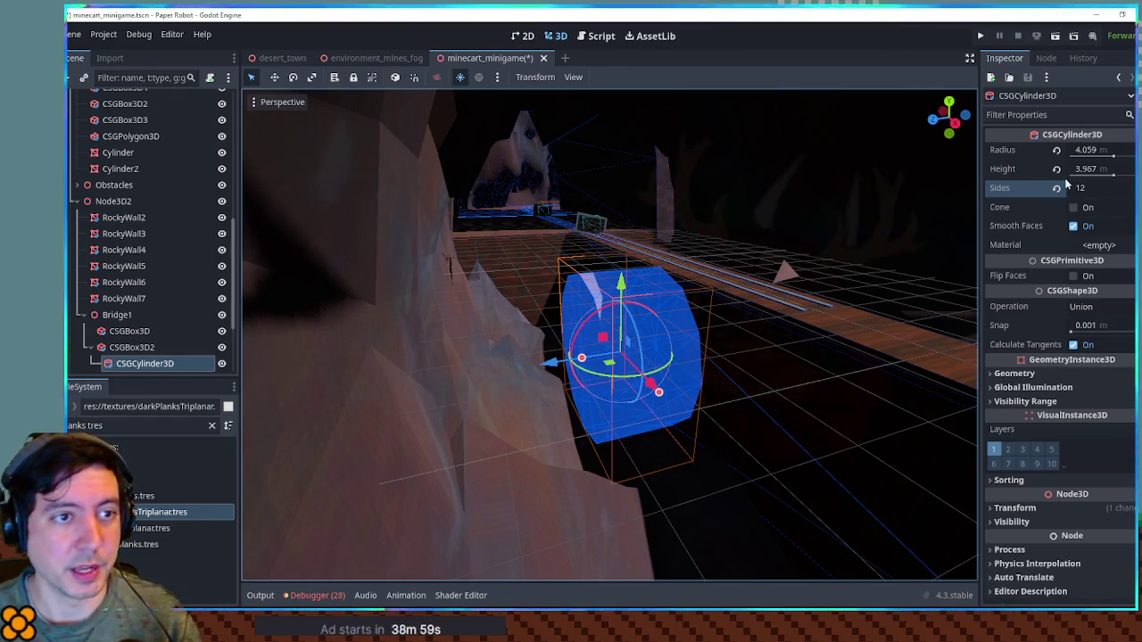
pyautogui.click(1096, 347)
pyautogui.moveTo(714, 340); pyautogui.dragTo(695, 318)
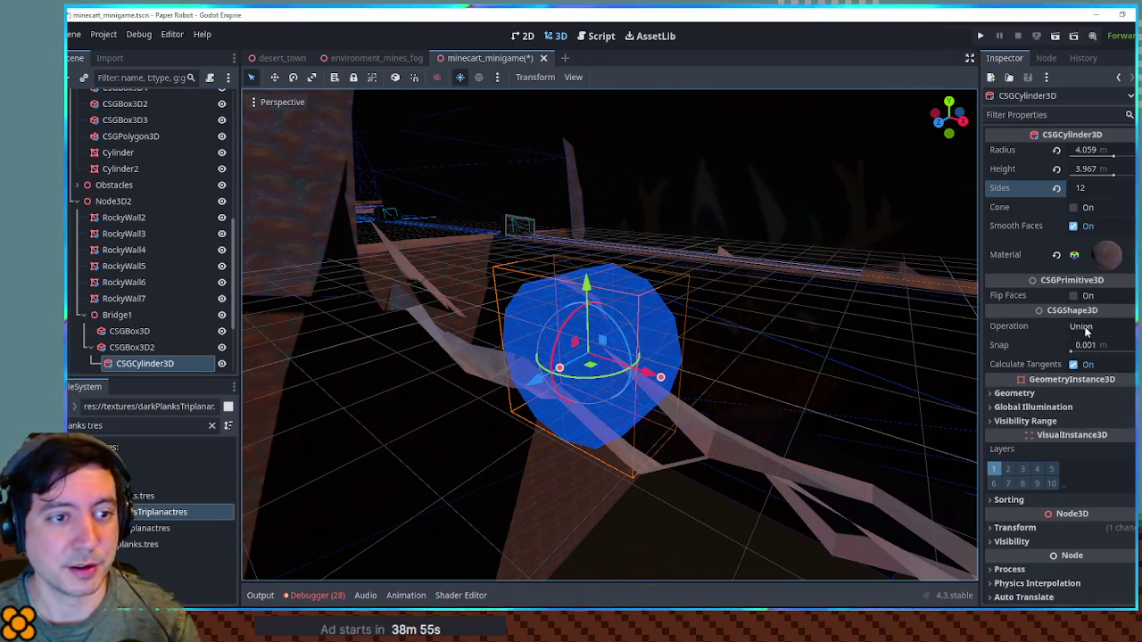
pyautogui.click(1086, 326)
pyautogui.click(1091, 361)
pyautogui.click(555, 506)
pyautogui.scroll(3, 628, 525)
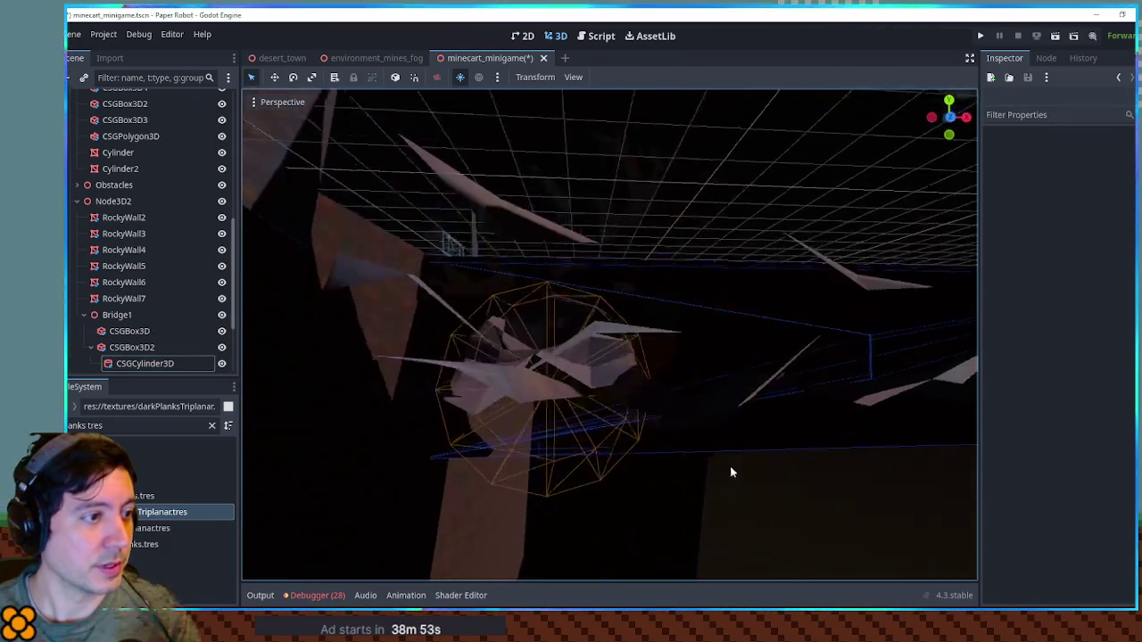
# Scale the subtracting cylinder wider along its X axis.
pyautogui.scroll(5, 732, 464)
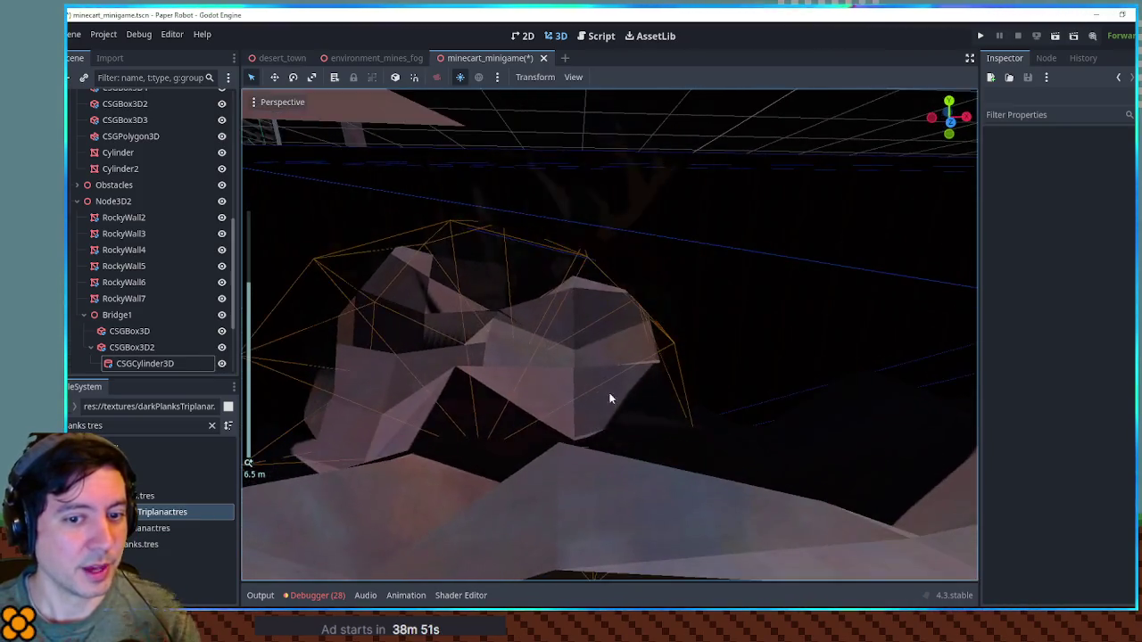
pyautogui.scroll(5, 606, 395)
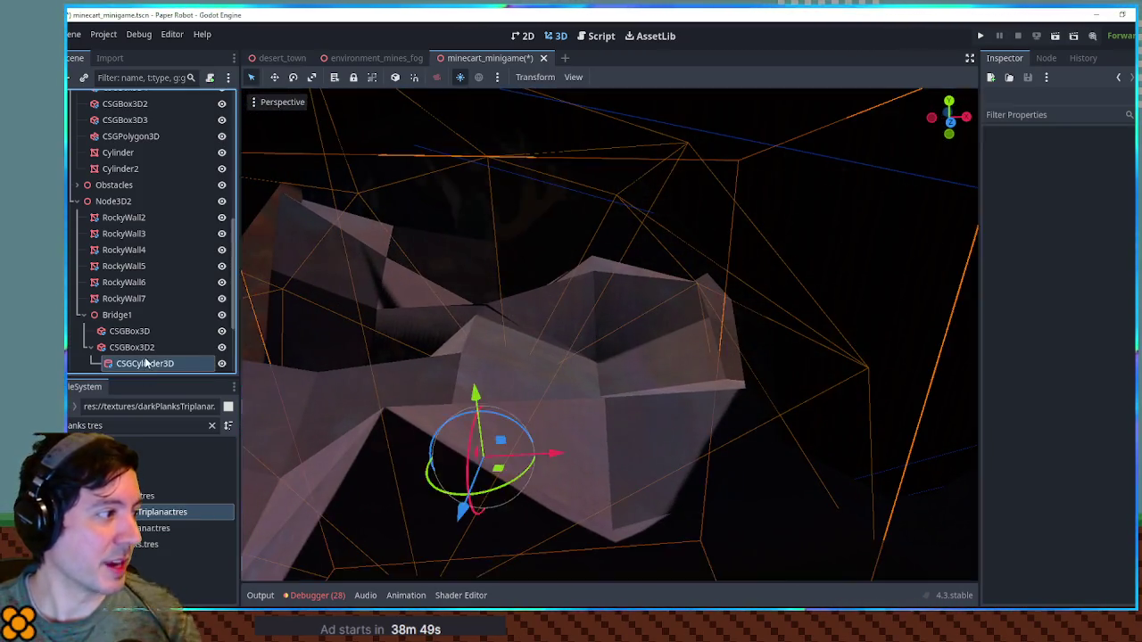
pyautogui.doubleClick(145, 364)
pyautogui.press('r')
pyautogui.moveTo(618, 406)
pyautogui.mouseDown()
pyautogui.moveTo(586, 406)
pyautogui.moveTo(606, 390)
pyautogui.moveTo(537, 402)
pyautogui.moveTo(383, 376)
pyautogui.mouseUp()
pyautogui.scroll(-4, 598, 401)
pyautogui.press('q')
# In front view, shift the cylinder right and duplicate it into five arches spaced along the panel.
pyautogui.press('KP_3')
pyautogui.press('KP_1')
pyautogui.scroll(-5, 489, 401)
pyautogui.moveTo(546, 373); pyautogui.dragTo(937, 373)
pyautogui.hotkey('ctrl', 'd')
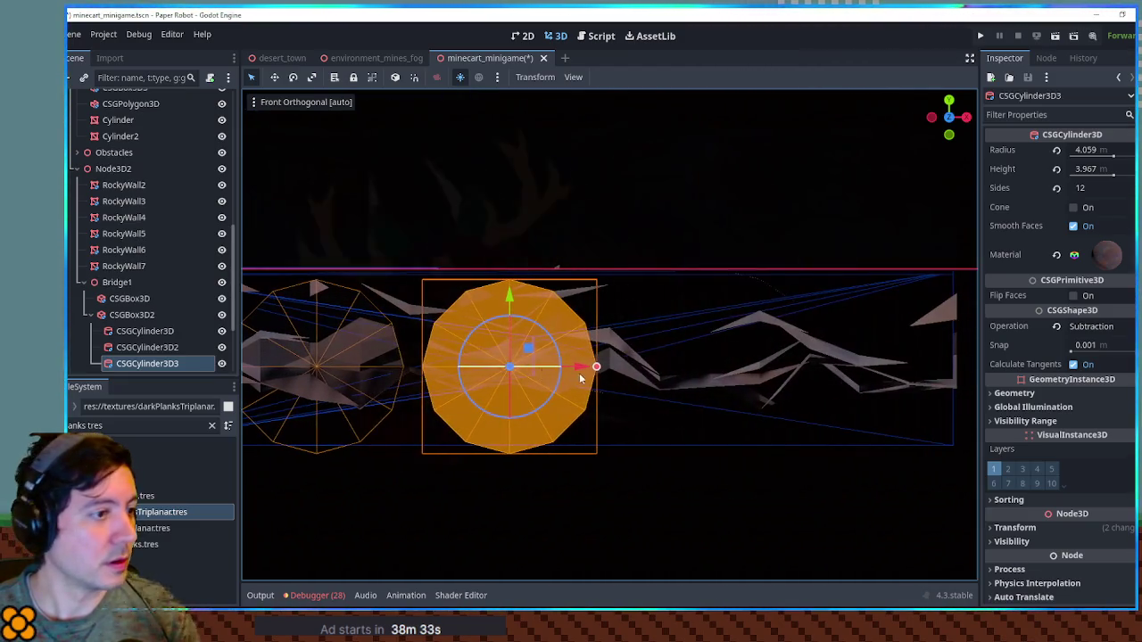
pyautogui.hotkey('ctrl', 'd')
pyautogui.moveTo(594, 367); pyautogui.dragTo(964, 371)
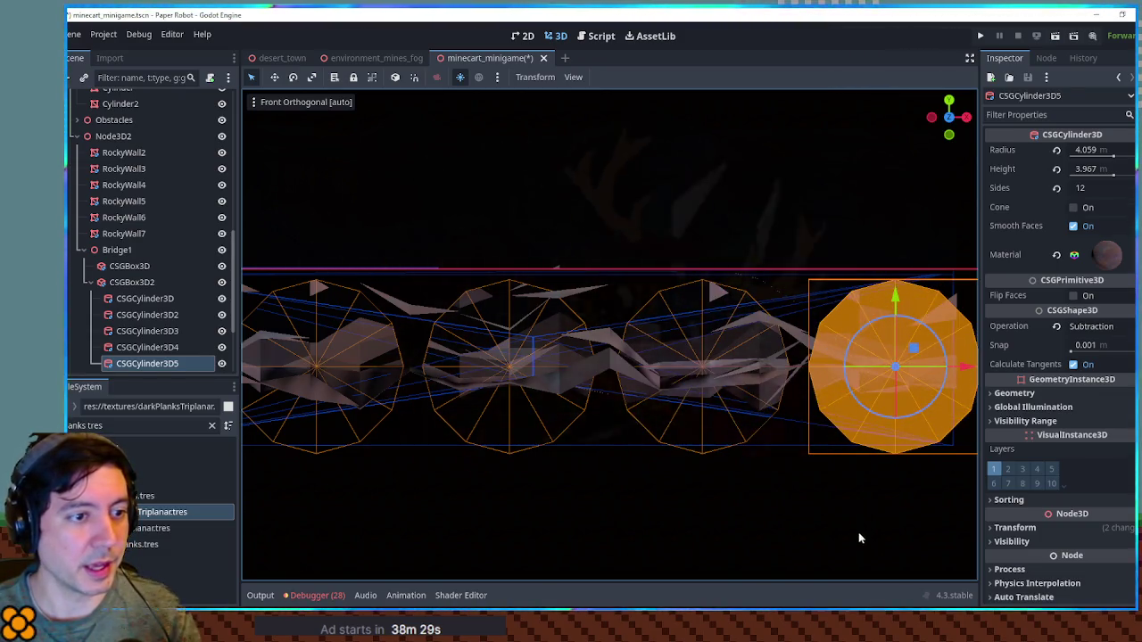
pyautogui.click(859, 534)
pyautogui.moveTo(811, 465)
pyautogui.mouseDown()
pyautogui.moveTo(878, 435)
pyautogui.moveTo(912, 437)
pyautogui.moveTo(745, 418)
pyautogui.moveTo(650, 467)
pyautogui.moveTo(510, 432)
pyautogui.moveTo(439, 429)
pyautogui.moveTo(581, 449)
pyautogui.moveTo(704, 449)
pyautogui.moveTo(793, 395)
pyautogui.moveTo(969, 434)
pyautogui.moveTo(258, 425)
pyautogui.mouseUp()
pyautogui.click(898, 431)
pyautogui.scroll(3, 710, 427)
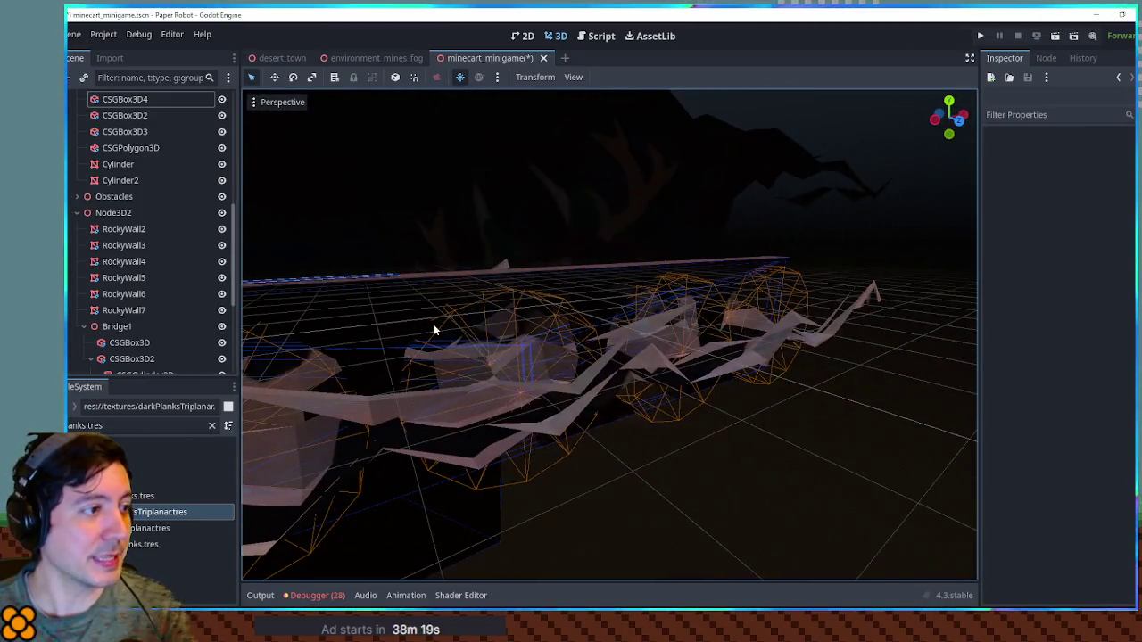
pyautogui.moveTo(435, 331); pyautogui.dragTo(393, 378)
pyautogui.click(366, 353)
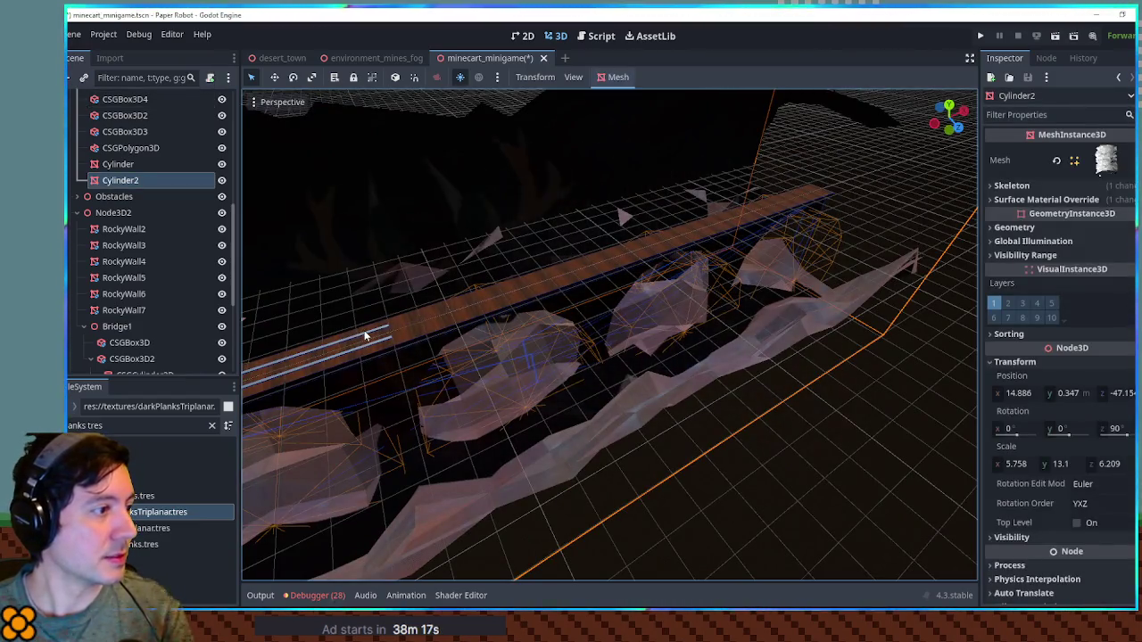
pyautogui.scroll(5, 364, 337)
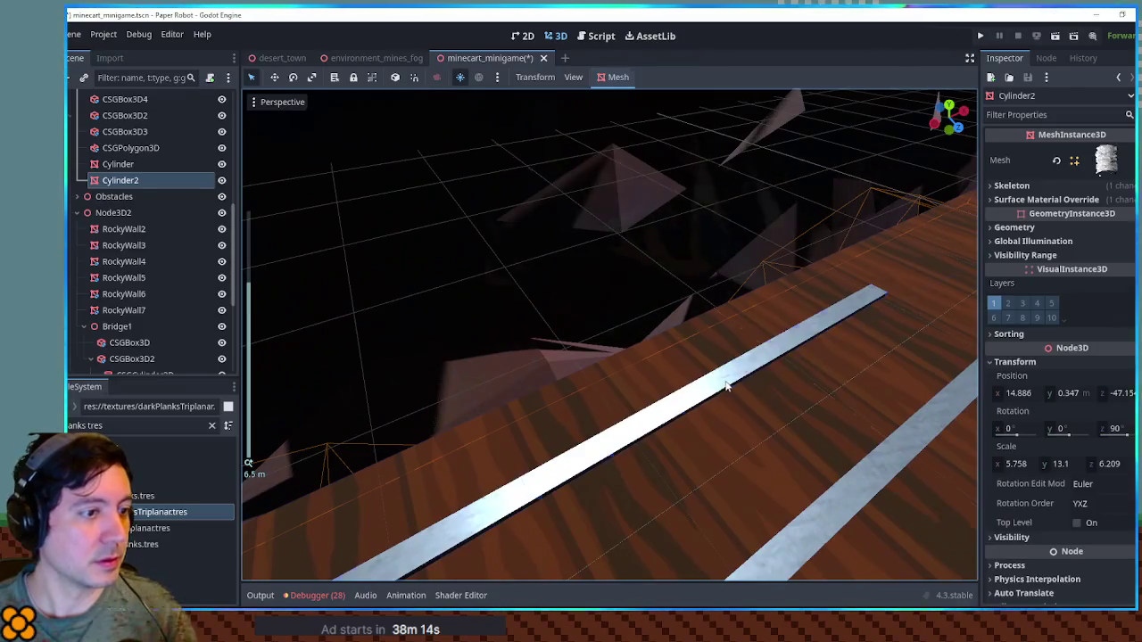
pyautogui.click(726, 386)
pyautogui.scroll(3, 135, 193)
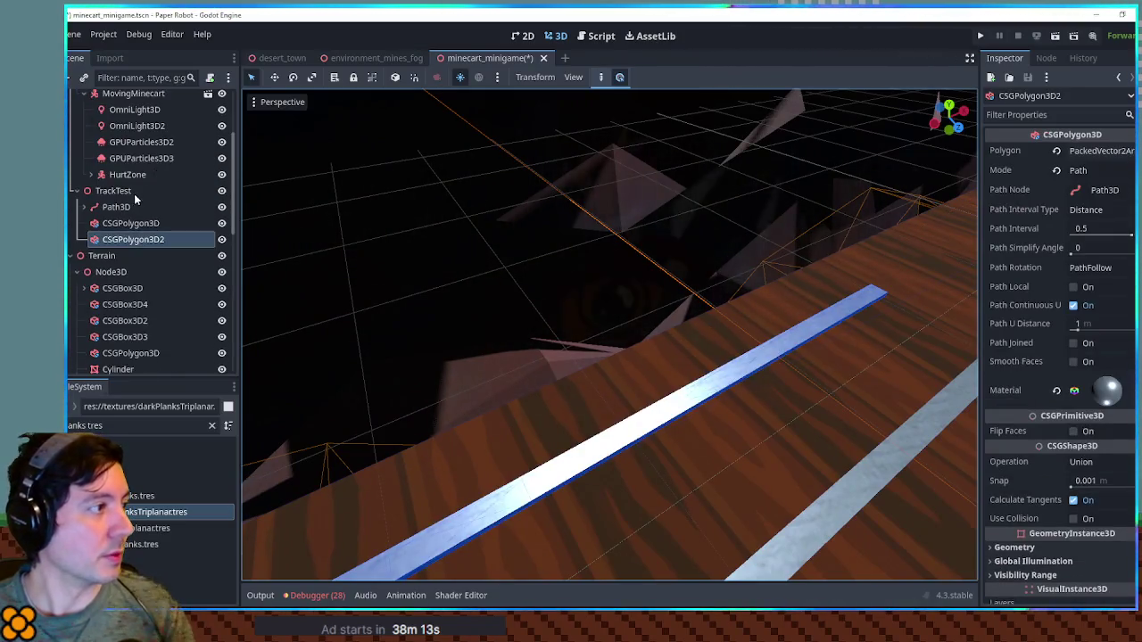
pyautogui.click(120, 206)
pyautogui.scroll(-5, 747, 317)
pyautogui.moveTo(747, 316); pyautogui.dragTo(679, 328)
pyautogui.moveTo(752, 337)
pyautogui.mouseDown()
pyautogui.moveTo(797, 366)
pyautogui.moveTo(428, 319)
pyautogui.moveTo(814, 341)
pyautogui.mouseUp()
pyautogui.scroll(-3, 428, 319)
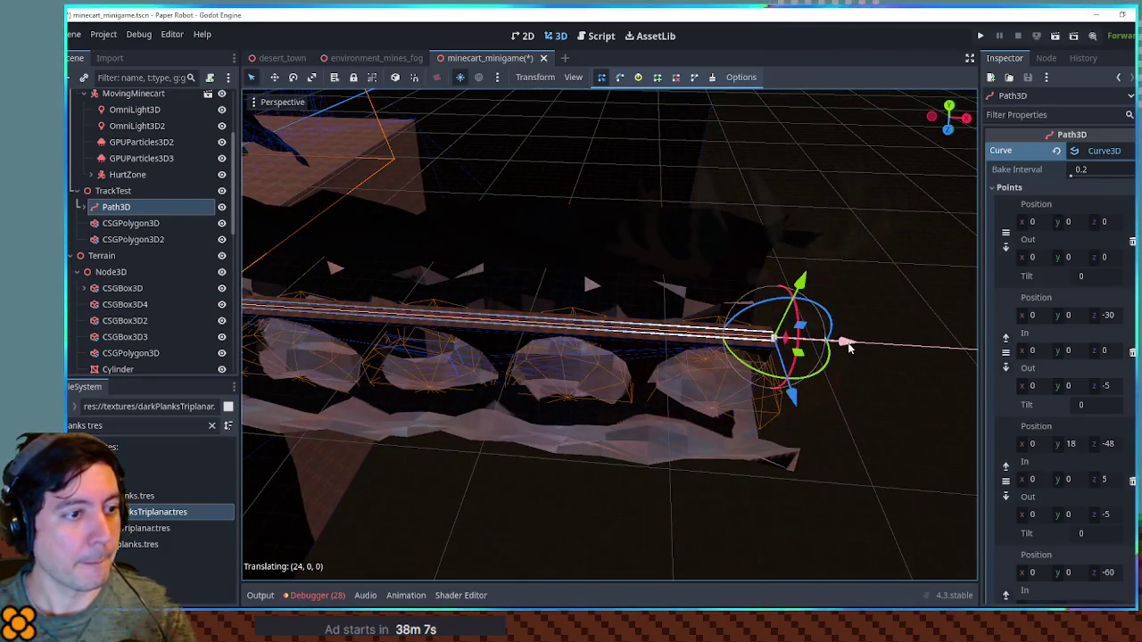
pyautogui.moveTo(699, 351)
pyautogui.mouseDown()
pyautogui.moveTo(740, 395)
pyautogui.moveTo(821, 313)
pyautogui.moveTo(840, 332)
pyautogui.mouseUp()
# Save minecart_minigame, test-ride the cave track, then close the game window.
pyautogui.hotkey('ctrl', 's')
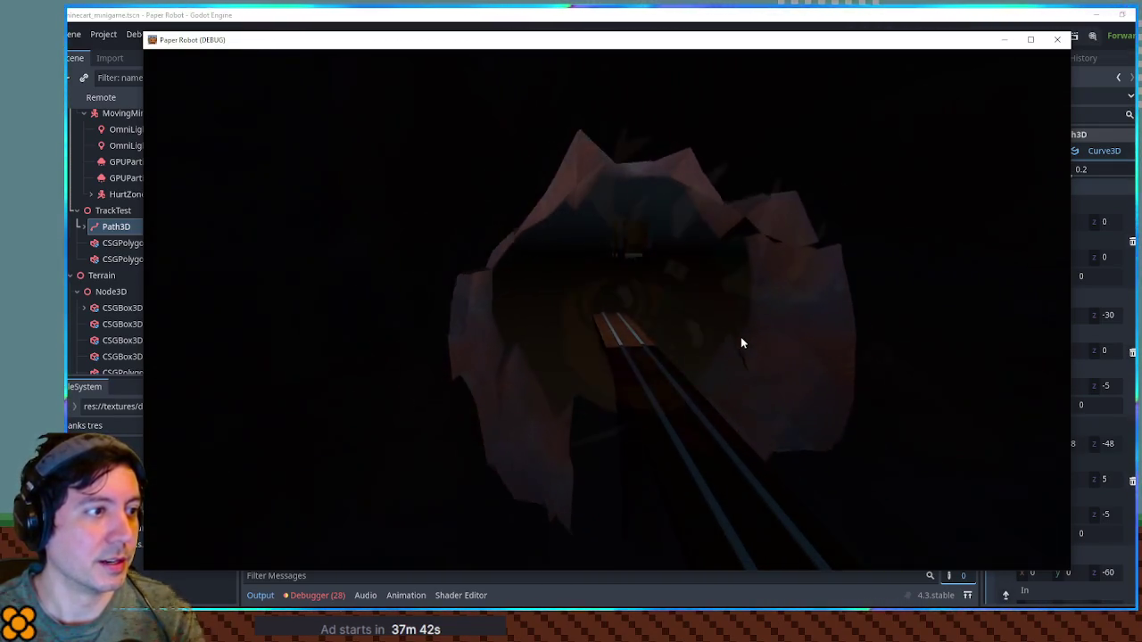
pyautogui.click(1057, 40)
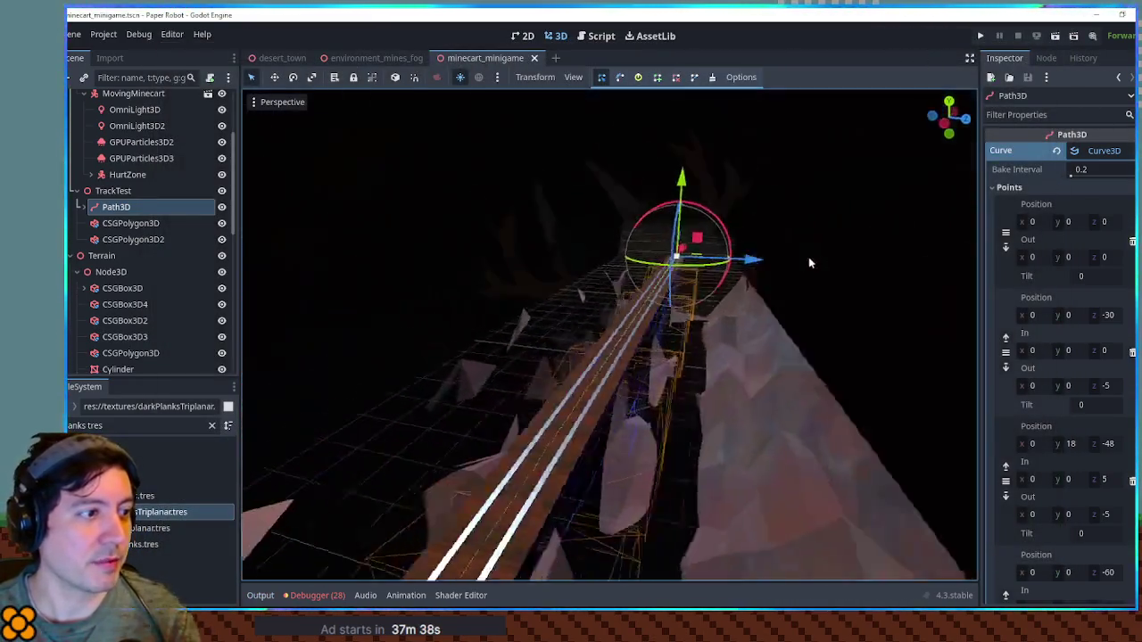
# Orbit and zoom around the looping track path.
pyautogui.moveTo(809, 257)
pyautogui.mouseDown()
pyautogui.moveTo(734, 275)
pyautogui.moveTo(658, 256)
pyautogui.moveTo(658, 273)
pyautogui.moveTo(782, 242)
pyautogui.moveTo(820, 282)
pyautogui.moveTo(686, 326)
pyautogui.moveTo(721, 317)
pyautogui.moveTo(594, 379)
pyautogui.mouseUp()
pyautogui.scroll(-5, 783, 242)
pyautogui.scroll(-3, 704, 332)
pyautogui.scroll(2, 629, 367)
# Select the terrain's cut-out CSGPolygon3D in Top view and slide it along X.
pyautogui.click(593, 378)
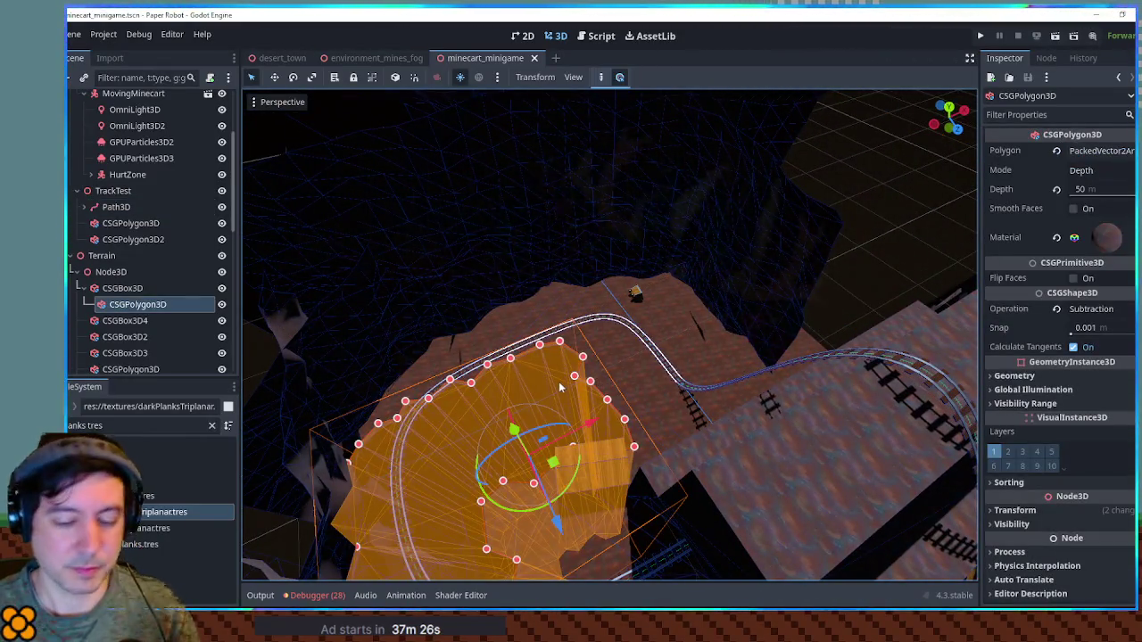
pyautogui.press('KP_7')
pyautogui.scroll(2, 662, 317)
pyautogui.scroll(1, 663, 324)
pyautogui.moveTo(571, 349); pyautogui.dragTo(654, 355)
pyautogui.moveTo(596, 471)
pyautogui.mouseDown()
pyautogui.moveTo(701, 395)
pyautogui.moveTo(743, 401)
pyautogui.mouseUp()
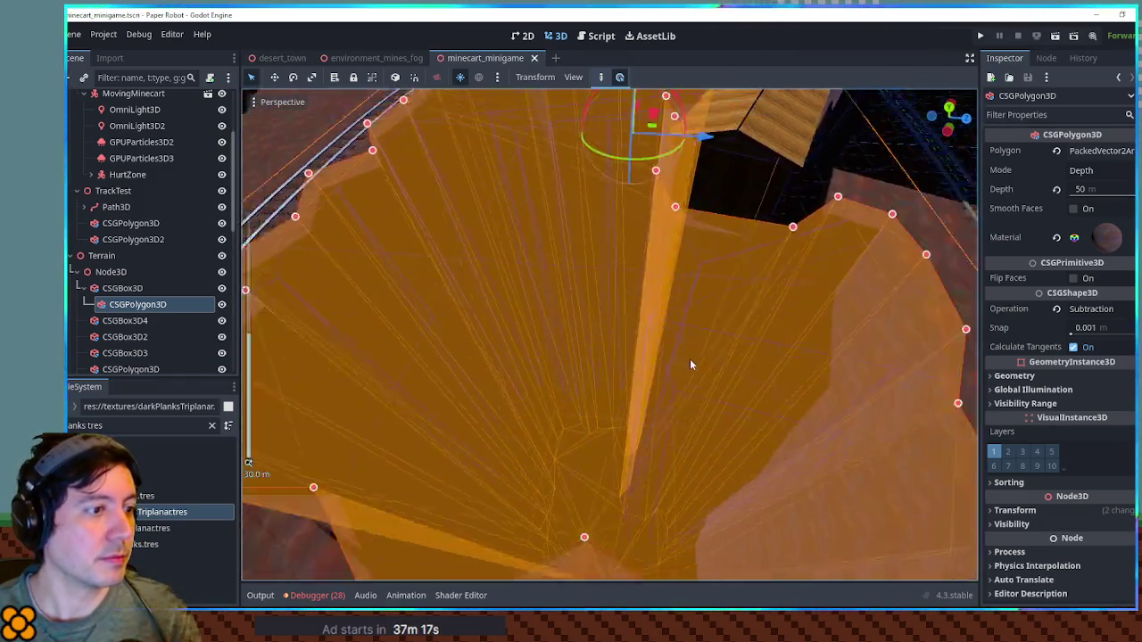
pyautogui.scroll(-5, 690, 365)
pyautogui.click(544, 540)
# Survey the whole platform, then bring up the environment_mines_fog scene.
pyautogui.moveTo(744, 400)
pyautogui.mouseDown()
pyautogui.moveTo(523, 398)
pyautogui.moveTo(672, 380)
pyautogui.mouseUp()
pyautogui.scroll(-8, 732, 362)
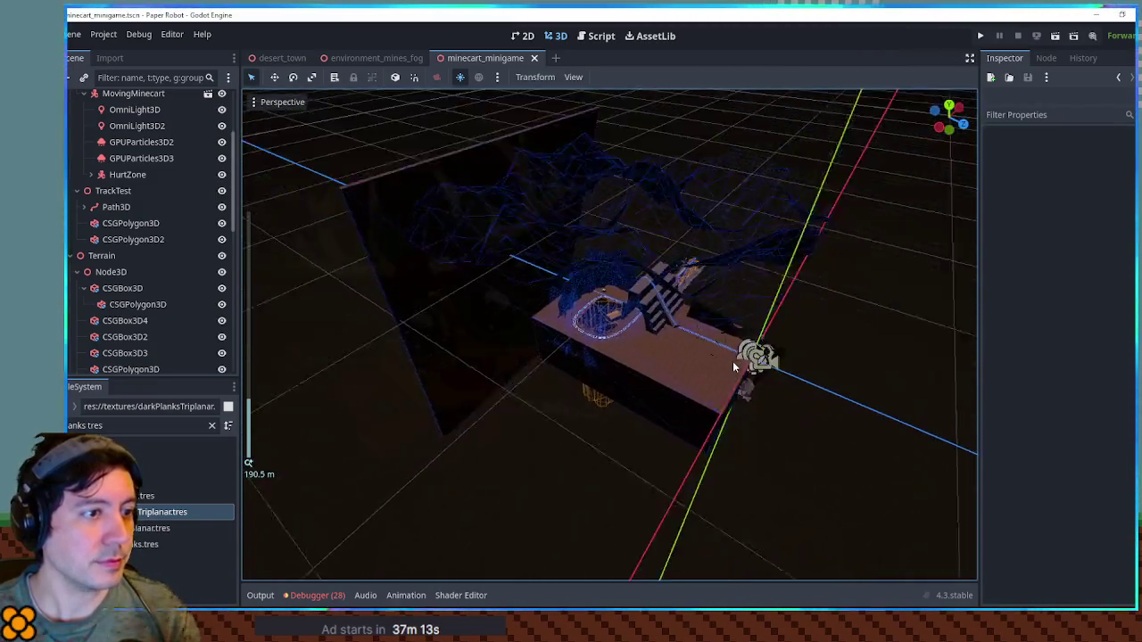
pyautogui.scroll(5, 735, 364)
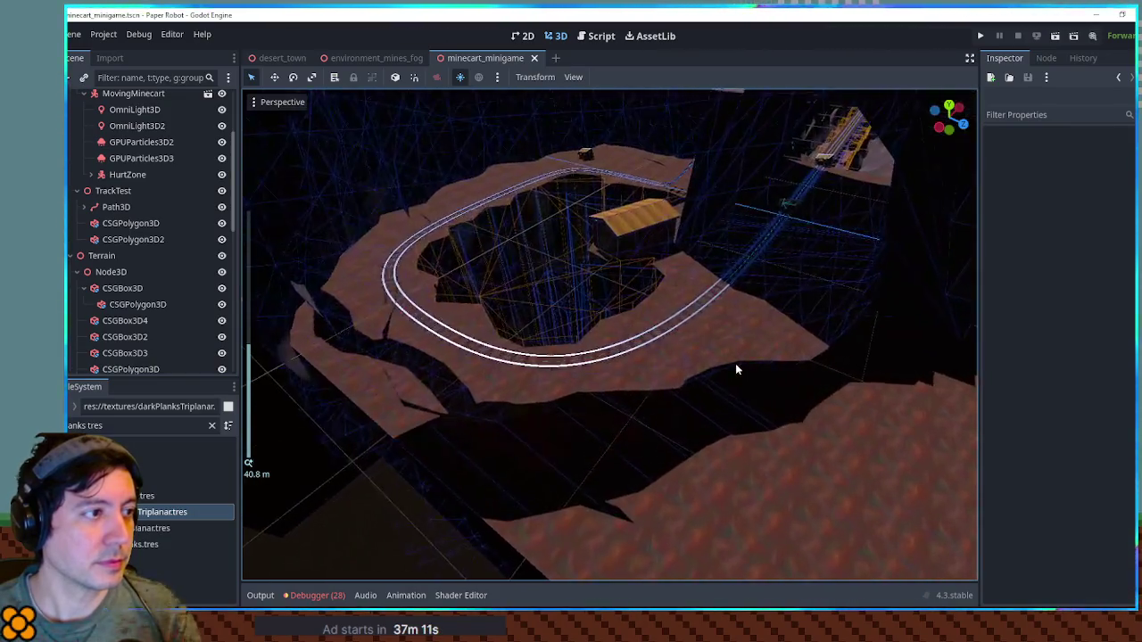
pyautogui.scroll(-8, 735, 364)
pyautogui.moveTo(737, 352)
pyautogui.mouseDown()
pyautogui.moveTo(684, 316)
pyautogui.moveTo(642, 357)
pyautogui.moveTo(763, 334)
pyautogui.moveTo(438, 100)
pyautogui.mouseUp()
pyautogui.click(369, 59)
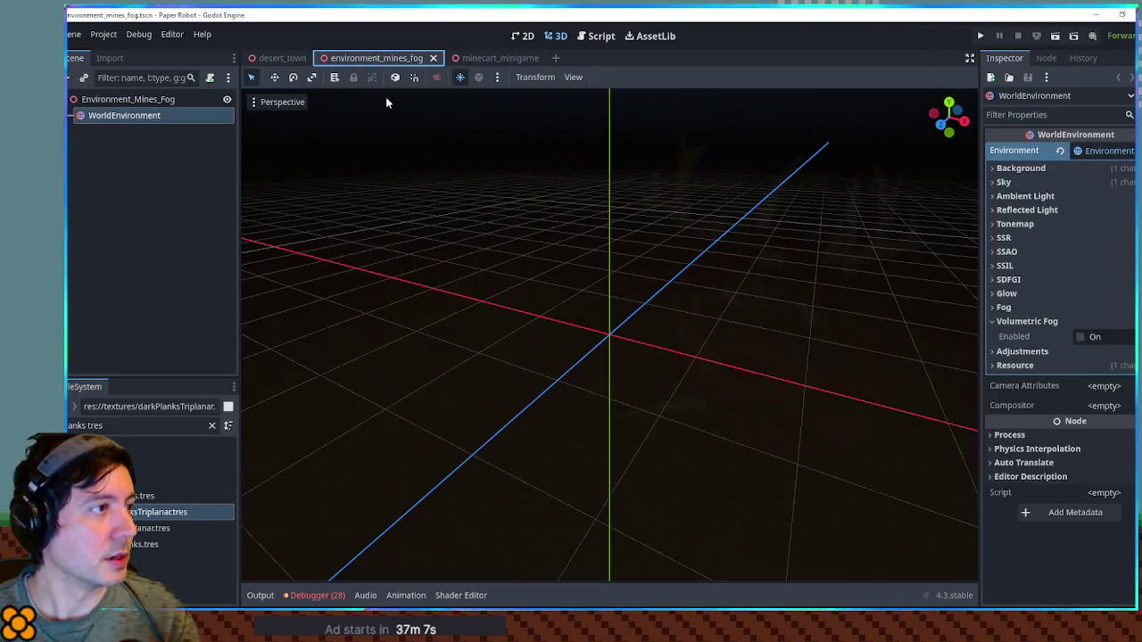
# Enable volumetric fog and test-run the fog and minecart_minigame scenes with F6.
pyautogui.click(1082, 338)
pyautogui.press('F6')
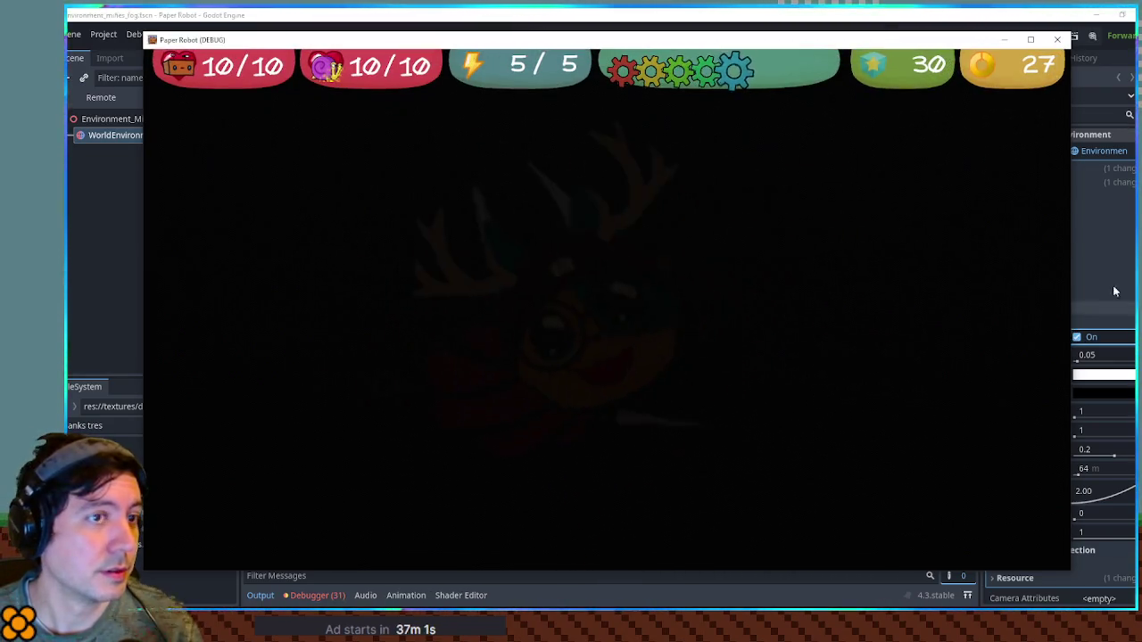
pyautogui.click(1058, 39)
pyautogui.click(526, 59)
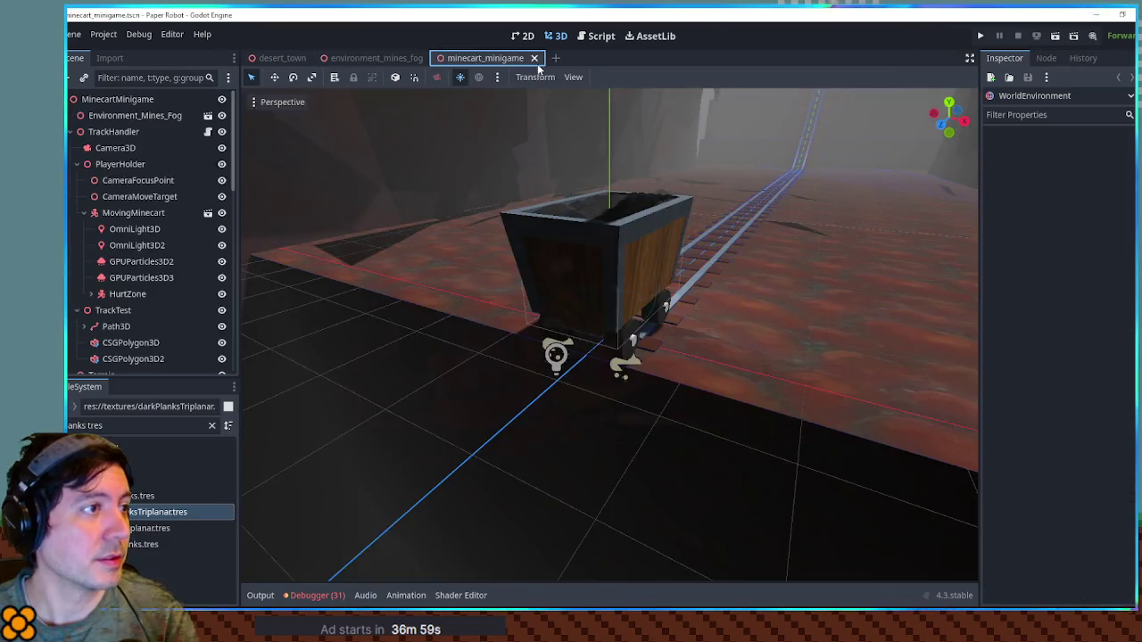
pyautogui.press('F6')
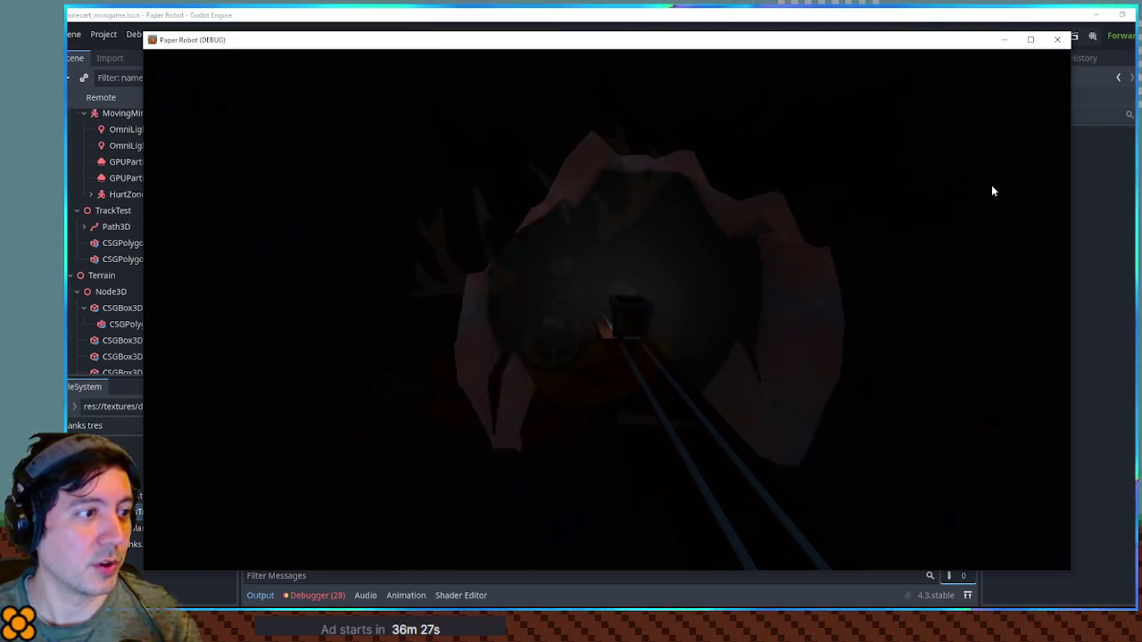
pyautogui.click(1057, 40)
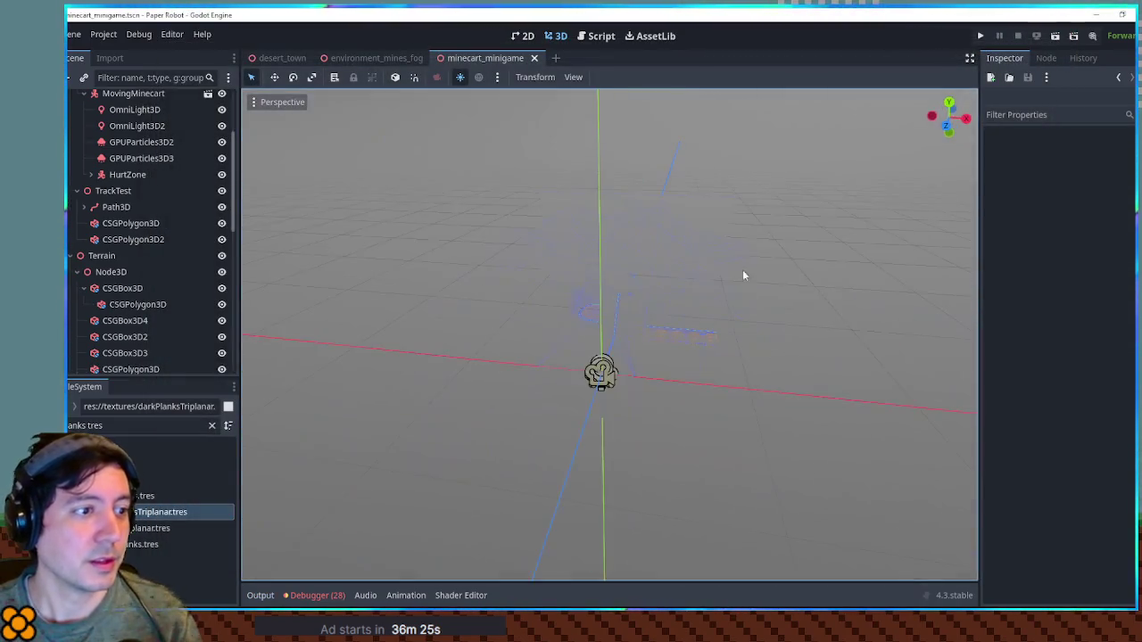
# Turn volumetric fog back off in environment_mines_fog and return to minecart_minigame.
pyautogui.click(363, 60)
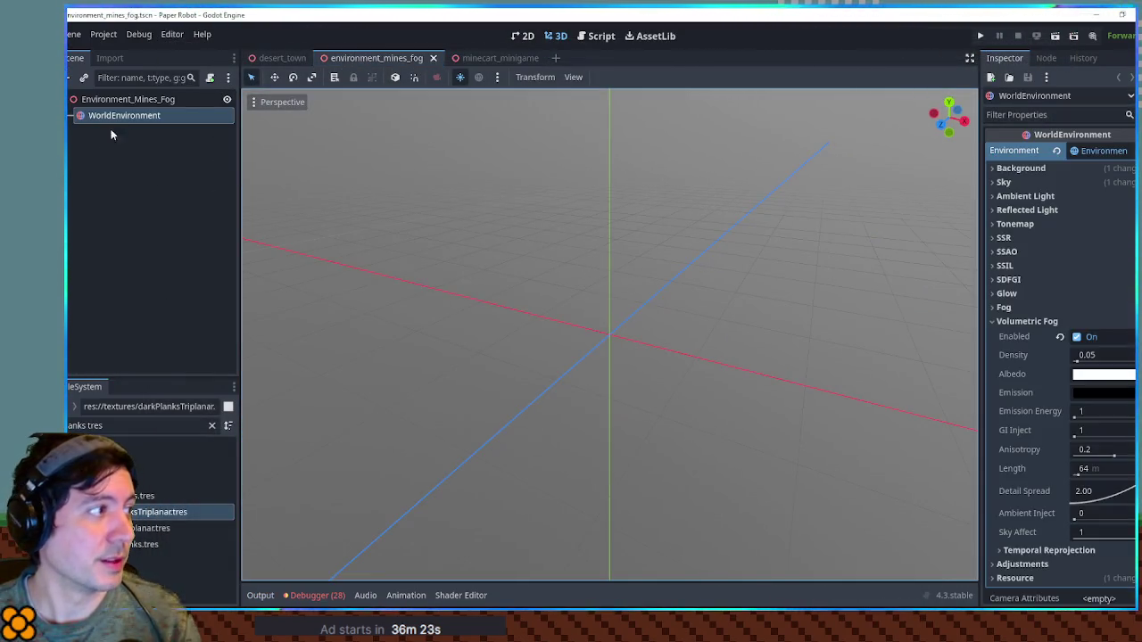
pyautogui.click(1078, 336)
pyautogui.moveTo(859, 374); pyautogui.dragTo(668, 365)
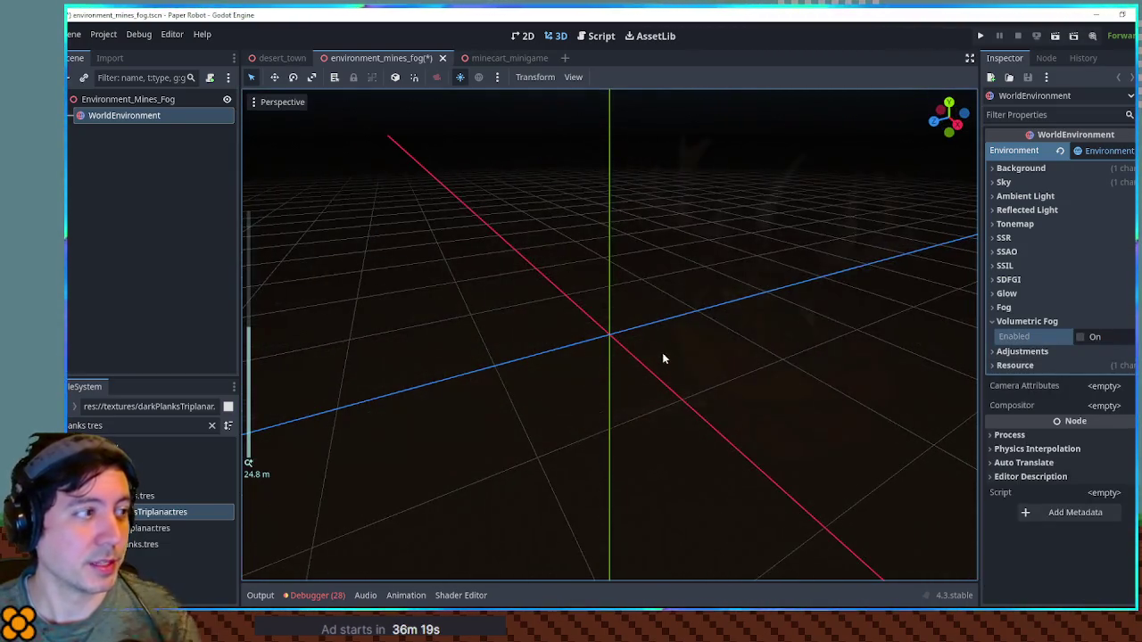
pyautogui.click(495, 57)
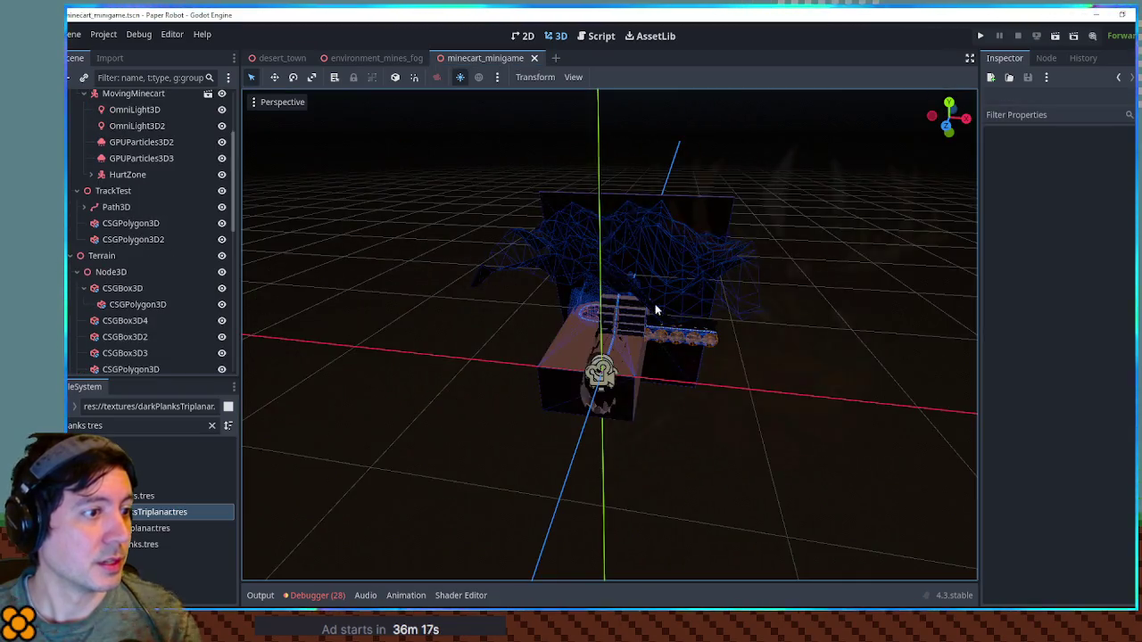
# Trial-duplicate Cylinder2, slide the copy along the track, then delete it.
pyautogui.scroll(8, 731, 304)
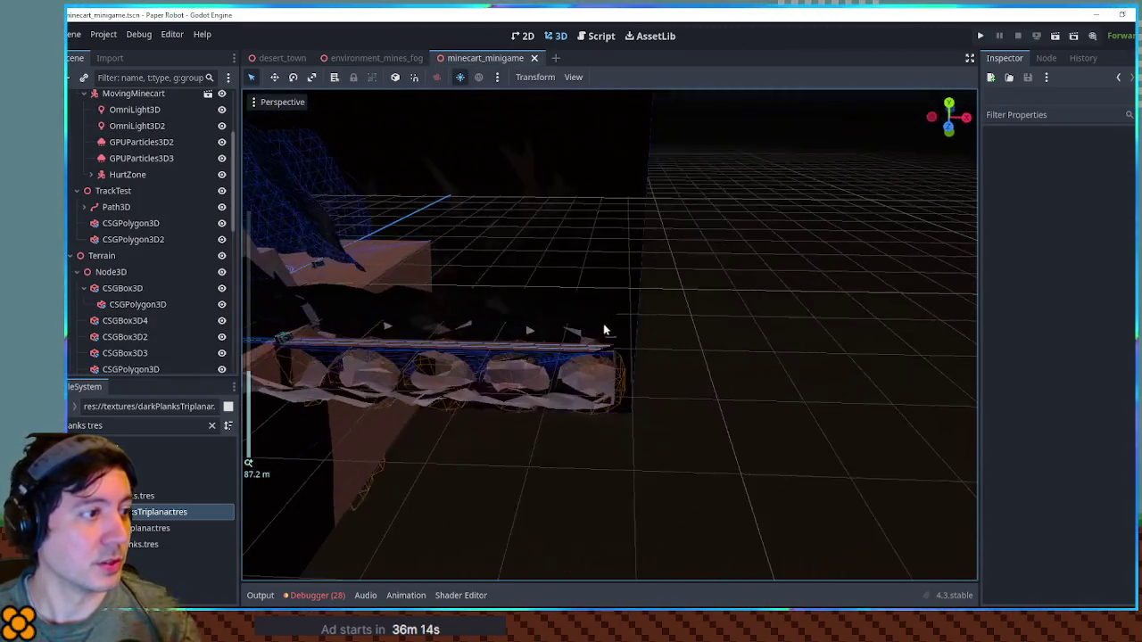
pyautogui.click(544, 301)
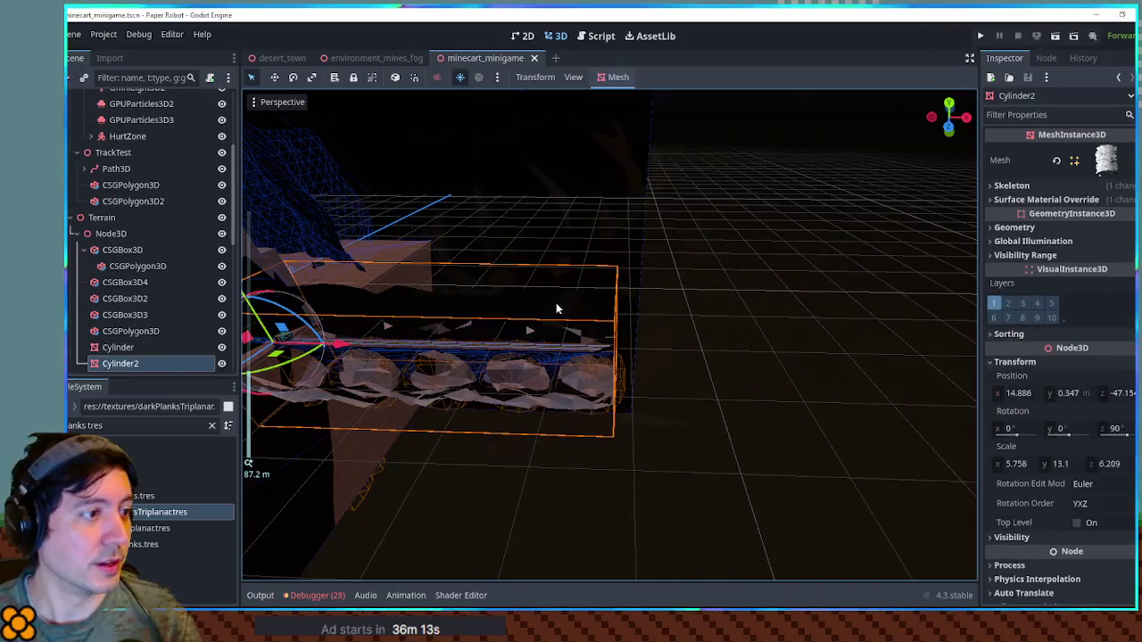
pyautogui.scroll(-5, 673, 333)
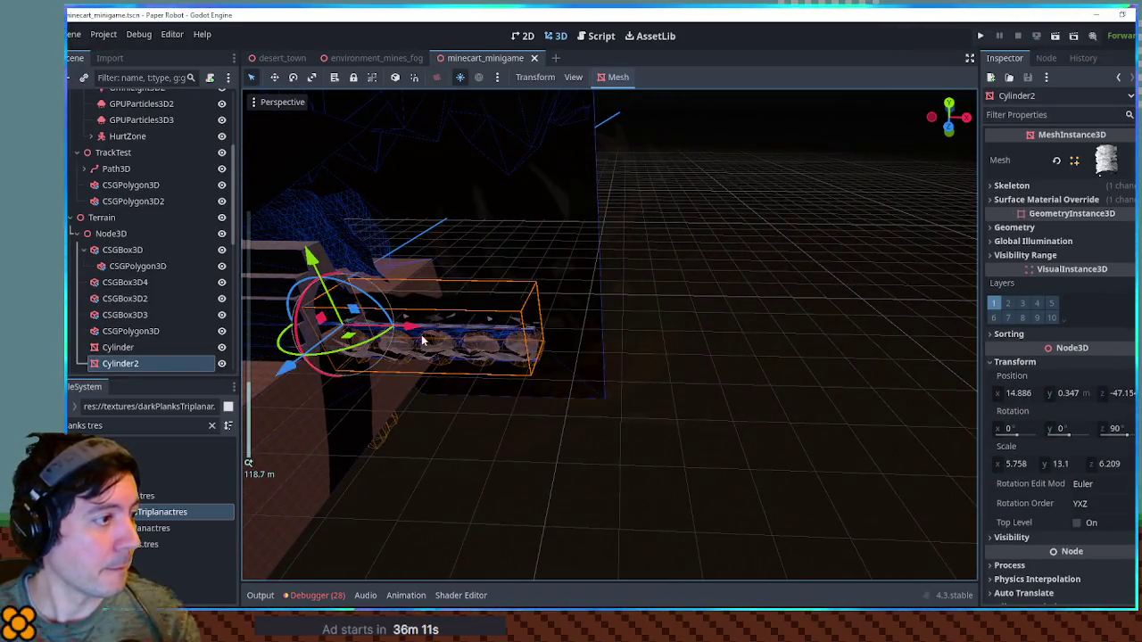
pyautogui.hotkey('ctrl', 'd')
pyautogui.moveTo(423, 342); pyautogui.dragTo(622, 331)
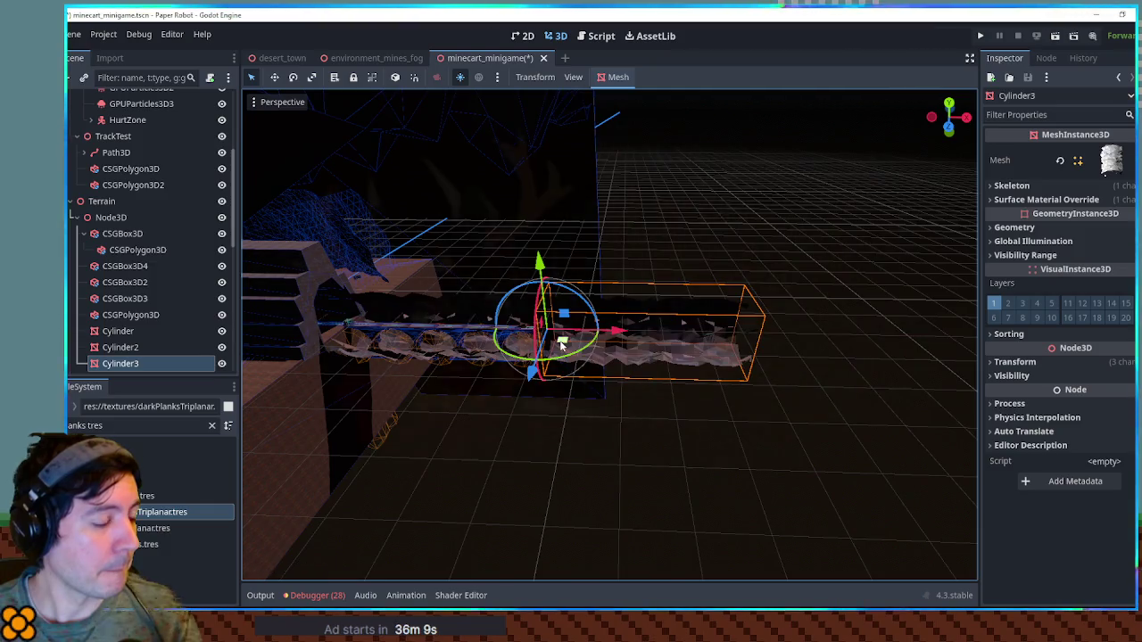
pyautogui.scroll(10, 562, 343)
pyautogui.moveTo(669, 339)
pyautogui.mouseDown()
pyautogui.moveTo(612, 342)
pyautogui.moveTo(625, 331)
pyautogui.moveTo(613, 339)
pyautogui.moveTo(629, 342)
pyautogui.mouseUp()
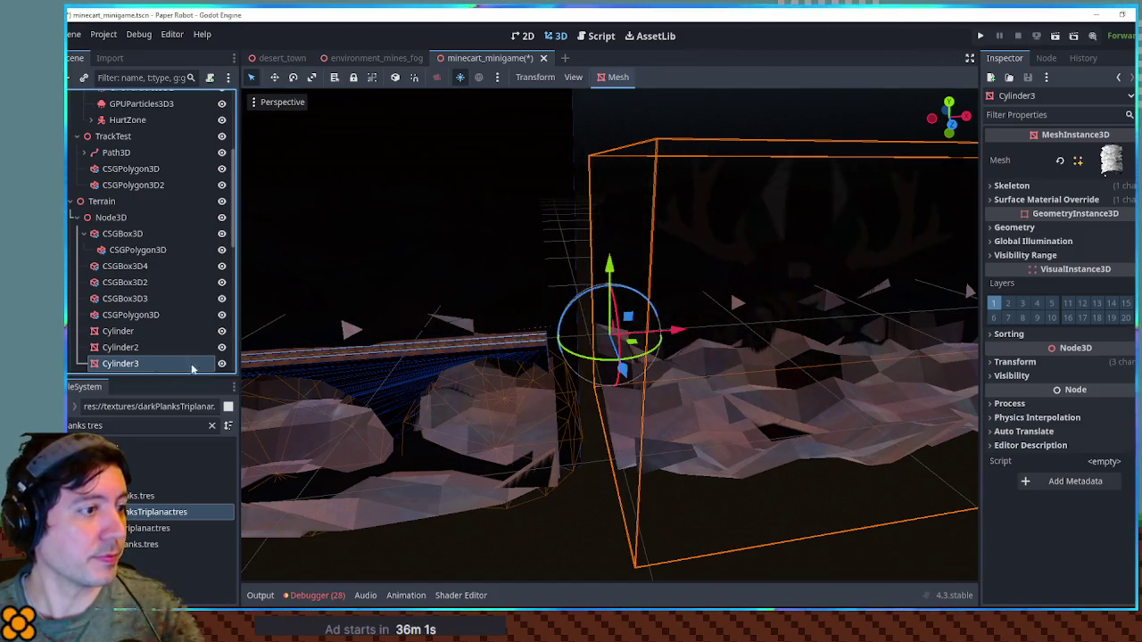
pyautogui.press('Delete')
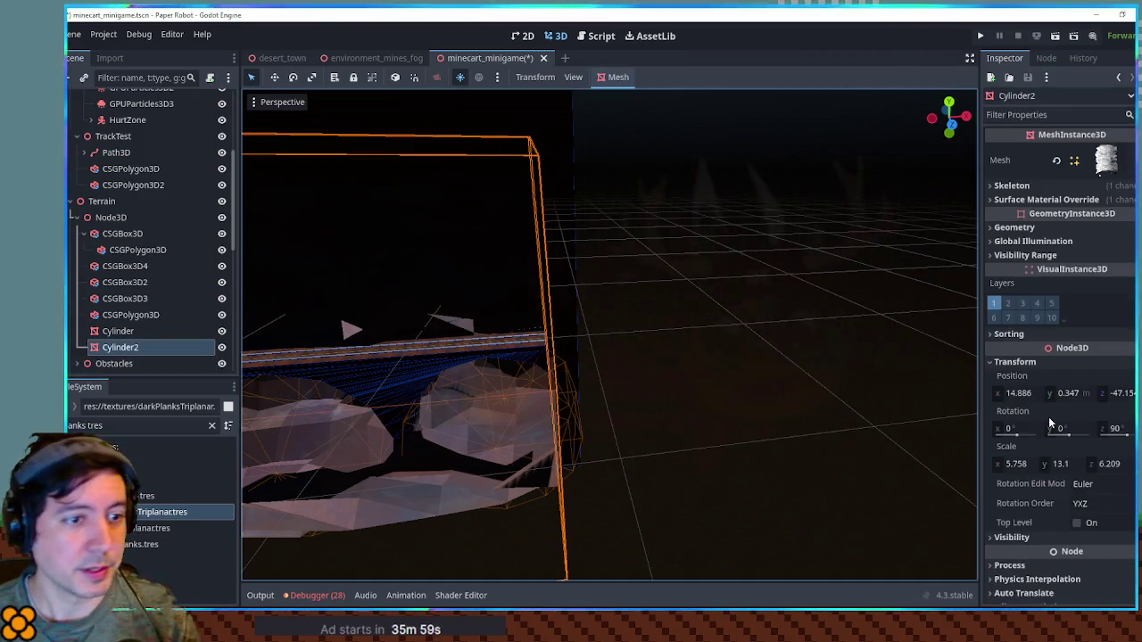
# Set Cylinder2's scale to X 6 and Y 15, cancelling an accidental move.
pyautogui.click(1026, 464)
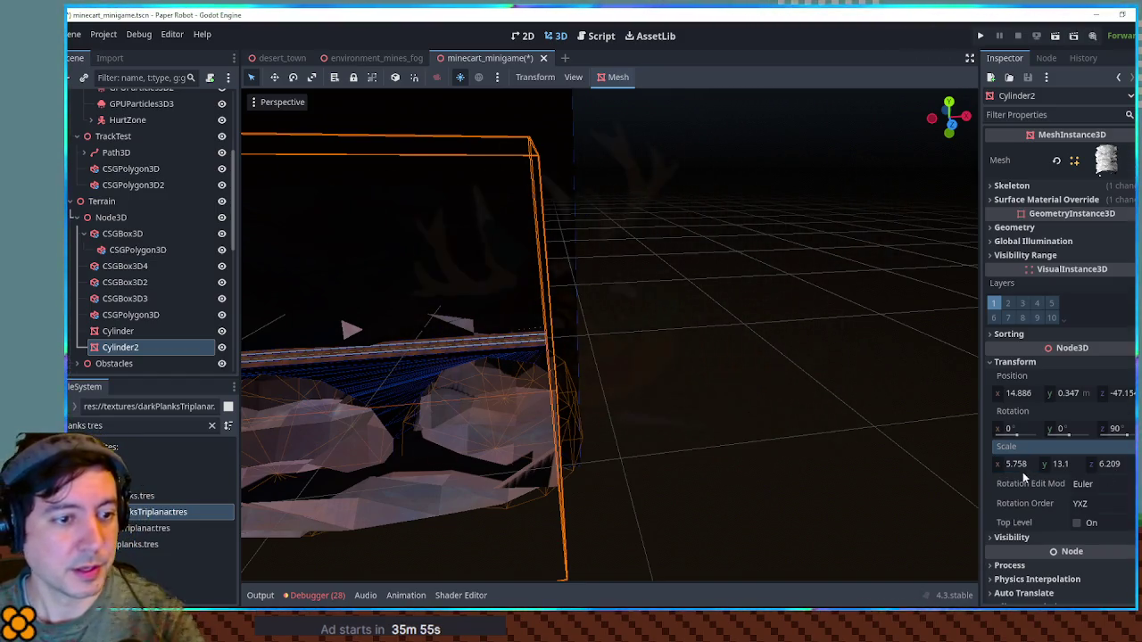
pyautogui.scroll(-3, 747, 442)
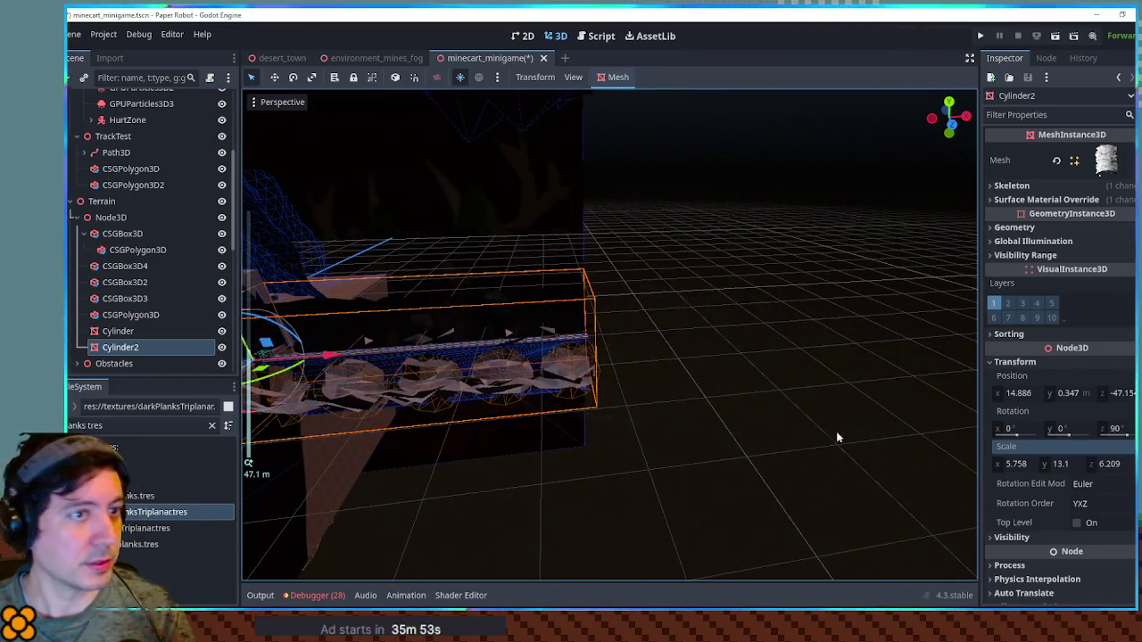
pyautogui.click(1023, 464)
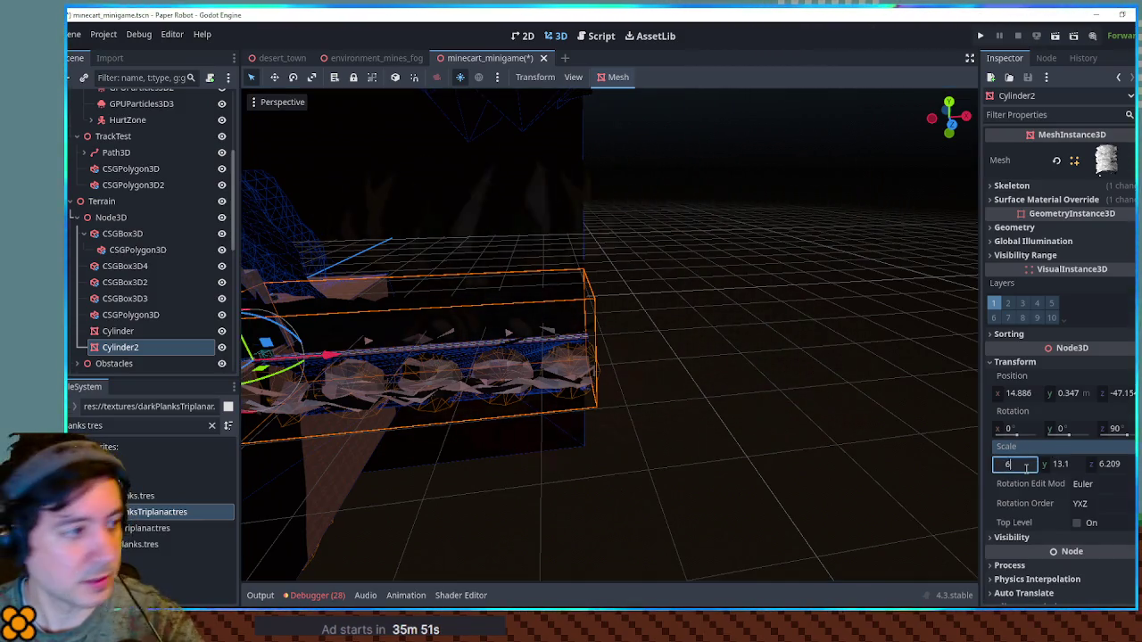
pyautogui.press('Return')
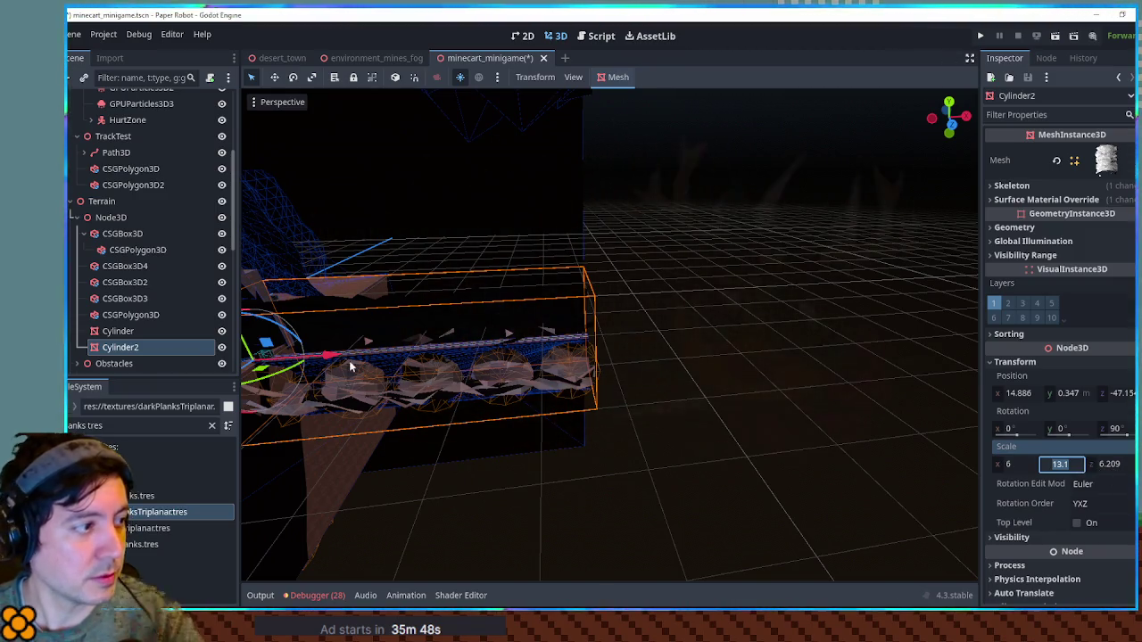
pyautogui.moveTo(335, 360)
pyautogui.mouseDown()
pyautogui.moveTo(386, 360)
pyautogui.moveTo(340, 357)
pyautogui.moveTo(375, 359)
pyautogui.mouseUp()
pyautogui.press('Escape')
pyautogui.press('Escape')
pyautogui.click(1061, 464)
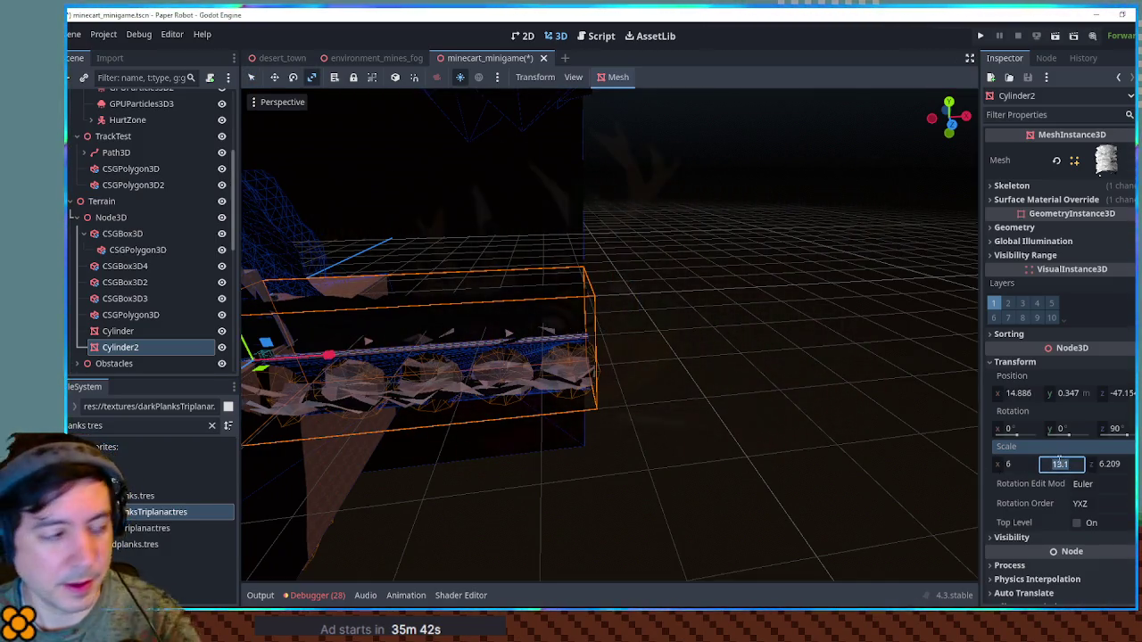
pyautogui.write('18')
pyautogui.write('15')
pyautogui.press('Return')
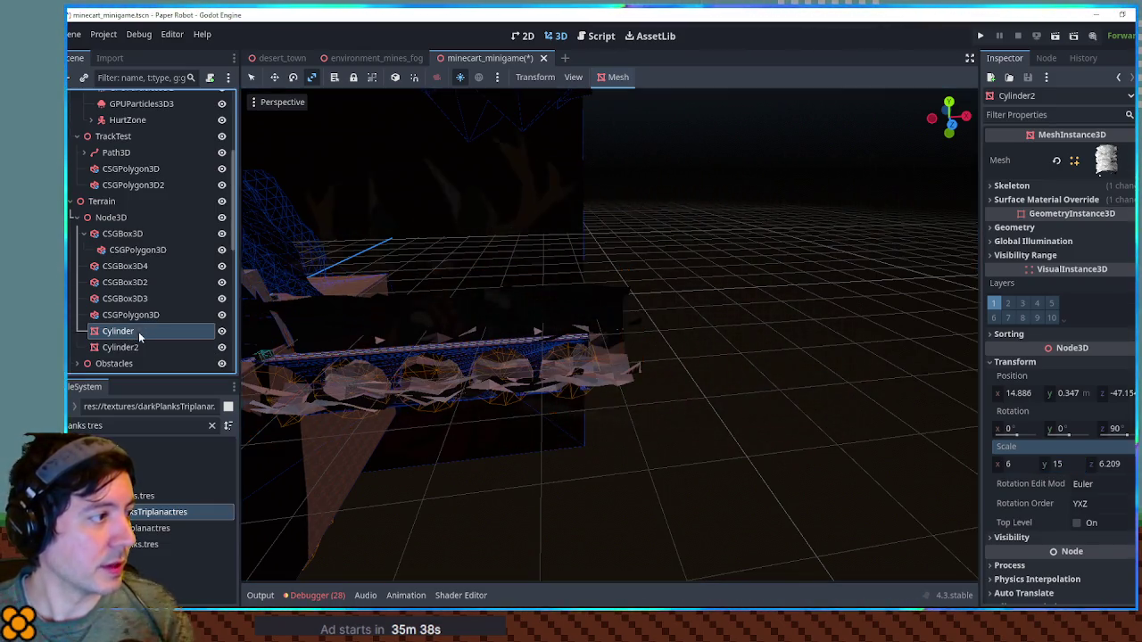
# Duplicate Cylinder2 as Cylinder3 and move it 45 units further along X.
pyautogui.hotkey('ctrl', 'd')
pyautogui.moveTo(330, 359); pyautogui.dragTo(691, 359)
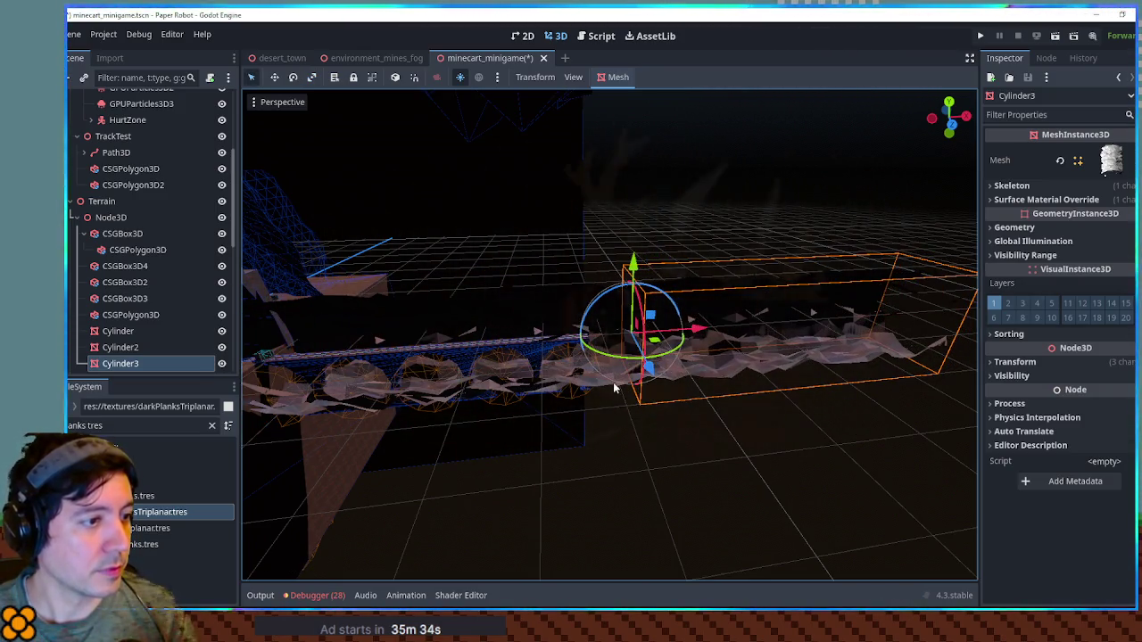
pyautogui.scroll(6, 643, 383)
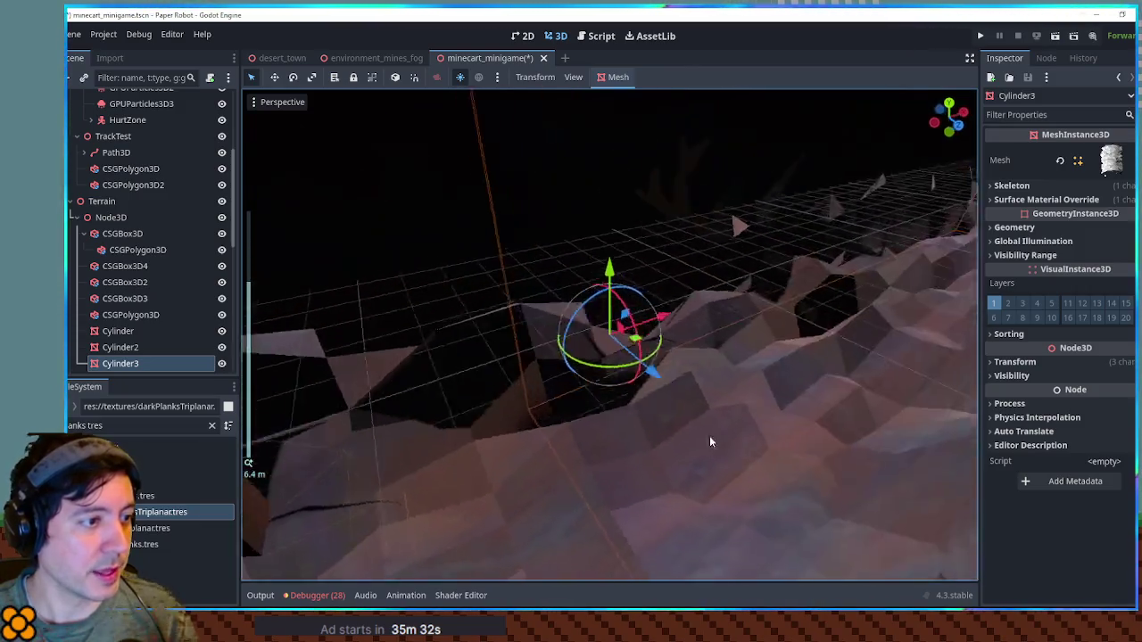
pyautogui.moveTo(709, 441)
pyautogui.mouseDown()
pyautogui.moveTo(846, 444)
pyautogui.moveTo(821, 510)
pyautogui.moveTo(678, 402)
pyautogui.mouseUp()
pyautogui.scroll(-5, 629, 377)
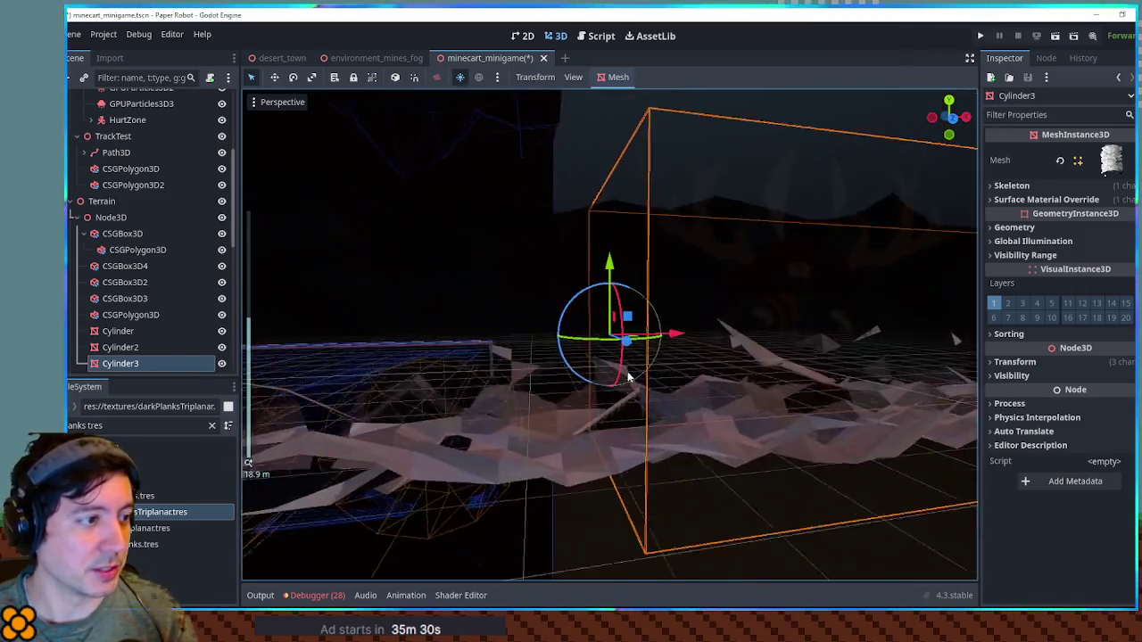
pyautogui.scroll(-4, 629, 377)
# Reselect Cylinder2, collapse the CSGBox3D branch and select Bridge1.
pyautogui.click(489, 353)
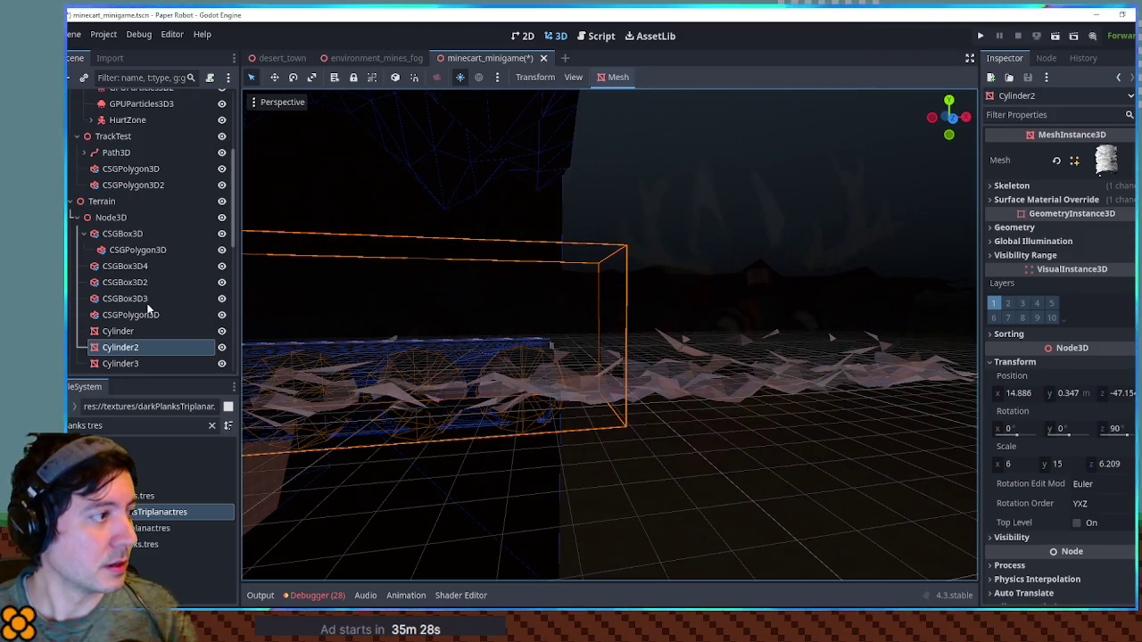
pyautogui.click(83, 233)
pyautogui.scroll(-3, 117, 346)
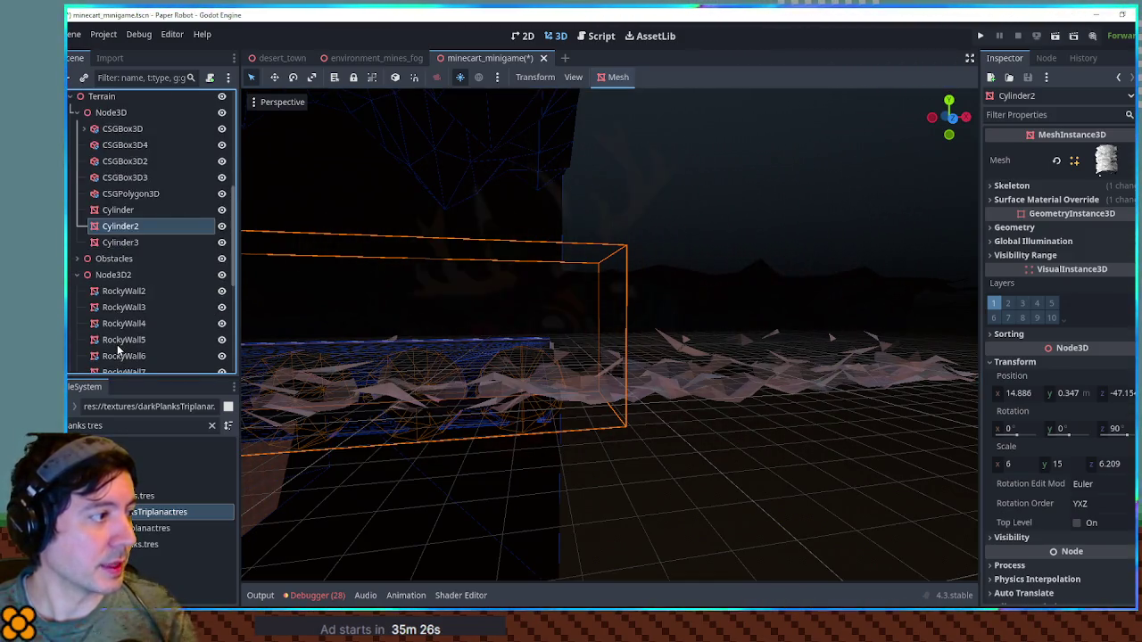
pyautogui.scroll(-4, 116, 268)
pyautogui.click(114, 250)
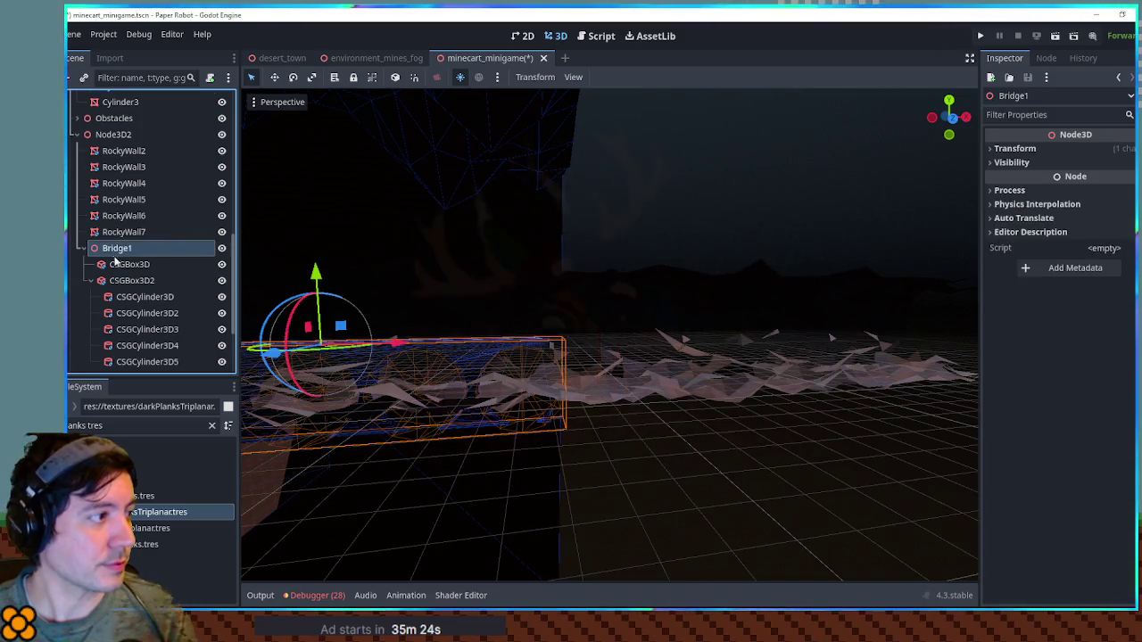
# Try stretching and sliding Bridge1 along X, then undo it.
pyautogui.scroll(-5, 446, 351)
pyautogui.scroll(3, 500, 366)
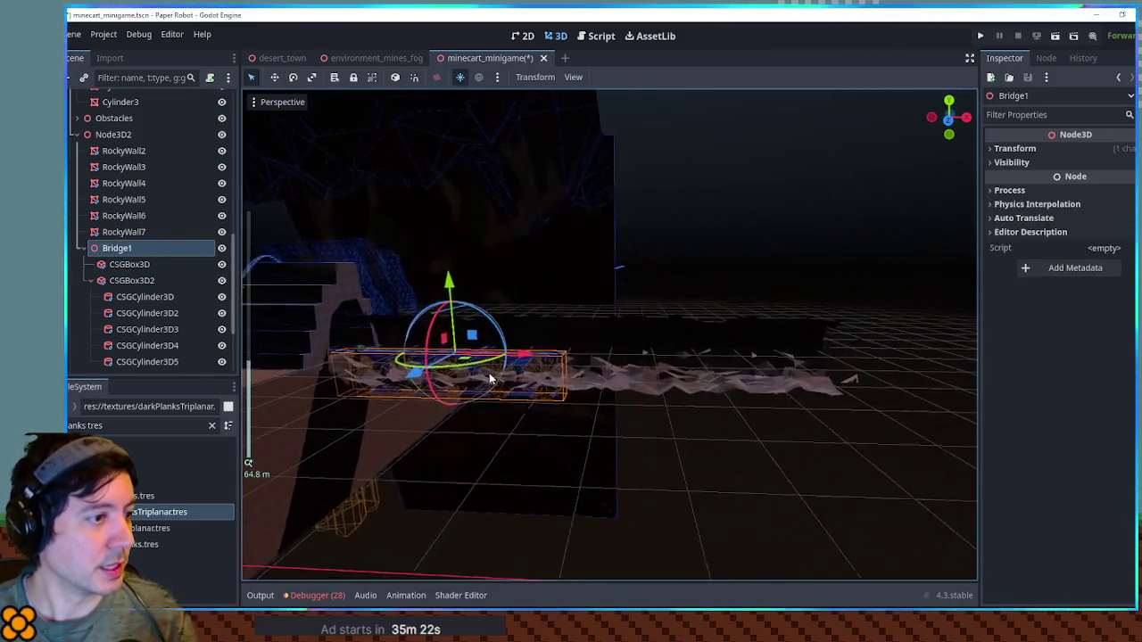
pyautogui.moveTo(471, 366); pyautogui.dragTo(545, 371)
pyautogui.press('q')
pyautogui.moveTo(453, 366)
pyautogui.mouseDown()
pyautogui.moveTo(670, 369)
pyautogui.moveTo(648, 369)
pyautogui.mouseUp()
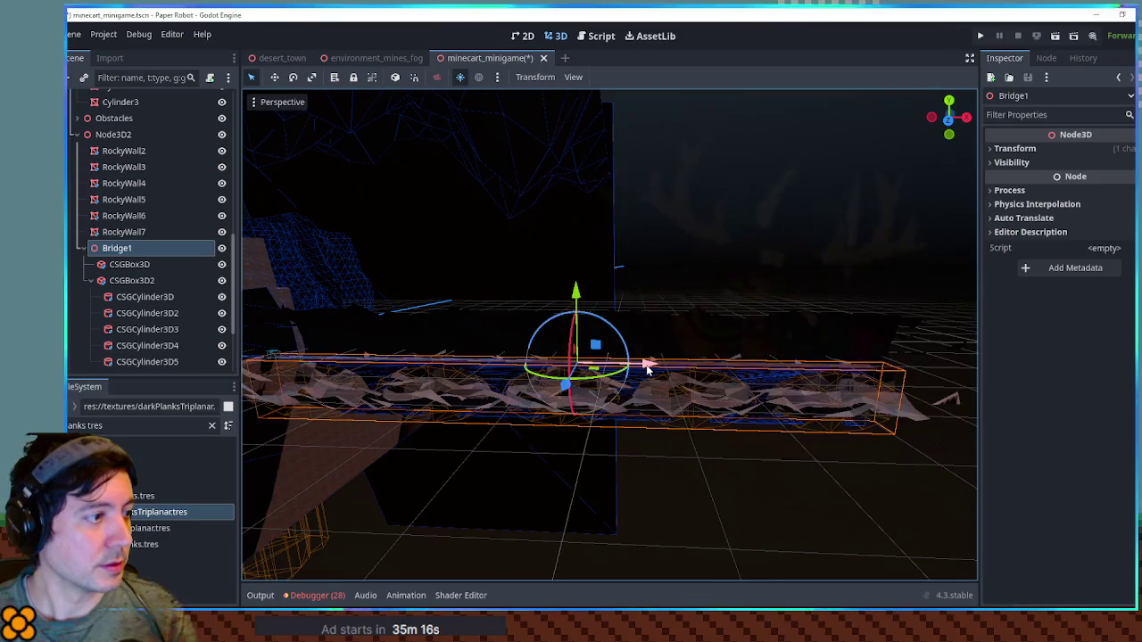
pyautogui.hotkey('ctrl', 'z')
pyautogui.hotkey('ctrl', 'z')
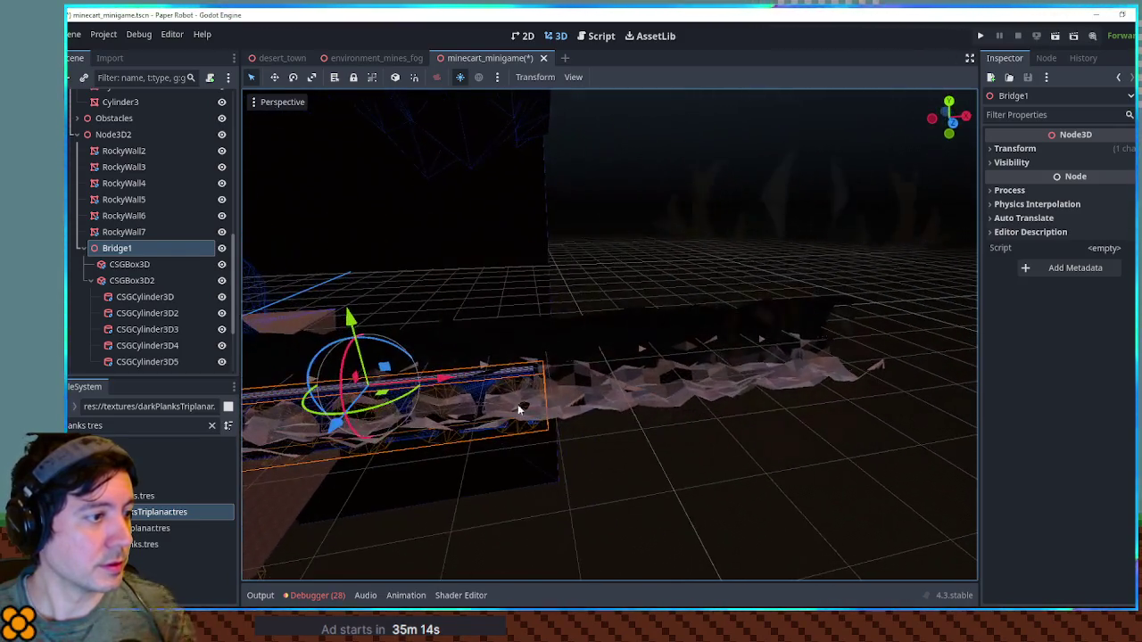
# Select both bridge boxes and test sliding them along X, cancelling the move.
pyautogui.scroll(3, 287, 336)
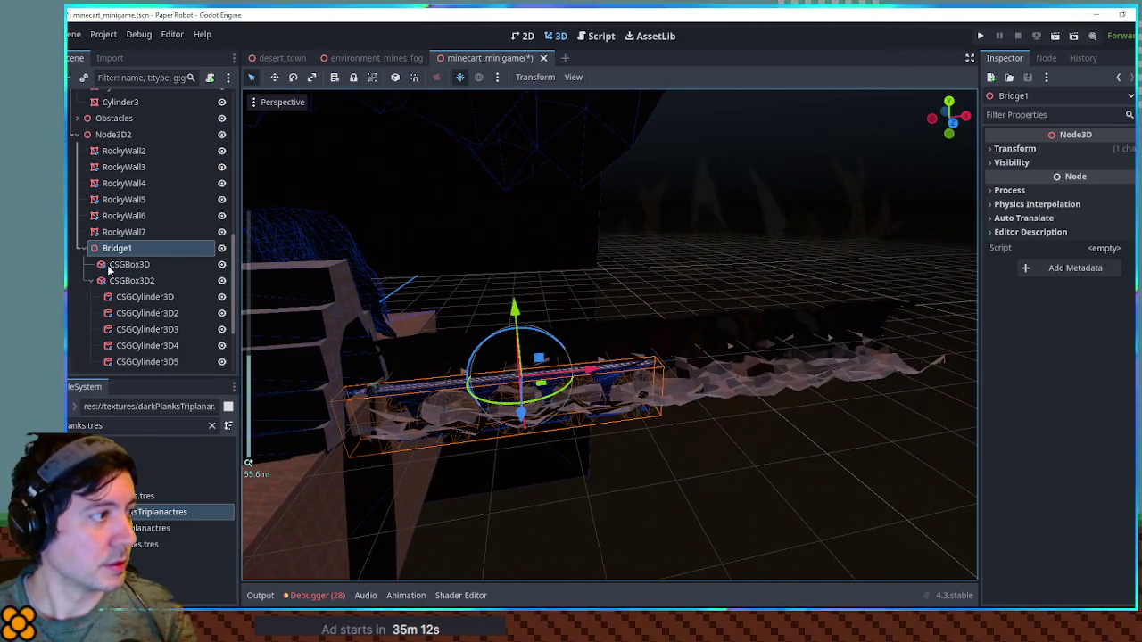
pyautogui.click(90, 280)
pyautogui.click(134, 265)
pyautogui.keyDown('ctrl'); pyautogui.click(134, 279); pyautogui.keyUp('ctrl')
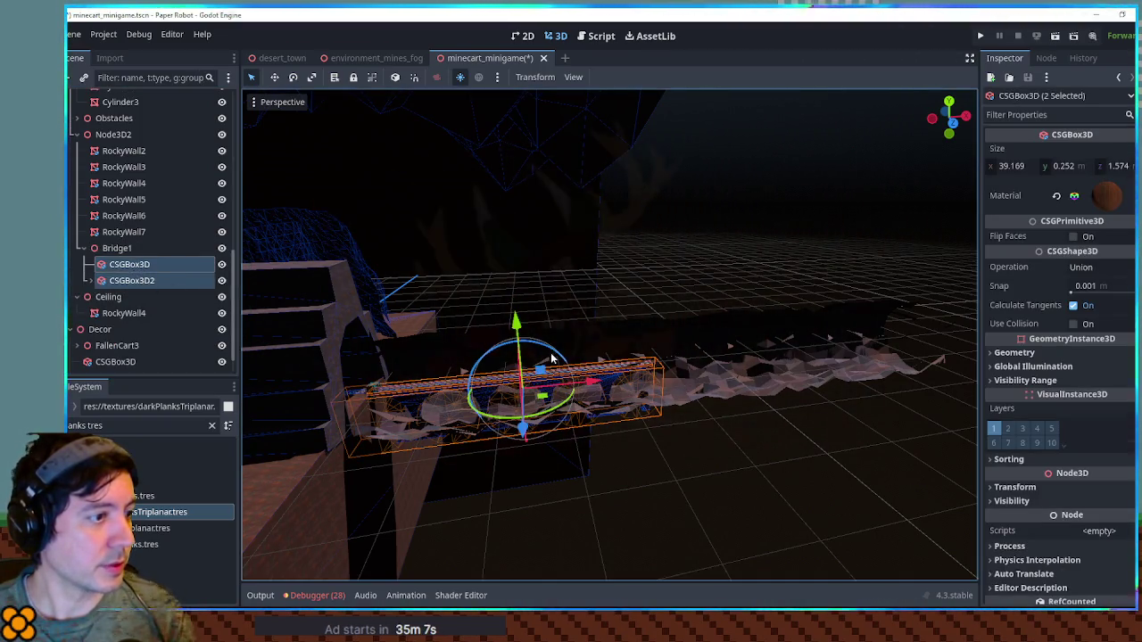
pyautogui.moveTo(596, 387); pyautogui.dragTo(704, 374)
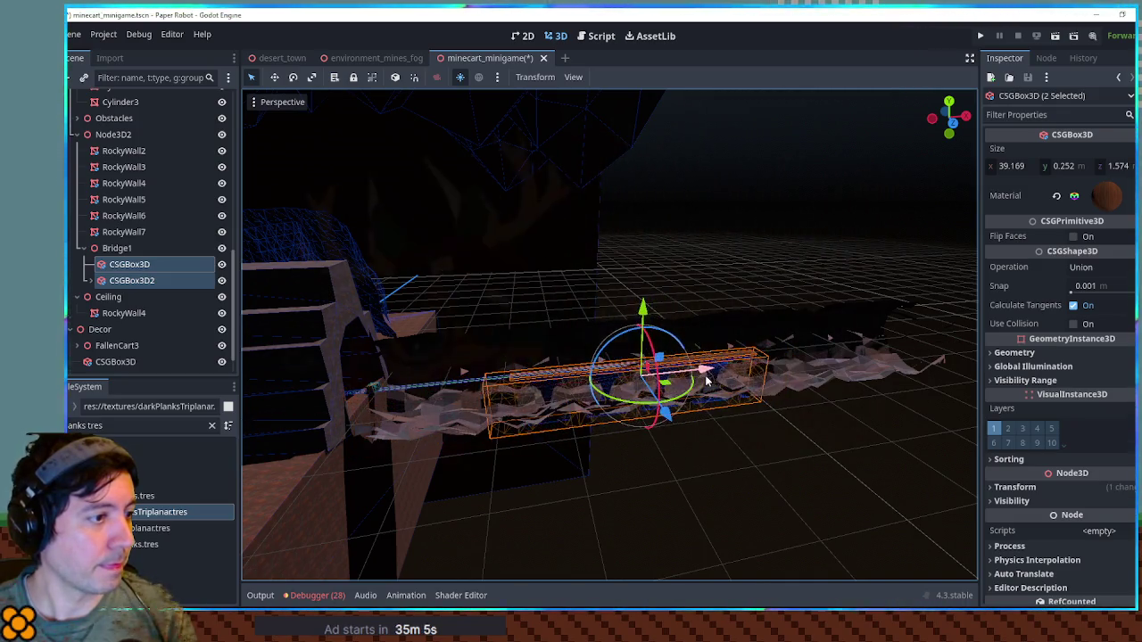
pyautogui.rightClick(705, 375)
# Stretch Bridge1 along X and display its position, rotation and scale values.
pyautogui.press('r')
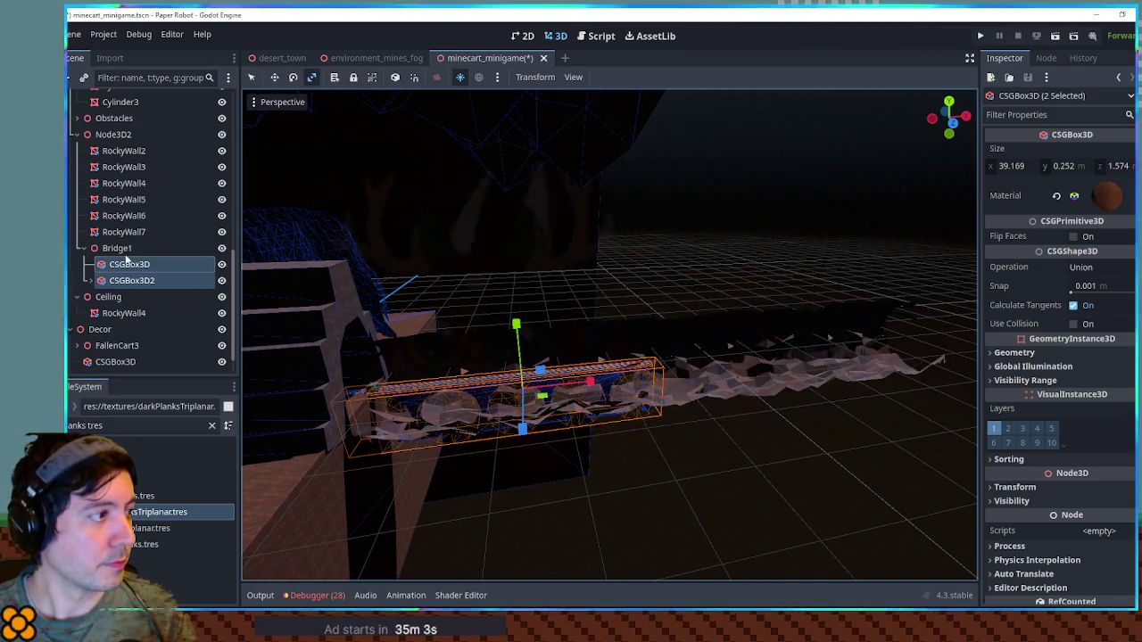
pyautogui.click(117, 248)
pyautogui.moveTo(598, 375)
pyautogui.mouseDown()
pyautogui.moveTo(752, 357)
pyautogui.moveTo(711, 368)
pyautogui.mouseUp()
pyautogui.click(1050, 150)
pyautogui.scroll(5, 812, 348)
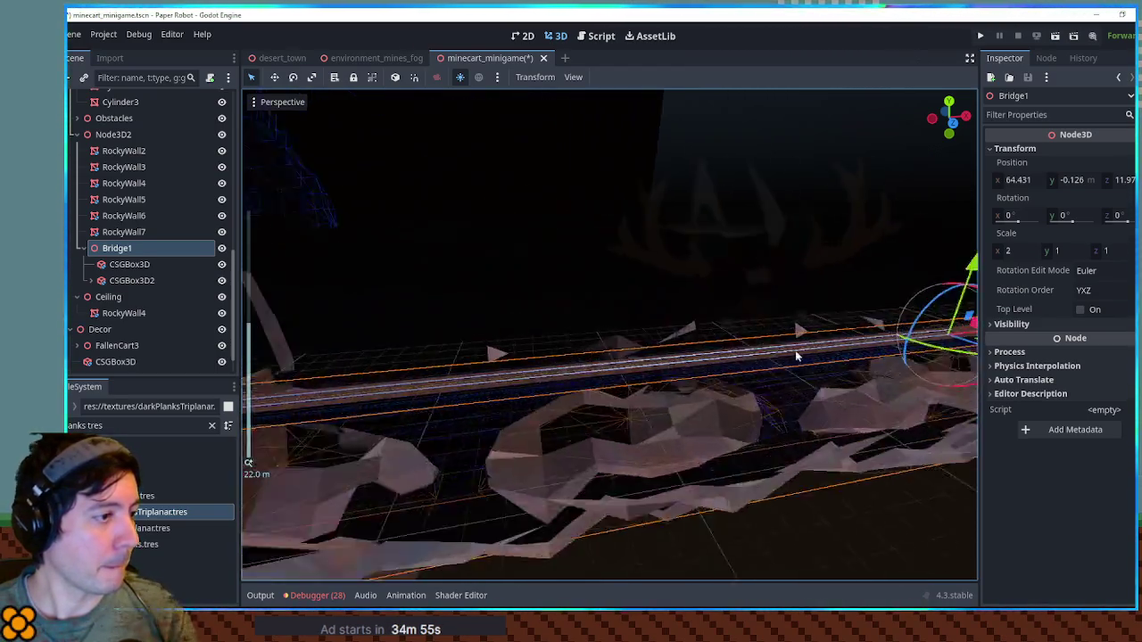
pyautogui.scroll(-5, 812, 348)
pyautogui.moveTo(798, 352)
pyautogui.mouseDown()
pyautogui.moveTo(385, 395)
pyautogui.moveTo(465, 402)
pyautogui.moveTo(536, 380)
pyautogui.moveTo(757, 364)
pyautogui.moveTo(739, 327)
pyautogui.mouseUp()
# Rescale Bridge1 to an X scale of about 2.6 and deselect it to check.
pyautogui.press('r')
pyautogui.moveTo(808, 339)
pyautogui.mouseDown()
pyautogui.moveTo(848, 339)
pyautogui.moveTo(485, 387)
pyautogui.moveTo(459, 374)
pyautogui.moveTo(489, 393)
pyautogui.moveTo(433, 393)
pyautogui.mouseUp()
pyautogui.press('q')
pyautogui.click(797, 411)
# Fly through the cave and select the bridge plank CSGBox3D for a closer look.
pyautogui.moveTo(798, 410)
pyautogui.mouseDown()
pyautogui.moveTo(473, 375)
pyautogui.moveTo(381, 342)
pyautogui.moveTo(533, 398)
pyautogui.moveTo(618, 398)
pyautogui.mouseUp()
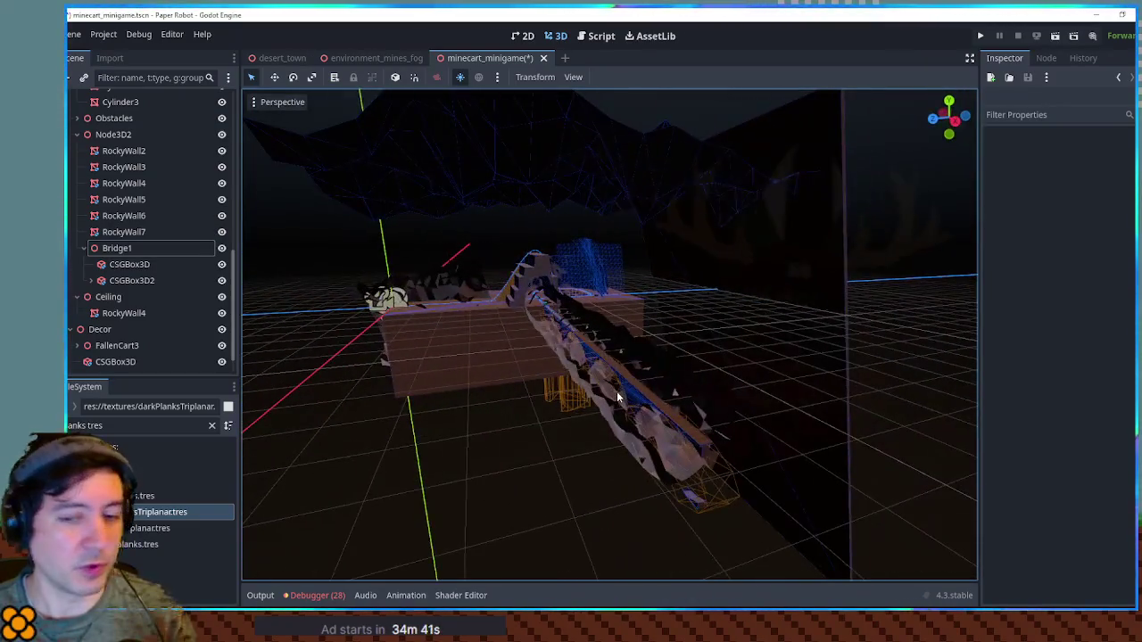
pyautogui.moveTo(600, 442)
pyautogui.mouseDown()
pyautogui.moveTo(704, 357)
pyautogui.moveTo(907, 336)
pyautogui.moveTo(934, 301)
pyautogui.moveTo(938, 309)
pyautogui.mouseUp()
pyautogui.moveTo(647, 382)
pyautogui.mouseDown()
pyautogui.moveTo(614, 431)
pyautogui.moveTo(654, 397)
pyautogui.moveTo(662, 433)
pyautogui.moveTo(670, 422)
pyautogui.moveTo(543, 459)
pyautogui.moveTo(480, 451)
pyautogui.moveTo(824, 397)
pyautogui.mouseUp()
pyautogui.scroll(-6, 669, 422)
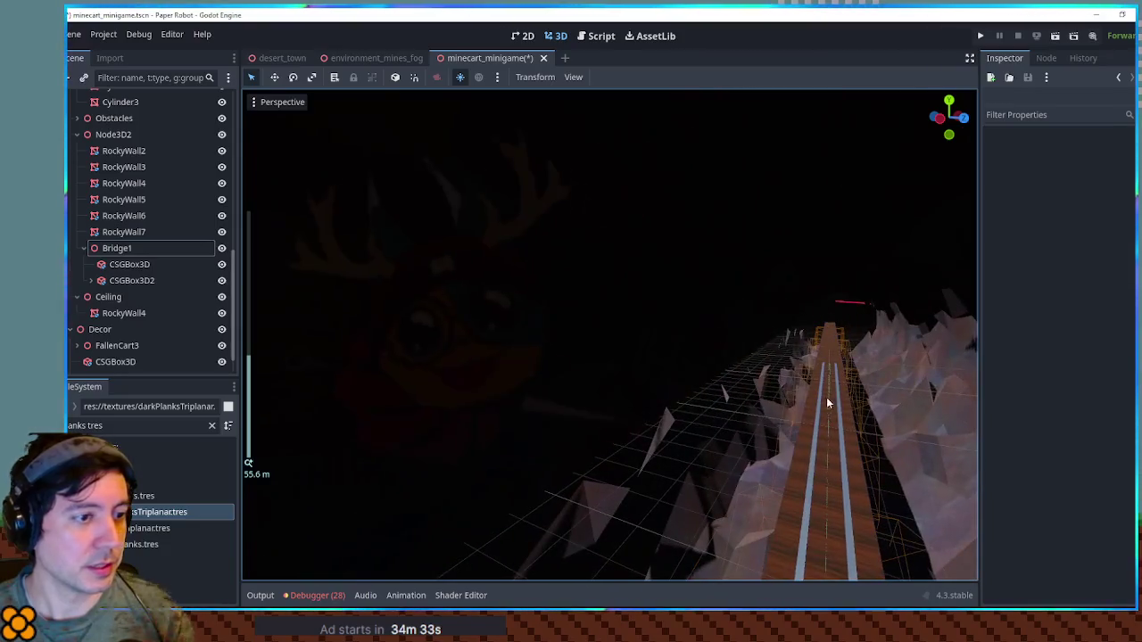
pyautogui.click(830, 378)
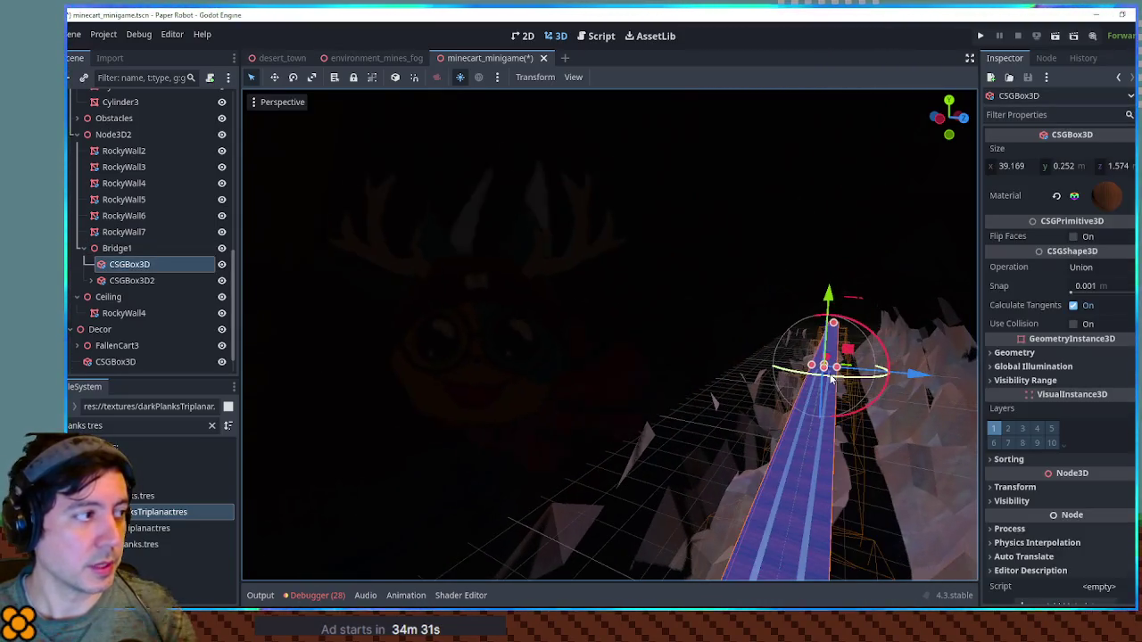
pyautogui.scroll(3, 829, 401)
pyautogui.moveTo(829, 401)
pyautogui.mouseDown()
pyautogui.moveTo(737, 395)
pyautogui.moveTo(715, 382)
pyautogui.mouseUp()
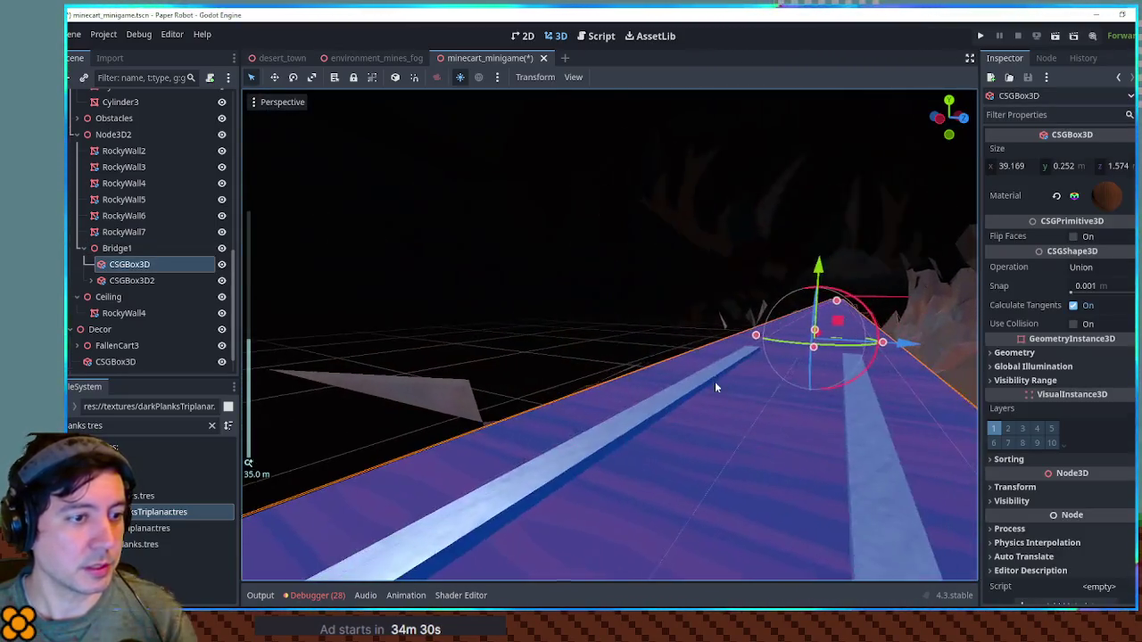
# Select the Path3D track, shift it along X, and save the scene.
pyautogui.click(755, 424)
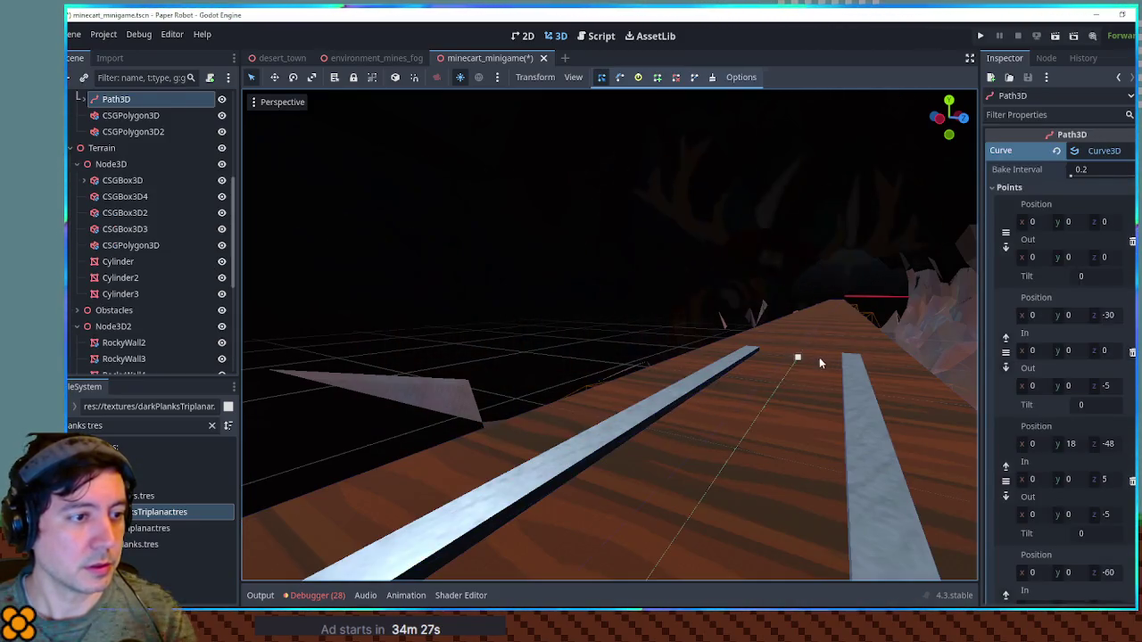
pyautogui.moveTo(801, 359)
pyautogui.mouseDown()
pyautogui.moveTo(721, 377)
pyautogui.moveTo(536, 382)
pyautogui.mouseUp()
pyautogui.scroll(-3, 535, 383)
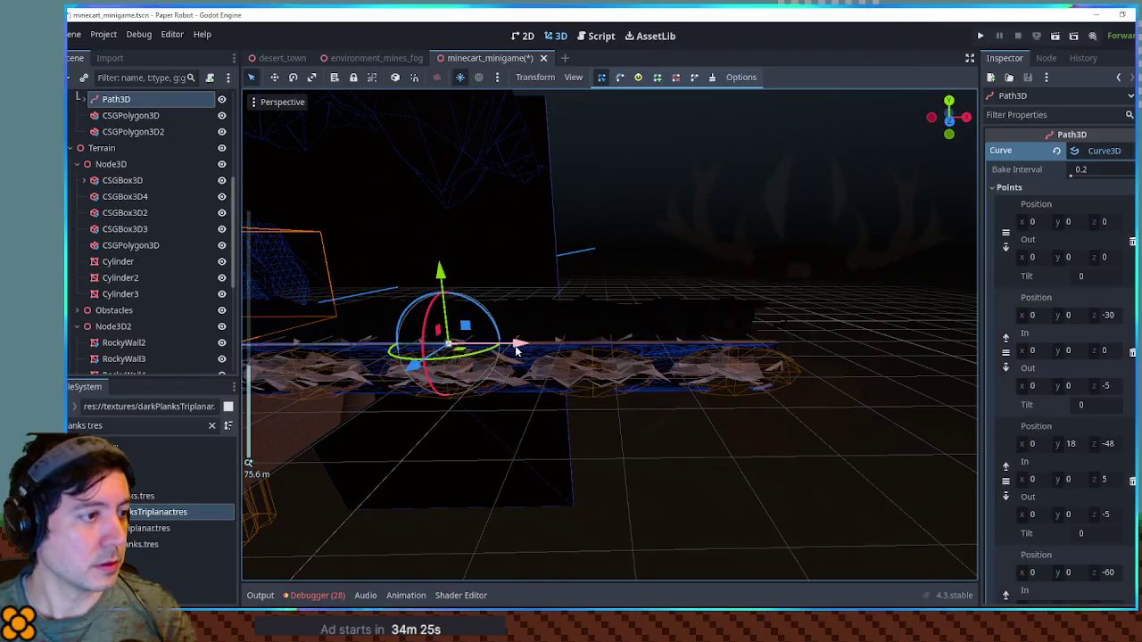
pyautogui.moveTo(779, 351)
pyautogui.mouseDown()
pyautogui.moveTo(817, 353)
pyautogui.moveTo(767, 402)
pyautogui.moveTo(723, 421)
pyautogui.mouseUp()
pyautogui.hotkey('ctrl', 's')
# Orbit and zoom around the cave track and bridge from several angles.
pyautogui.moveTo(621, 385); pyautogui.dragTo(687, 328)
pyautogui.scroll(-5, 687, 330)
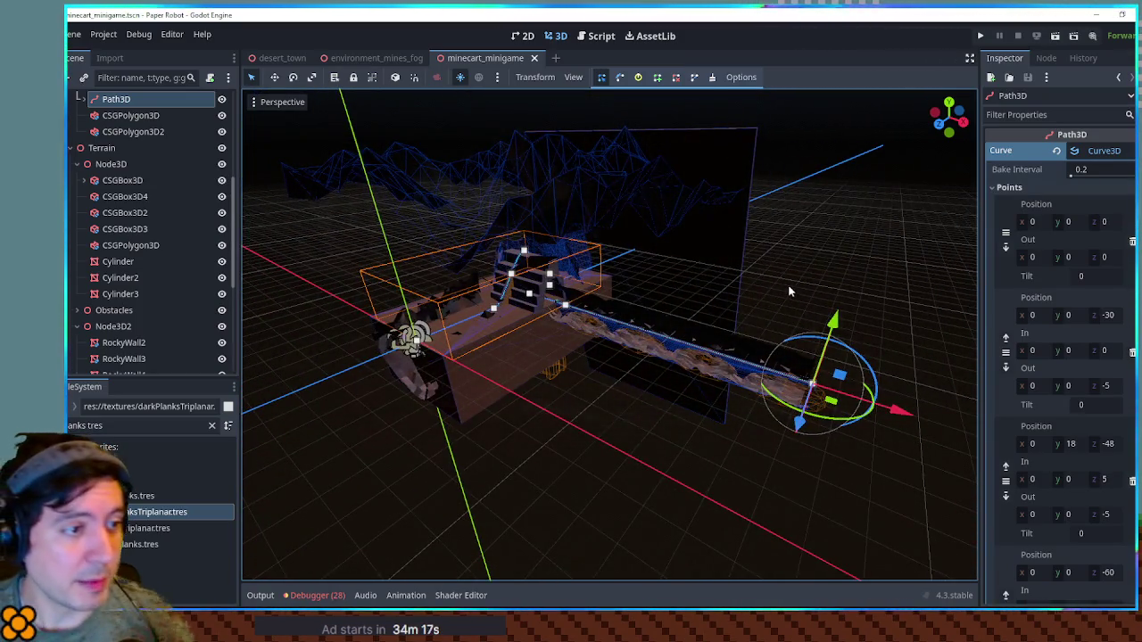
pyautogui.scroll(5, 731, 373)
pyautogui.scroll(-5, 741, 362)
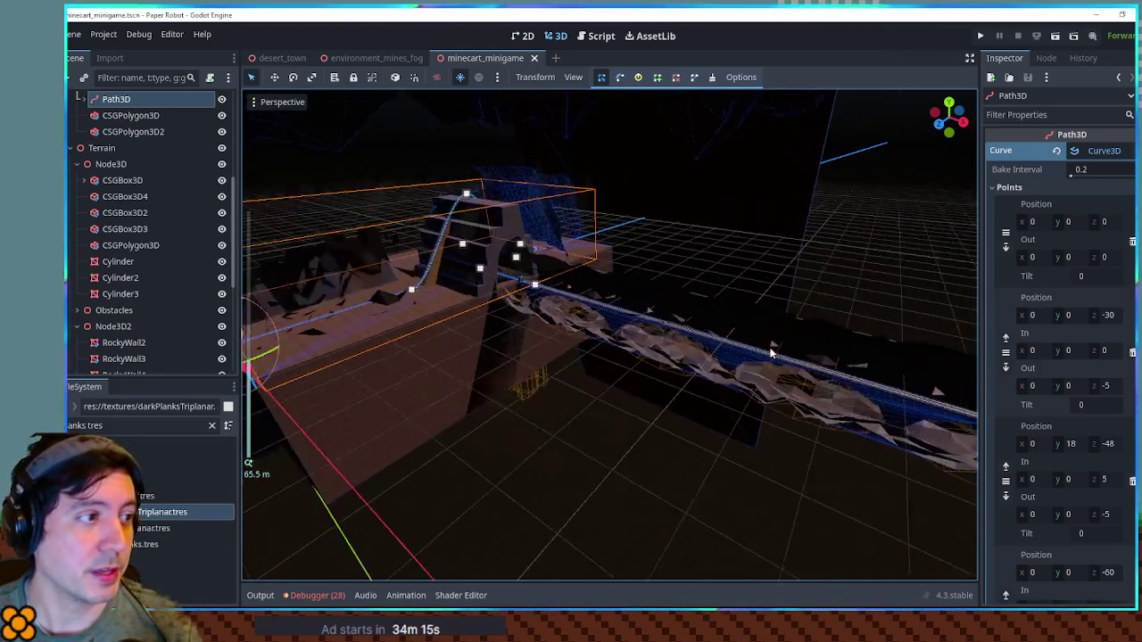
pyautogui.moveTo(743, 355)
pyautogui.mouseDown()
pyautogui.moveTo(894, 305)
pyautogui.moveTo(599, 255)
pyautogui.mouseUp()
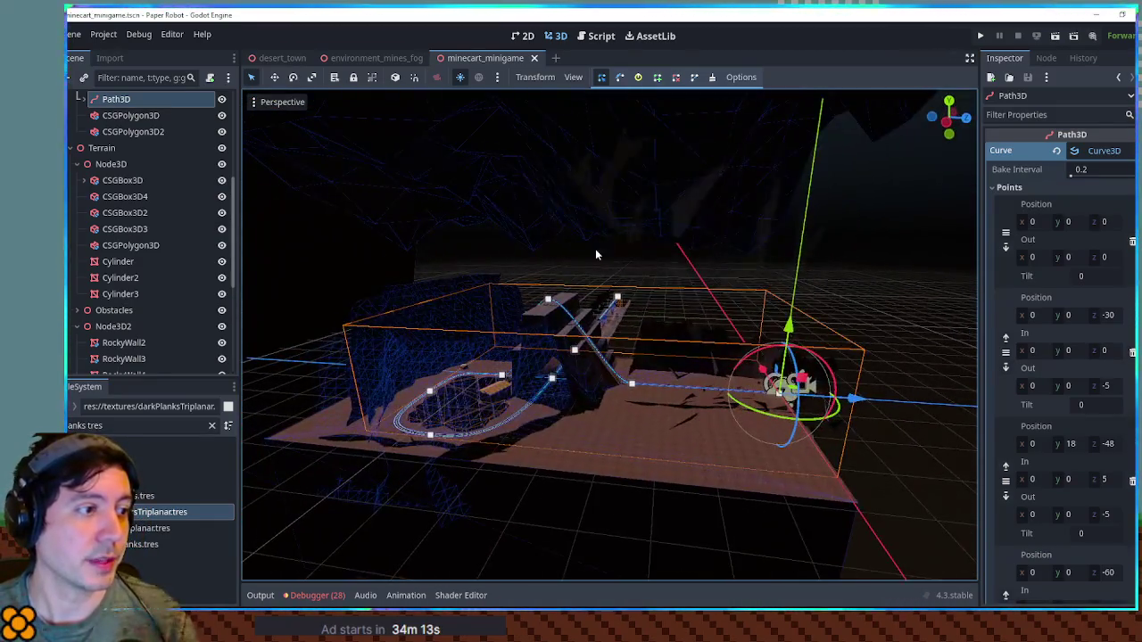
pyautogui.scroll(5, 599, 393)
pyautogui.scroll(-5, 644, 414)
pyautogui.moveTo(644, 414)
pyautogui.mouseDown()
pyautogui.moveTo(749, 407)
pyautogui.moveTo(634, 401)
pyautogui.moveTo(694, 403)
pyautogui.moveTo(603, 367)
pyautogui.mouseUp()
pyautogui.scroll(5, 750, 405)
pyautogui.scroll(-4, 689, 378)
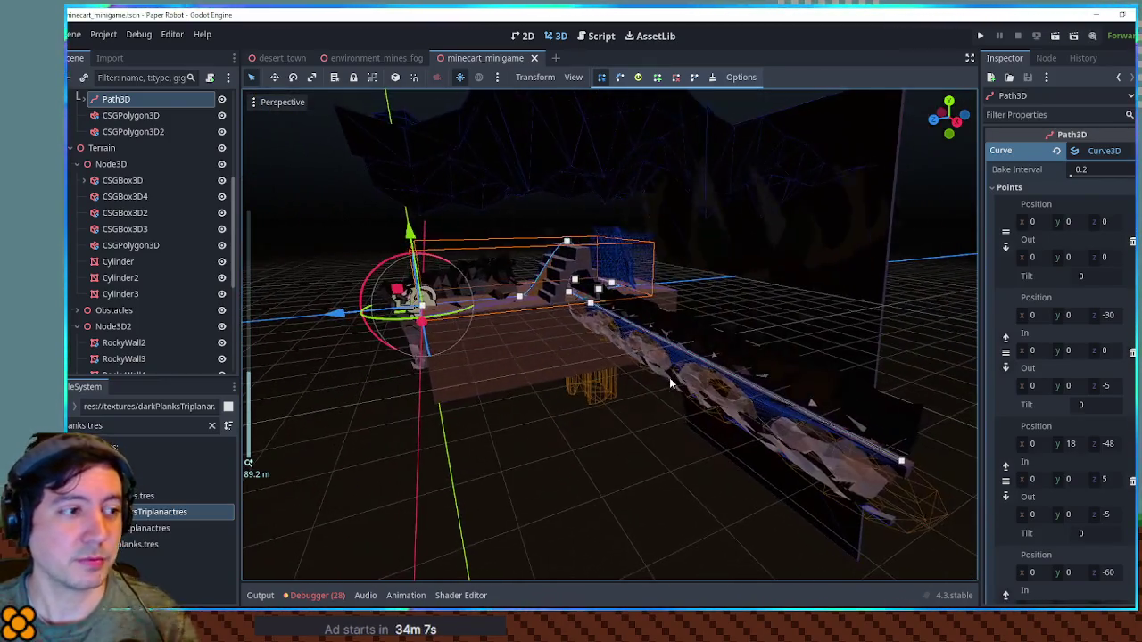